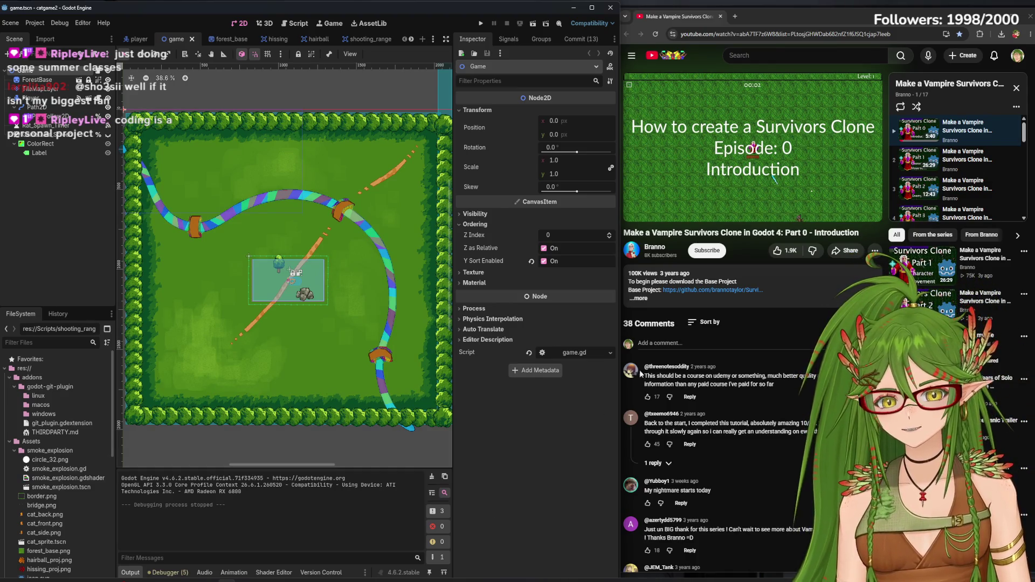
# Narrow the Godot window to give the browser more room, and enlarge the video player
pyautogui.moveTo(618, 464)
pyautogui.mouseDown()
pyautogui.moveTo(595, 464)
pyautogui.moveTo(610, 464)
pyautogui.mouseUp()
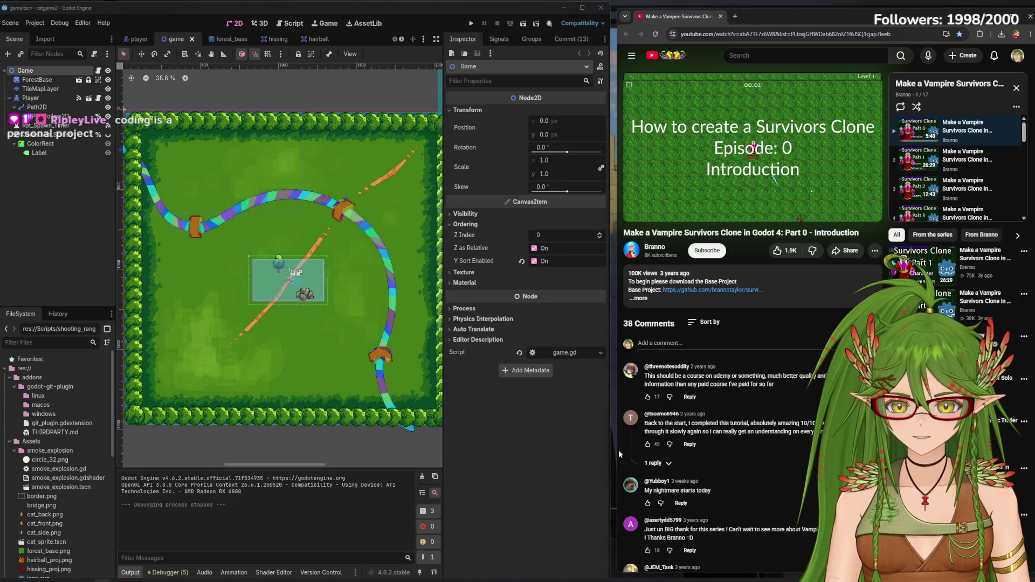
pyautogui.moveTo(611, 448); pyautogui.dragTo(599, 448)
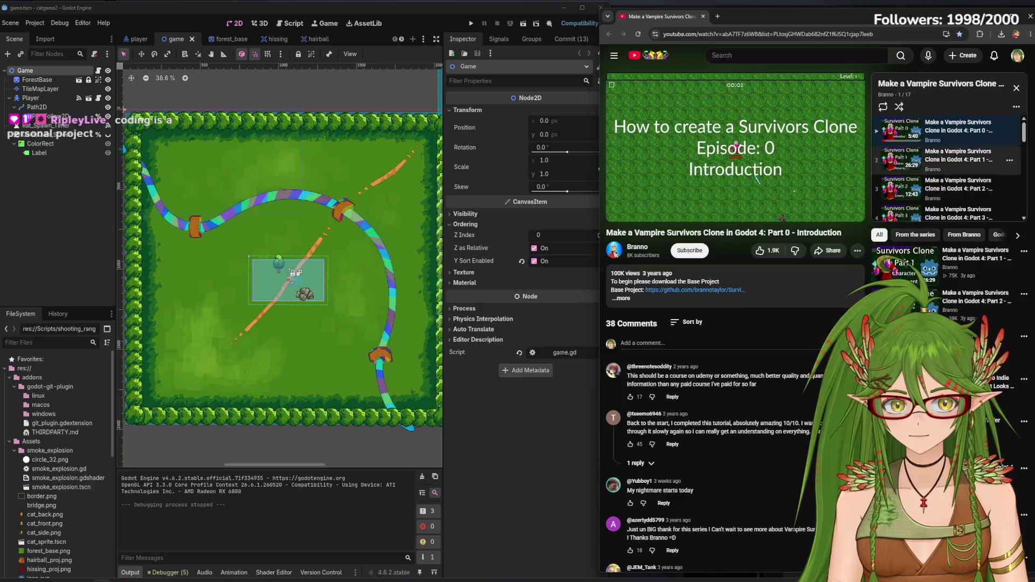
pyautogui.click(828, 210)
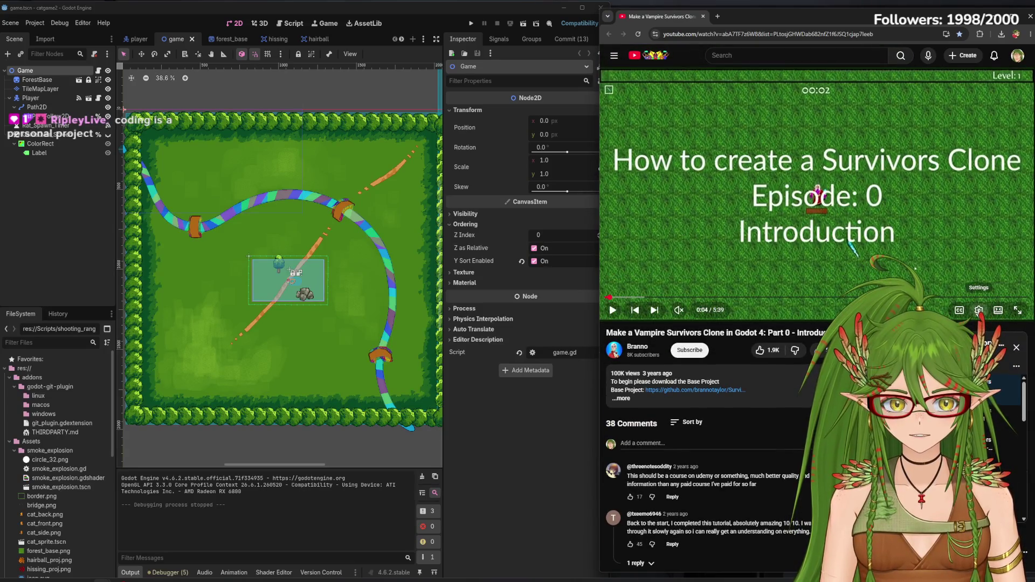
# Set the tutorial's playback speed to 1.25x and choose a different video quality
pyautogui.click(978, 310)
pyautogui.click(993, 271)
pyautogui.click(936, 279)
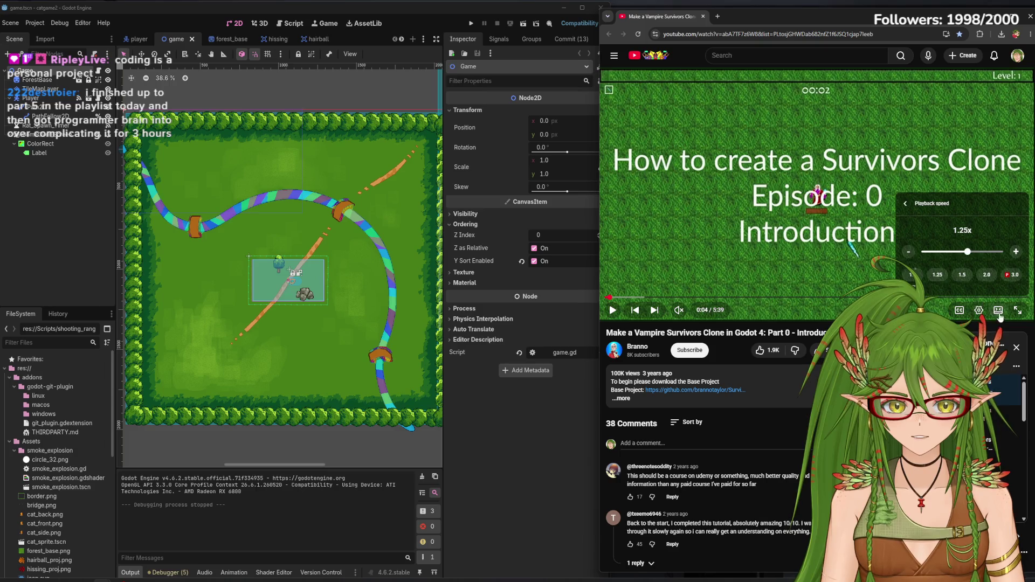
pyautogui.click(978, 310)
pyautogui.click(978, 310)
pyautogui.click(992, 288)
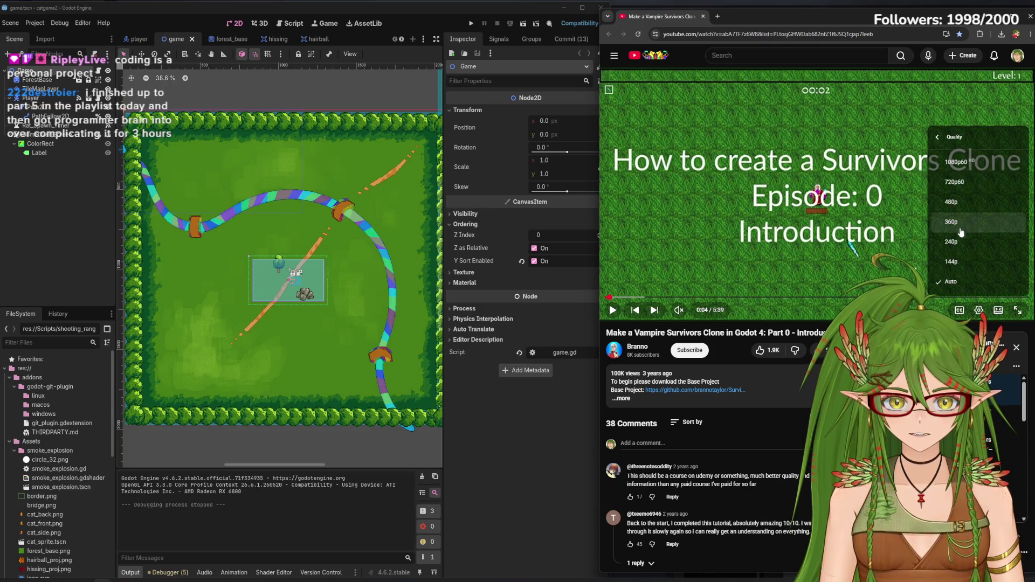
pyautogui.click(951, 162)
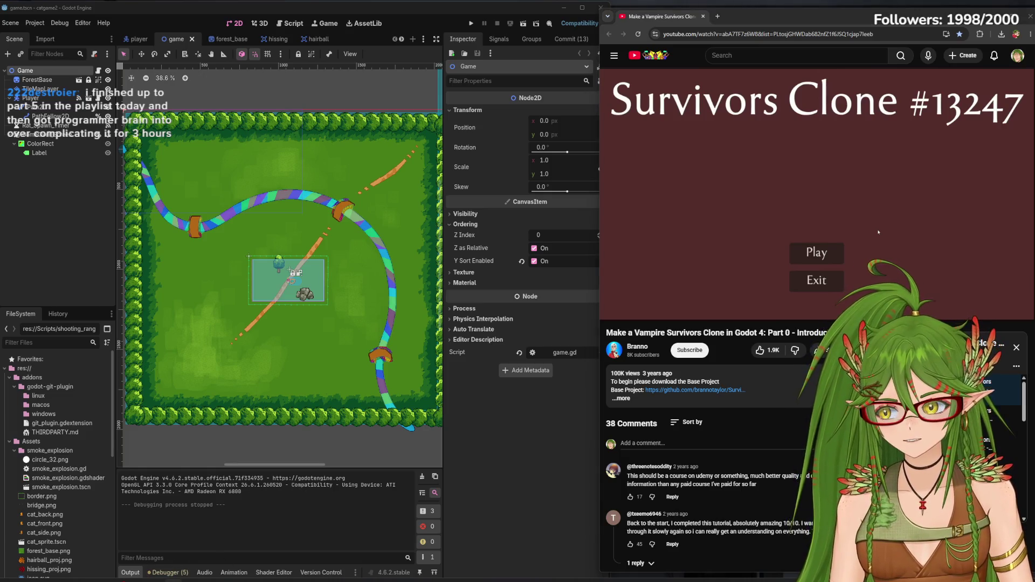
# Start the tutorial video and raise its volume slightly
pyautogui.click(878, 232)
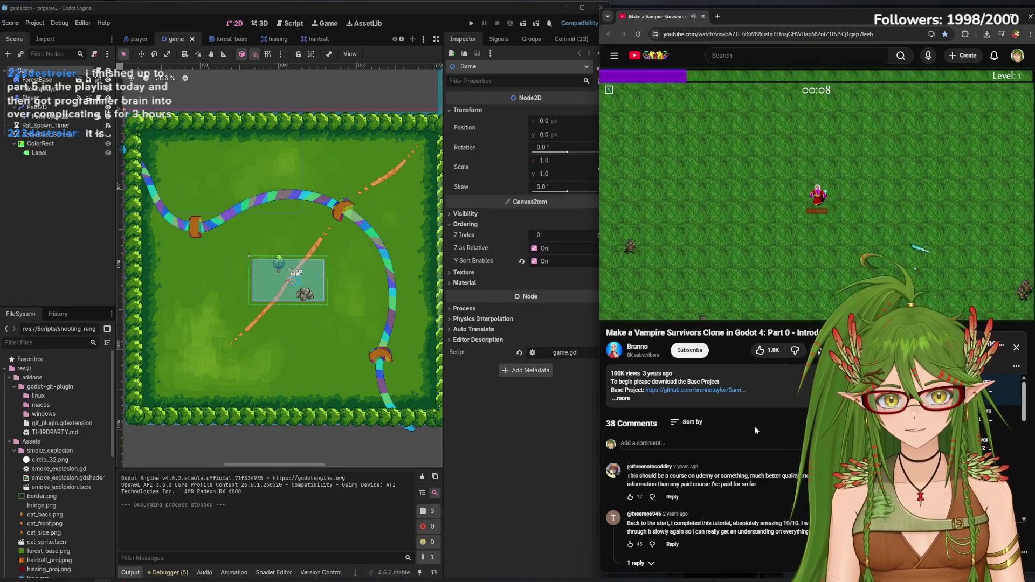
pyautogui.moveTo(699, 316)
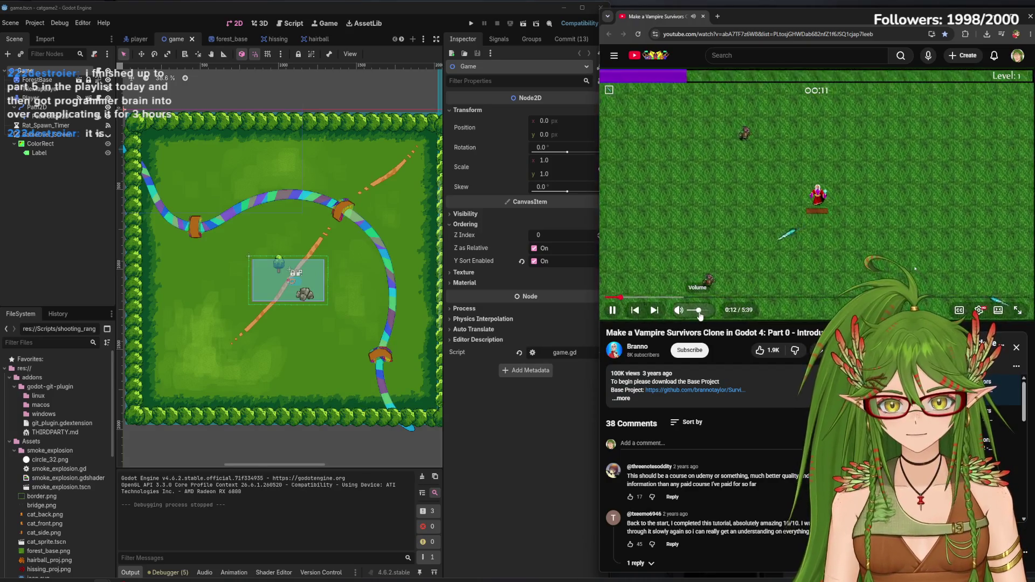
pyautogui.moveTo(699, 316); pyautogui.dragTo(704, 313)
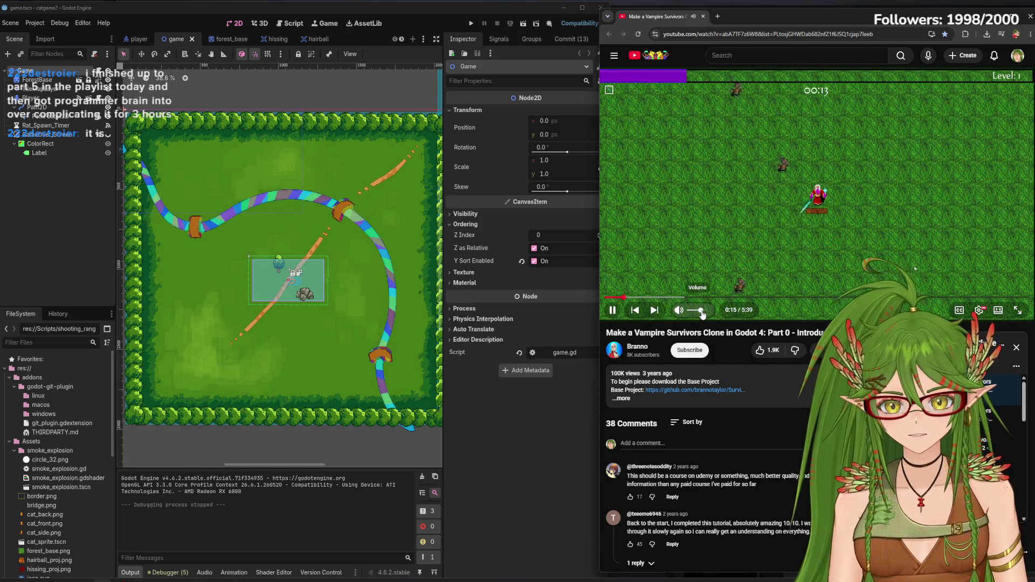
# Pause and resume the tutorial twice while it plays on to the level 2 gameplay
pyautogui.click(814, 212)
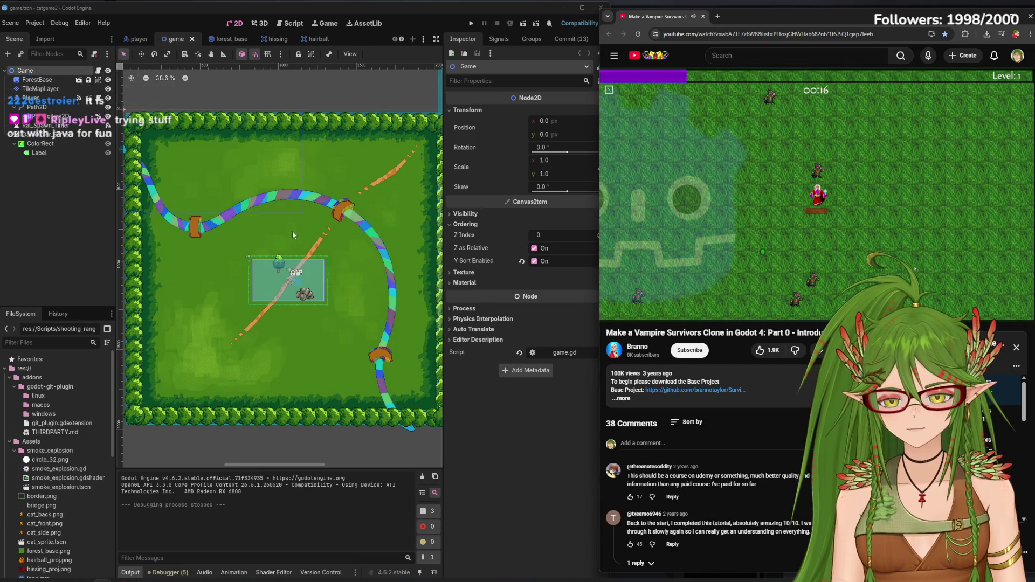
pyautogui.moveTo(763, 216)
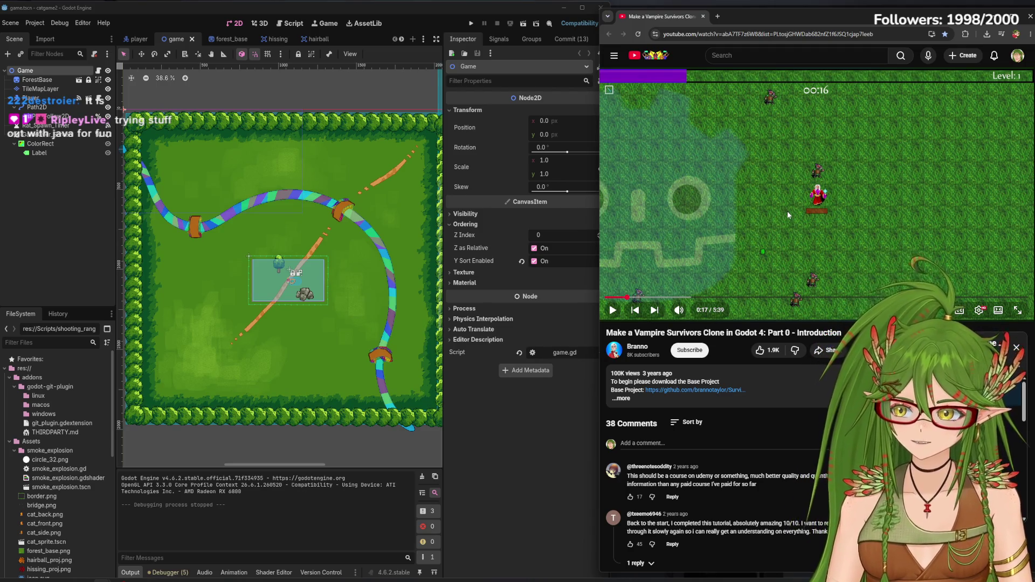
pyautogui.click(806, 208)
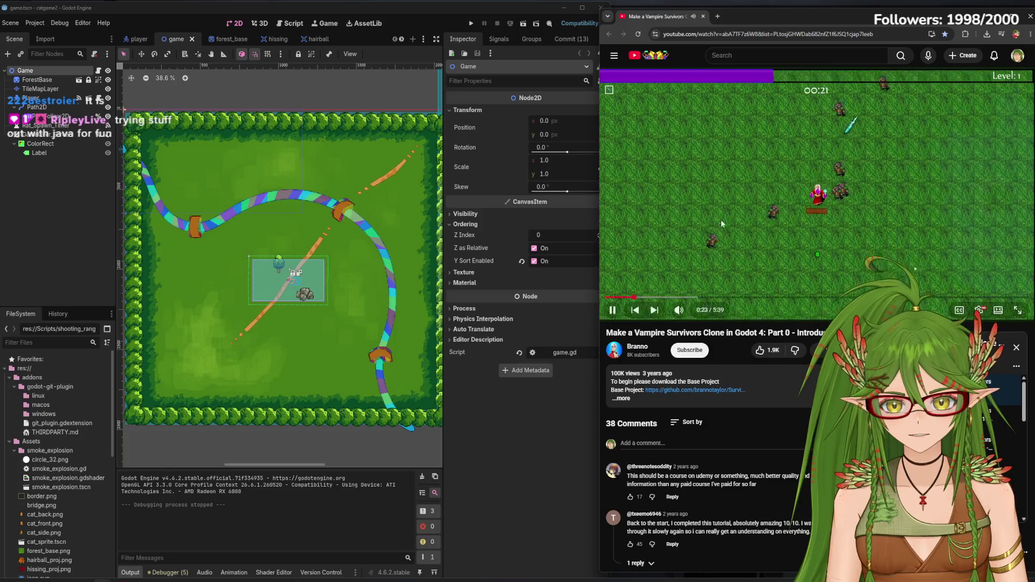
pyautogui.click(720, 219)
pyautogui.moveTo(226, 579)
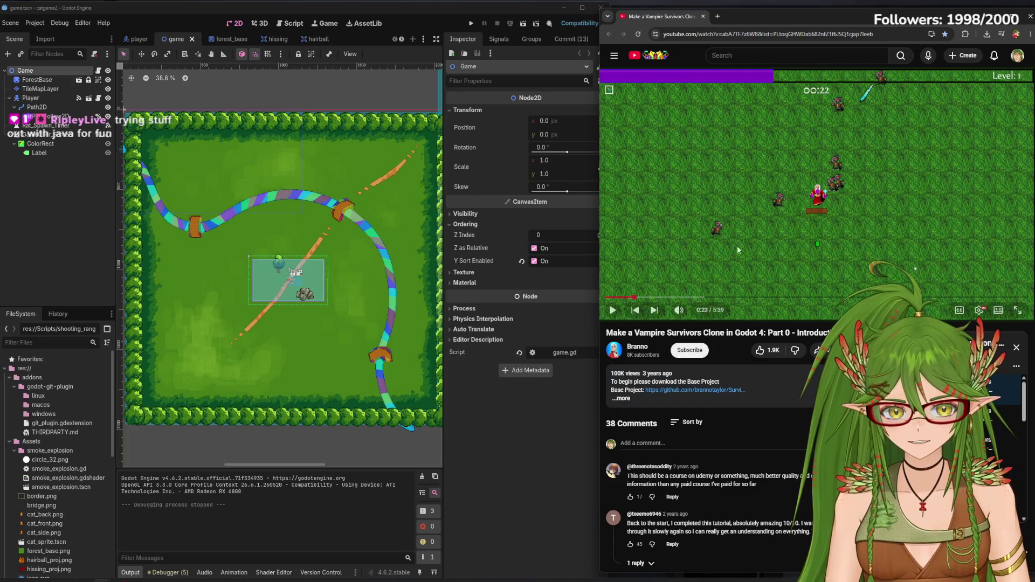
pyautogui.click(738, 196)
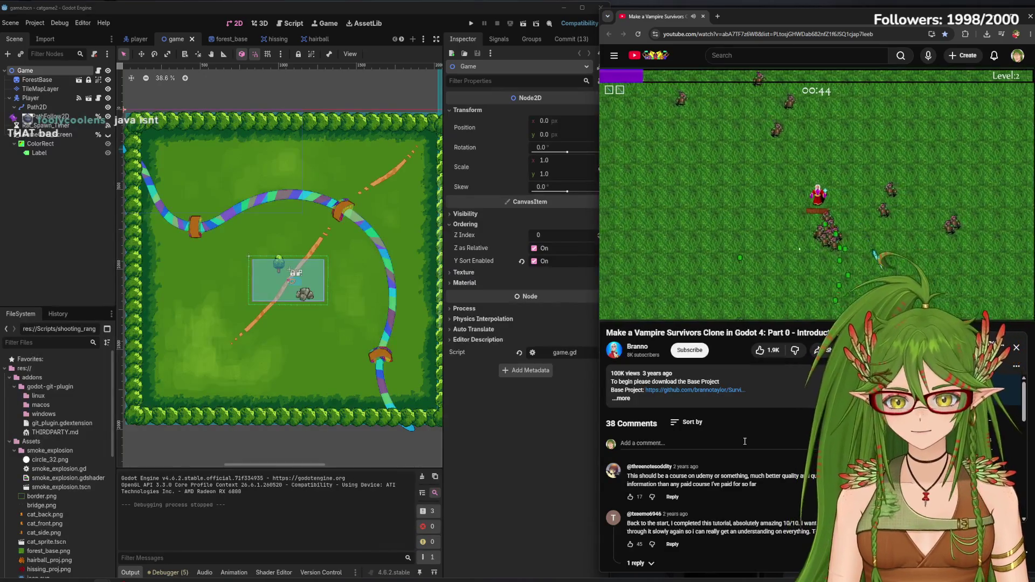
# Pause the video, bring Godot to the front, and stage all 13 changed files in the Commit panel
pyautogui.click(571, 39)
pyautogui.click(774, 160)
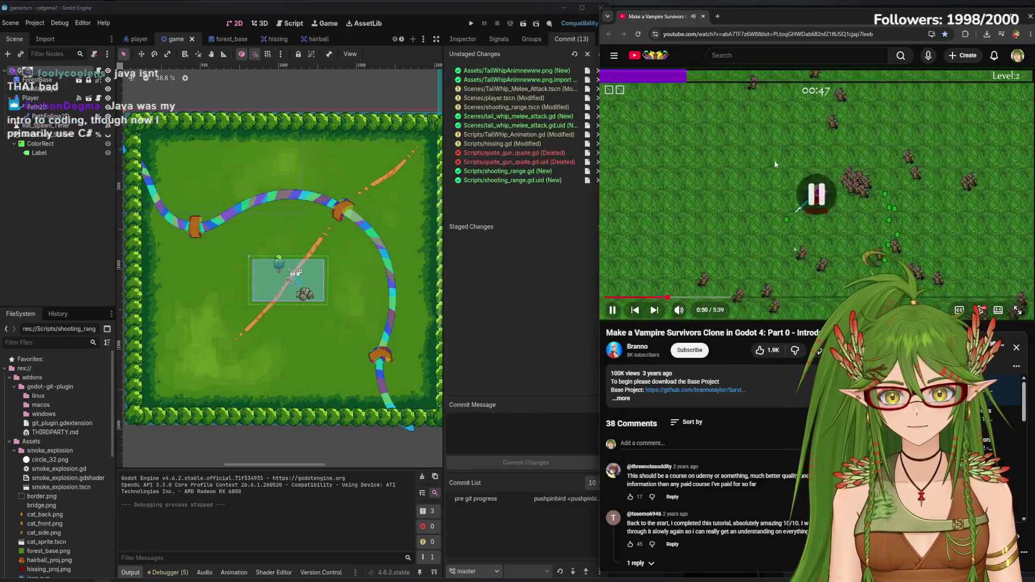
pyautogui.click(718, 225)
pyautogui.click(584, 305)
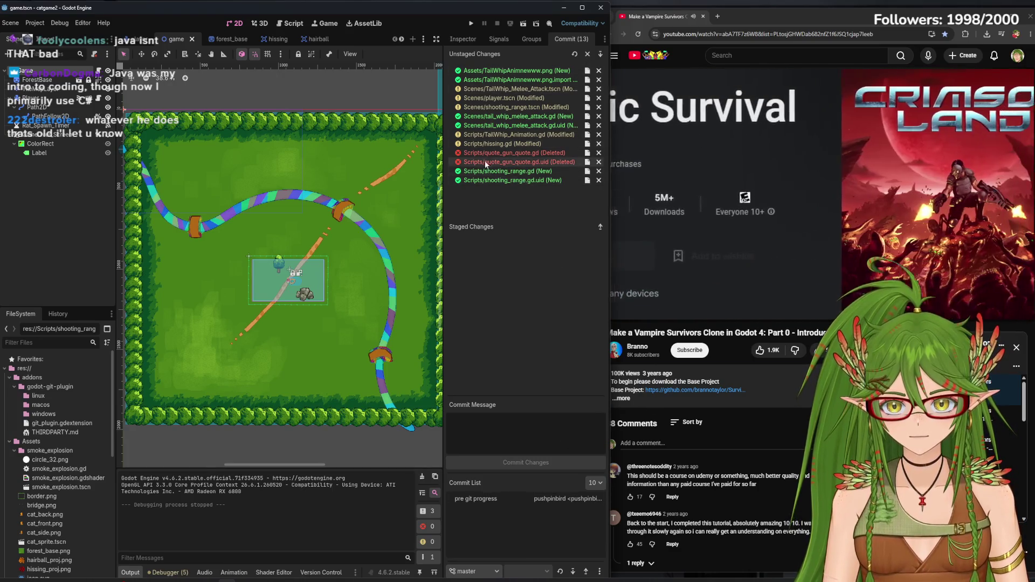
pyautogui.click(762, 194)
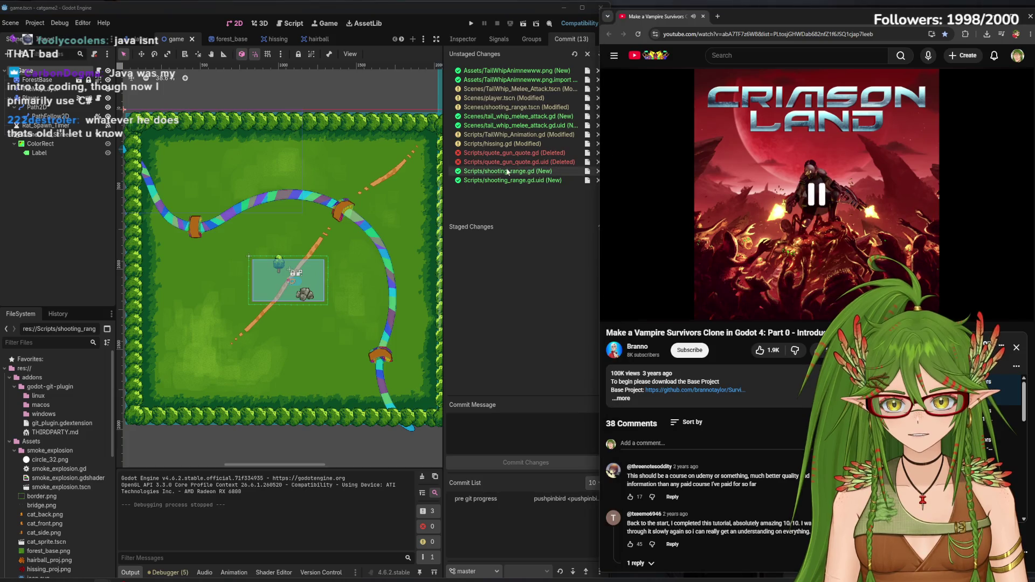
pyautogui.click(468, 149)
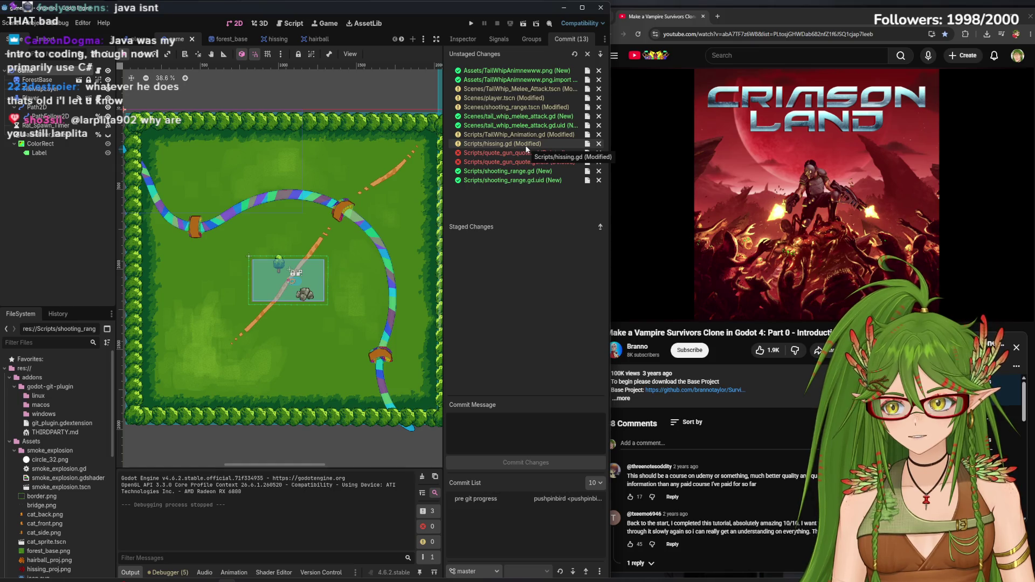
pyautogui.click(601, 55)
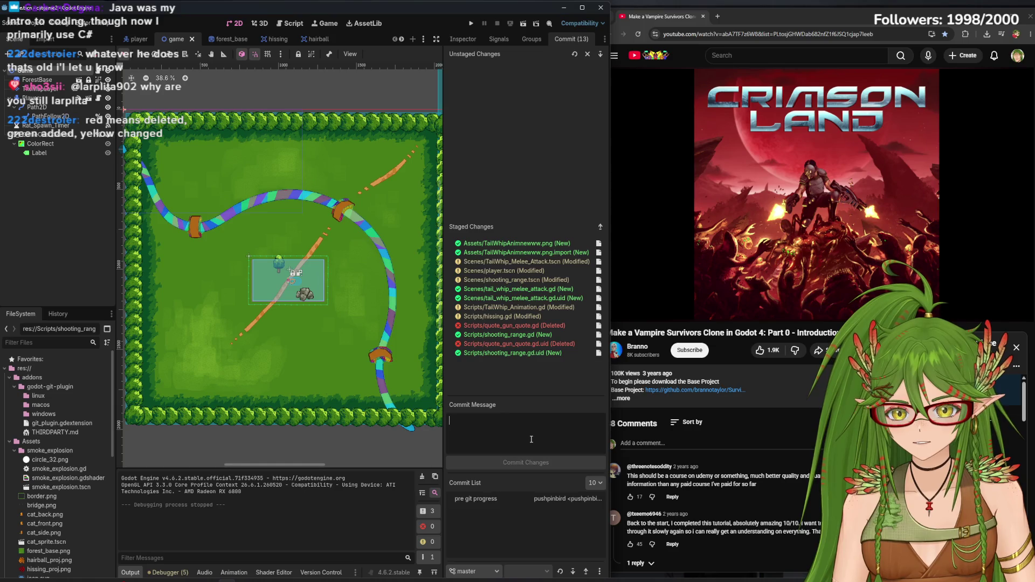
# Commit the staged files with the message "tail attack 'done' - damage - flipping each time"
pyautogui.write("tail attack 'done")
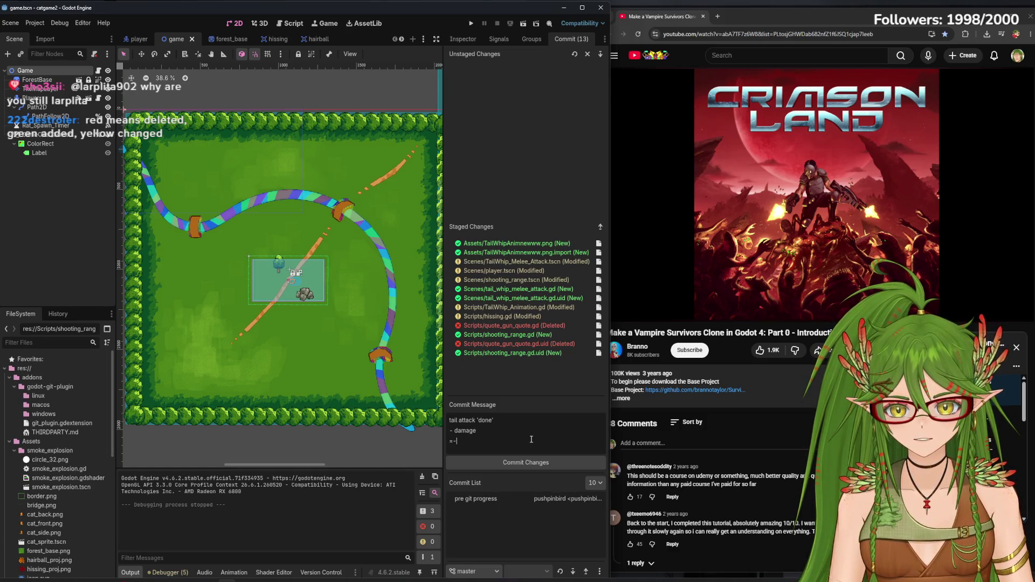
pyautogui.write('- fl')
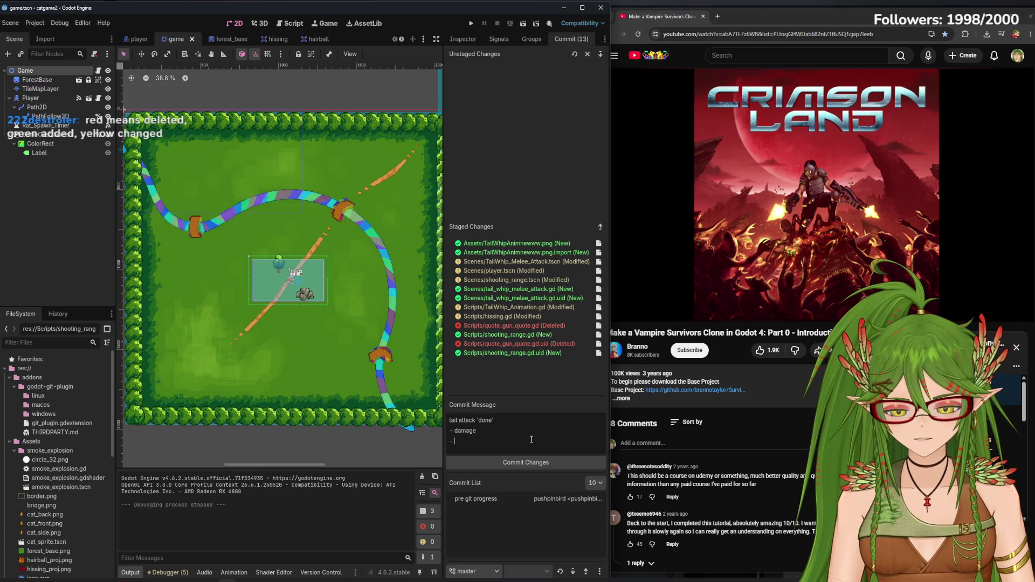
pyautogui.write('ipping ')
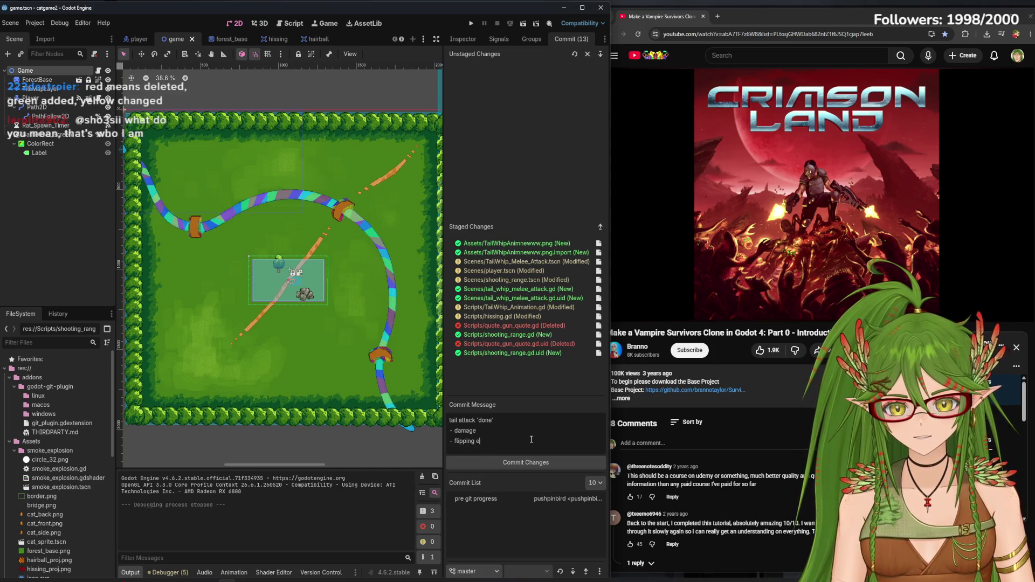
pyautogui.write('e')
pyautogui.press('Return')
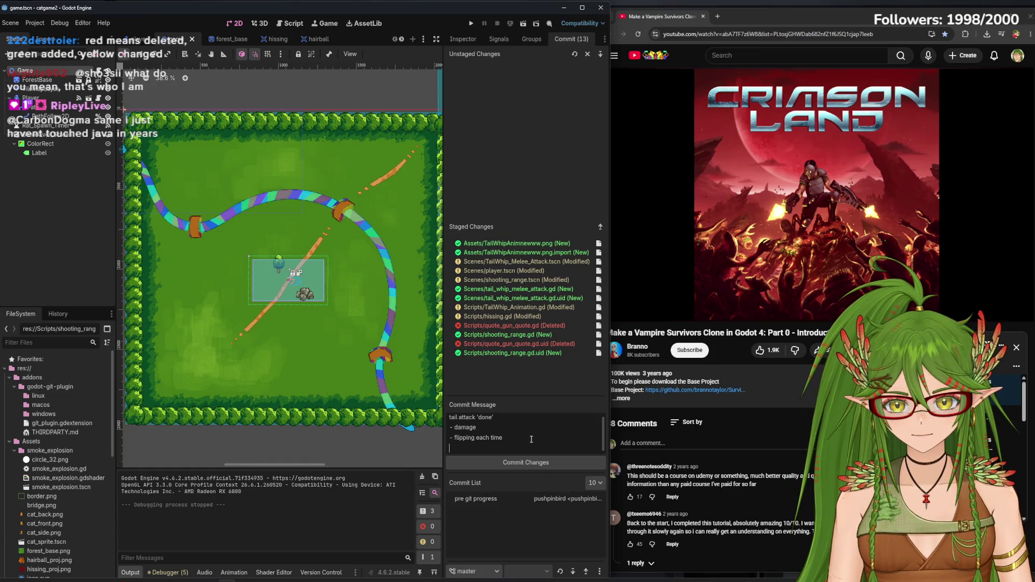
pyautogui.press('BackSpace')
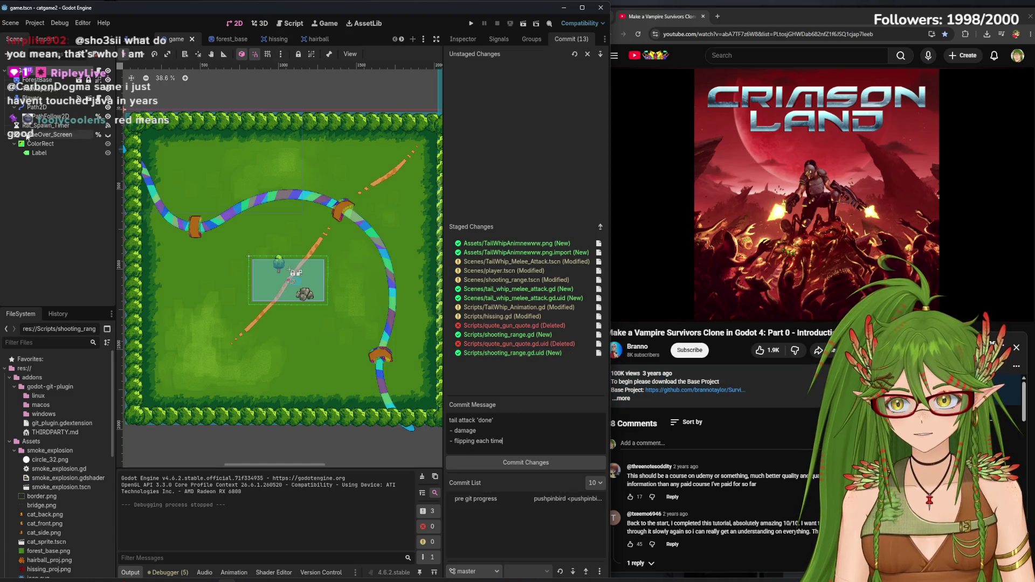
pyautogui.click(517, 463)
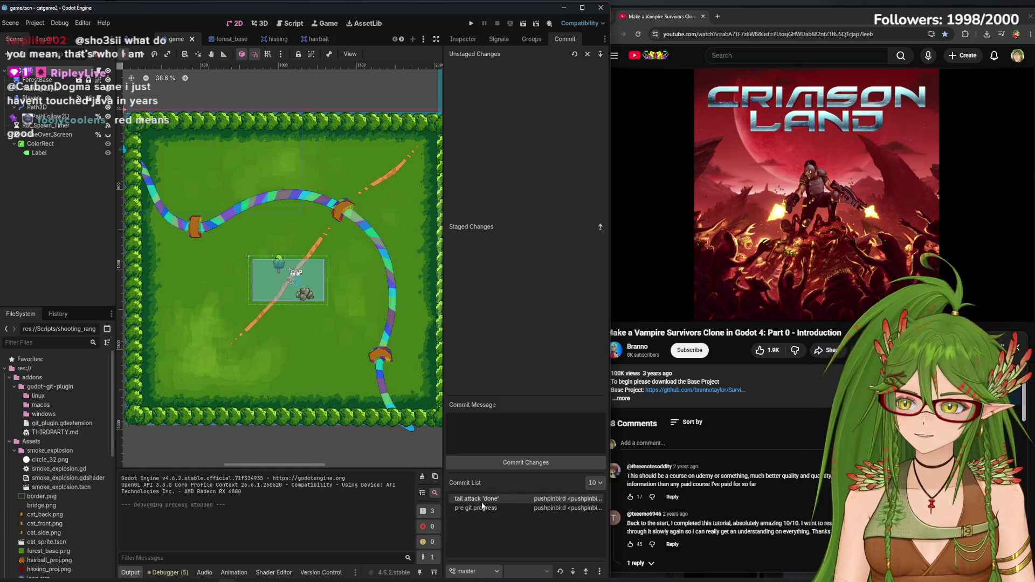
# Resume the tutorial, pause it to subscribe to the channel, then keep it playing
pyautogui.click(652, 139)
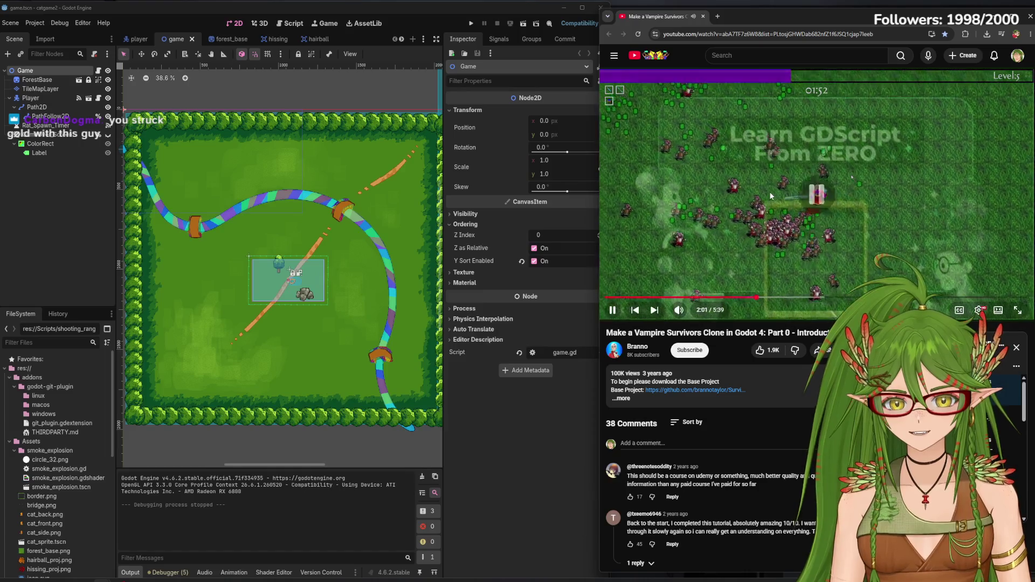
pyautogui.click(768, 192)
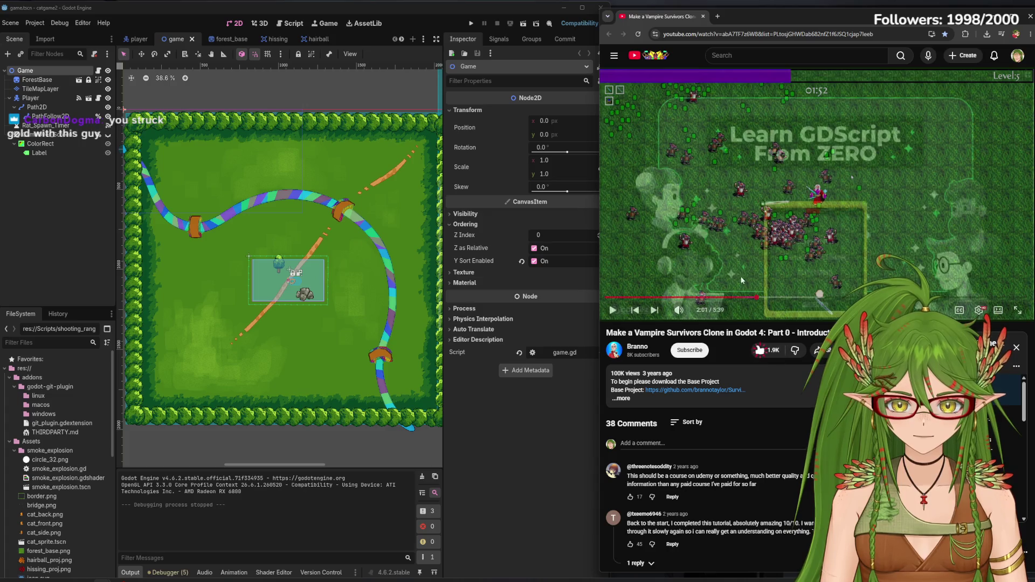
pyautogui.click(695, 351)
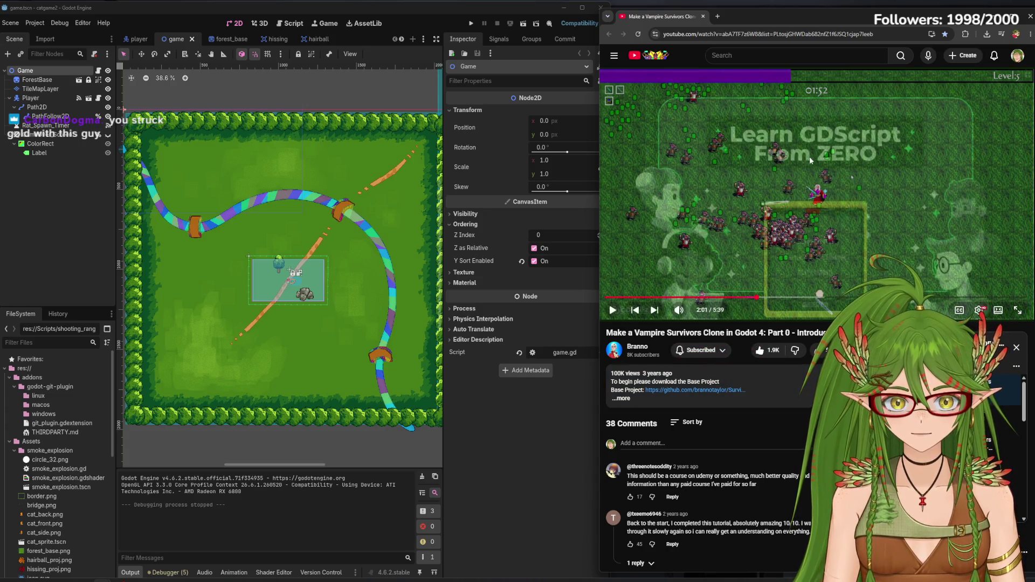
pyautogui.click(801, 168)
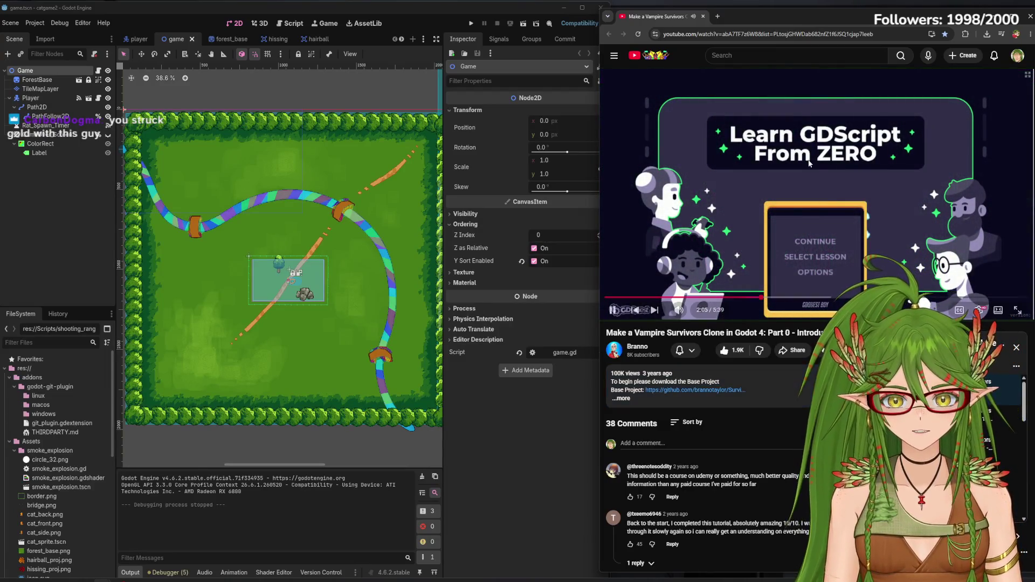
# Resume the Part 0 video, pause briefly once, and let it play to 3:50
pyautogui.click(829, 173)
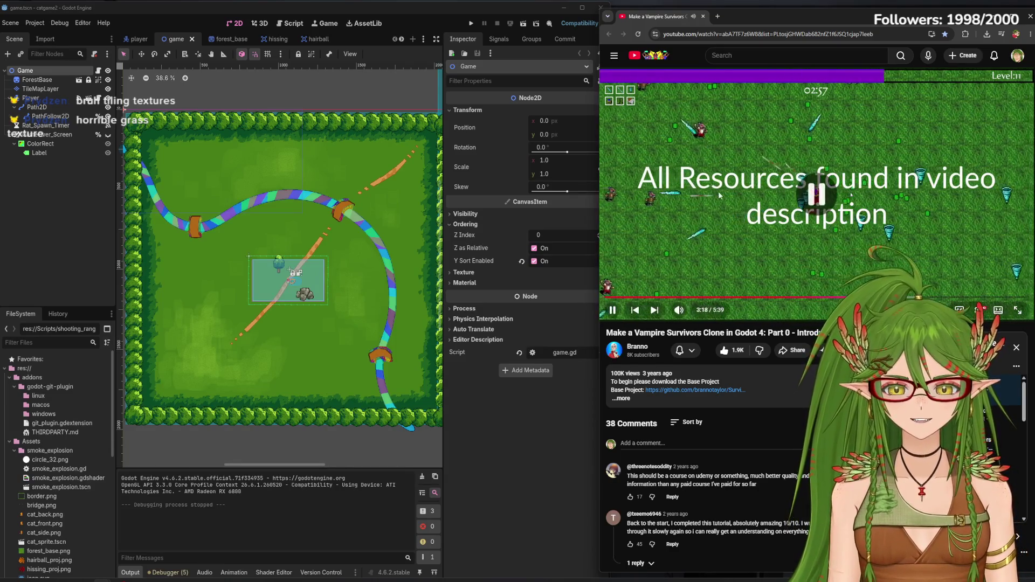
pyautogui.click(725, 246)
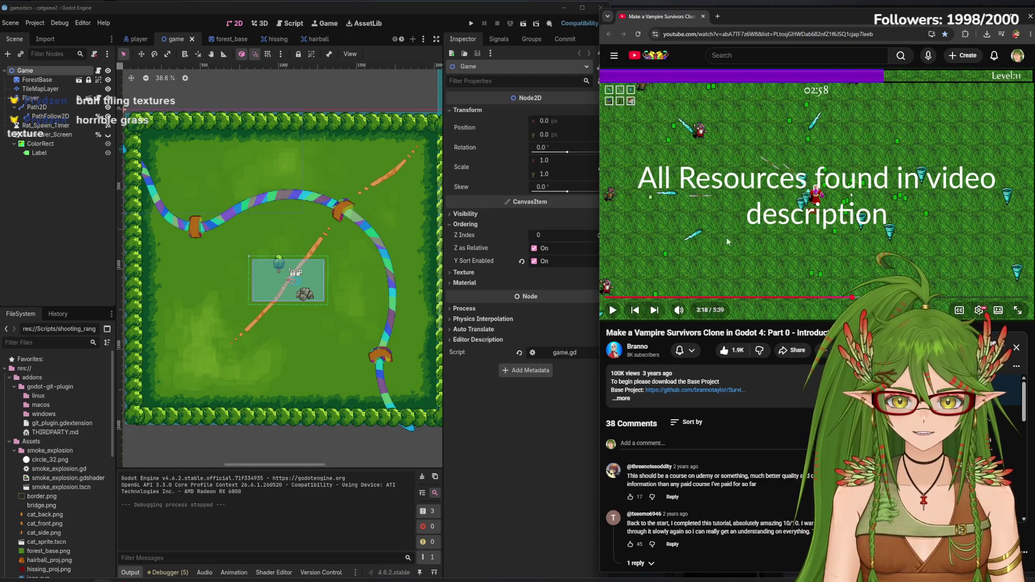
pyautogui.click(726, 239)
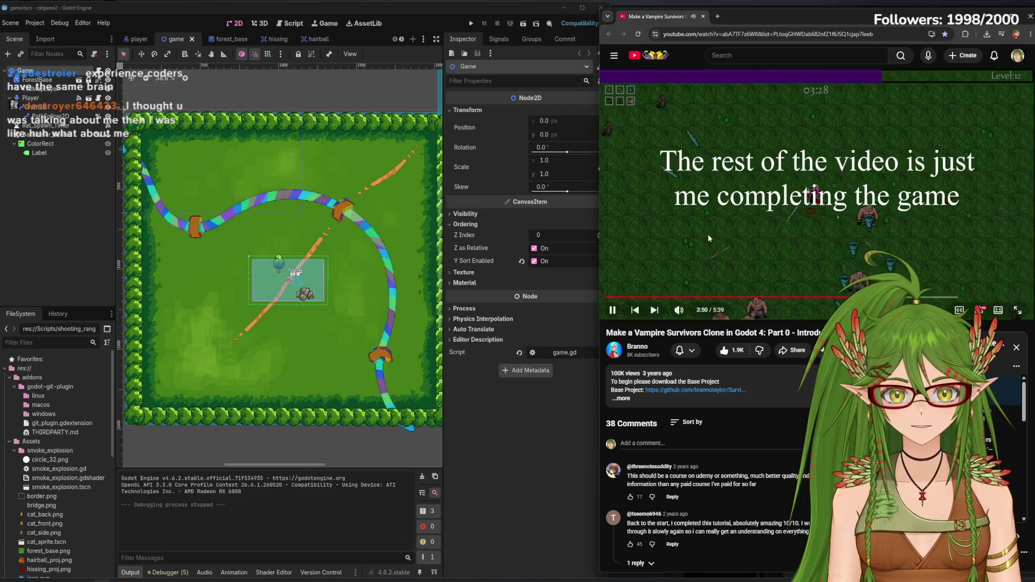
# Skip ahead to the gameplay, rewind five seconds, and pause on the Level Up screen
pyautogui.moveTo(899, 297); pyautogui.dragTo(878, 297)
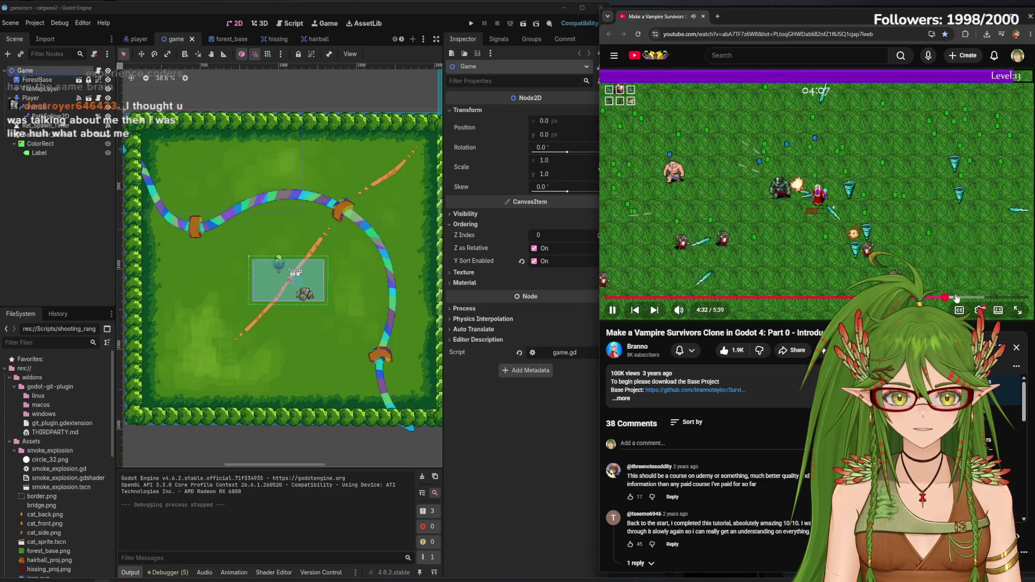
pyautogui.click(943, 297)
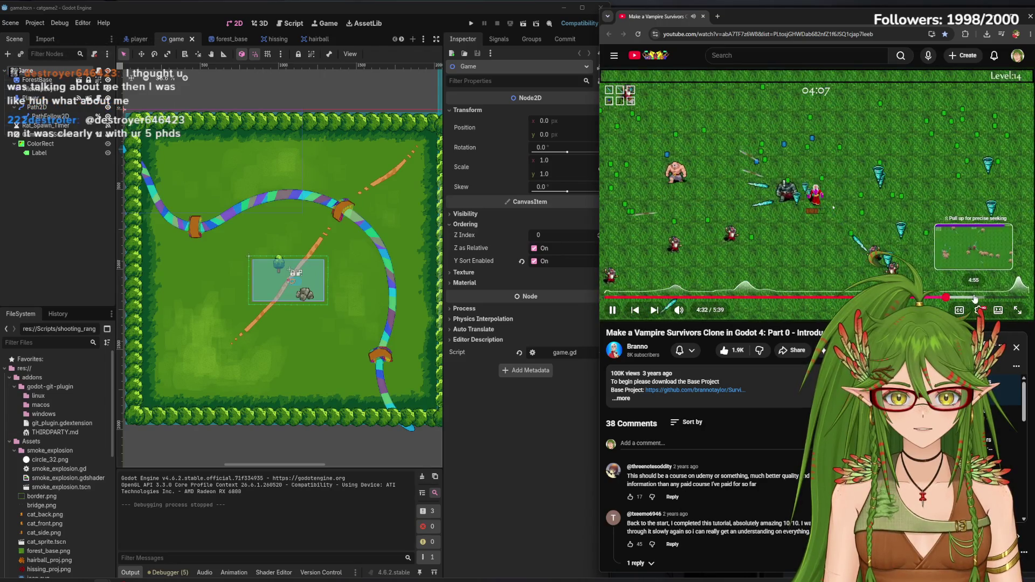
pyautogui.click(940, 273)
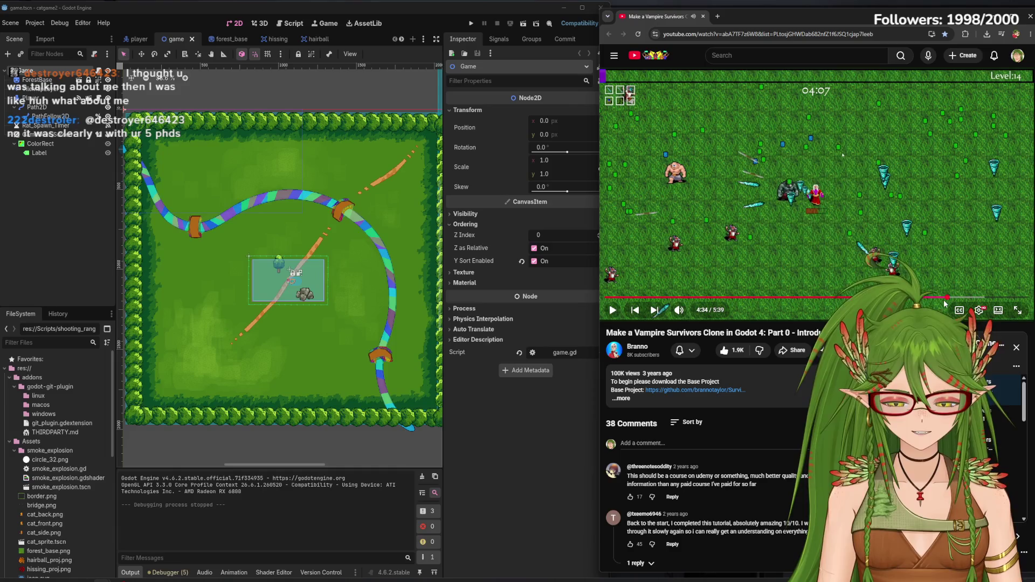
pyautogui.press('Left')
pyautogui.click(613, 311)
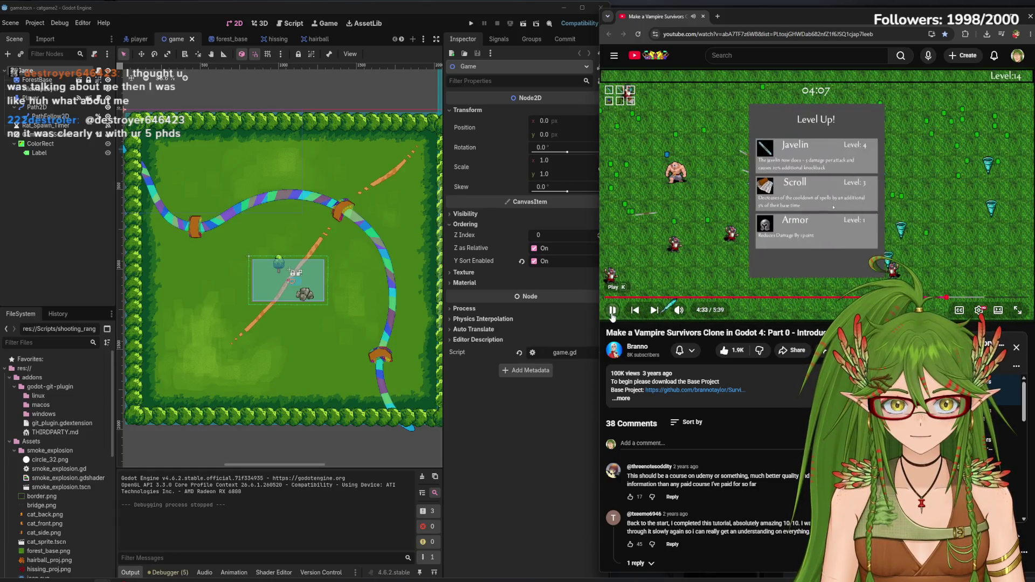
pyautogui.click(916, 203)
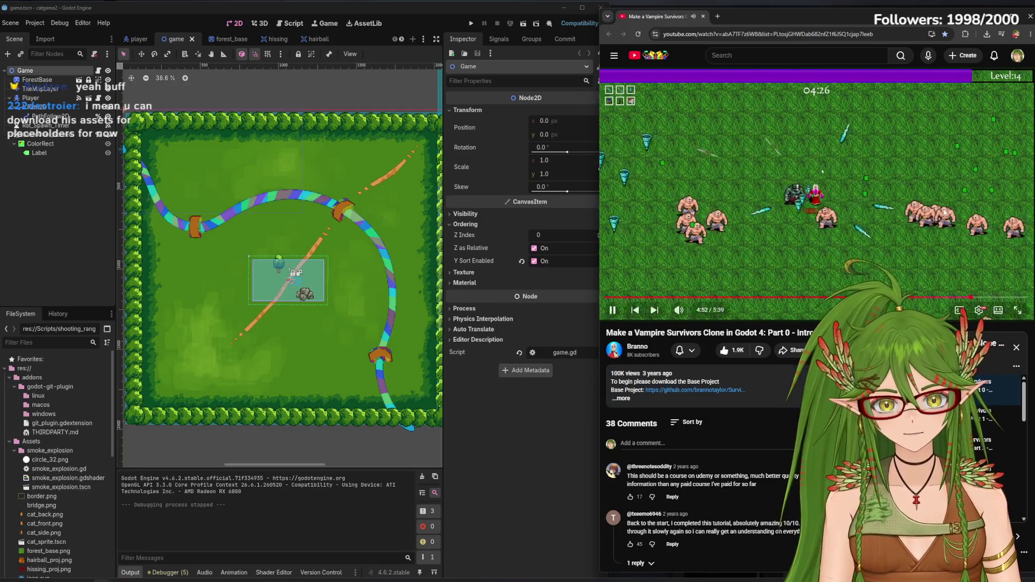
# Jump near the end and play through to the You Win screen at 5:33
pyautogui.click(985, 298)
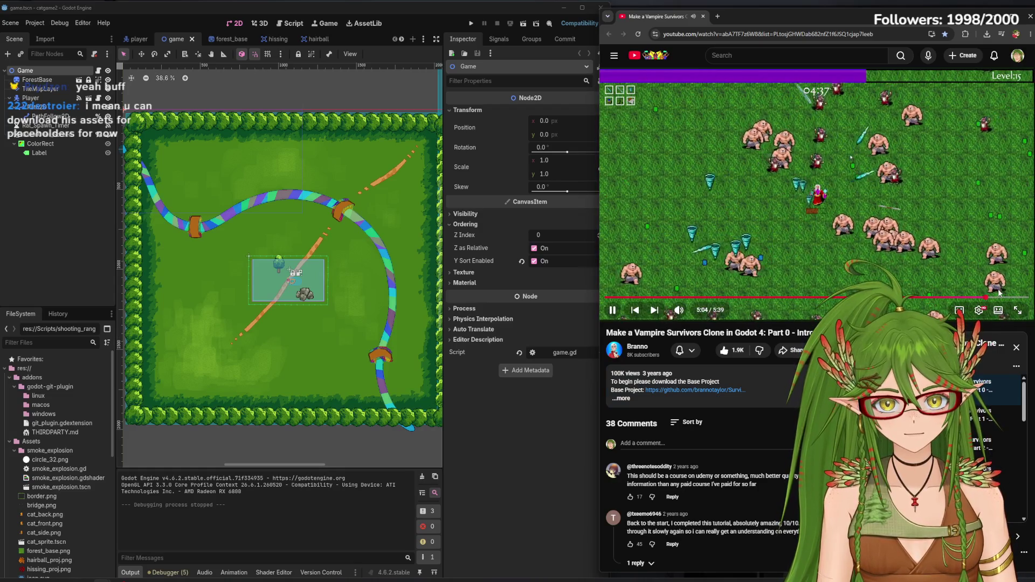
pyautogui.press('k')
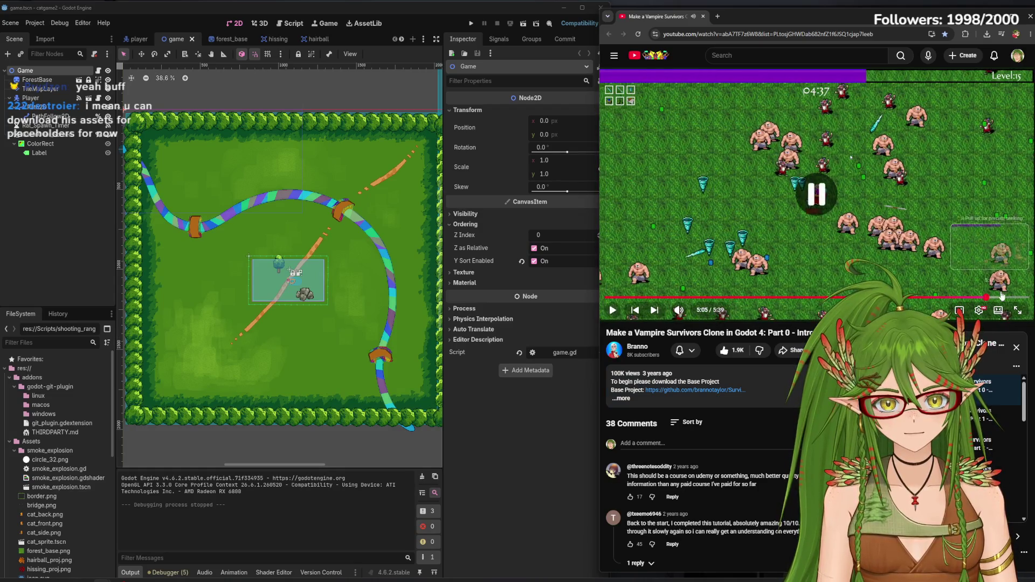
pyautogui.click(944, 270)
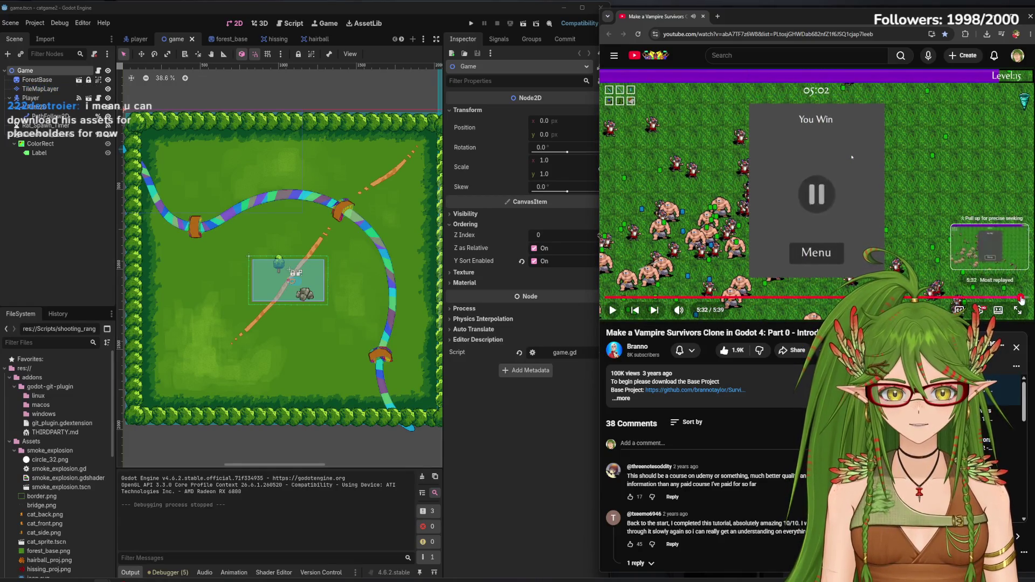
pyautogui.click(859, 214)
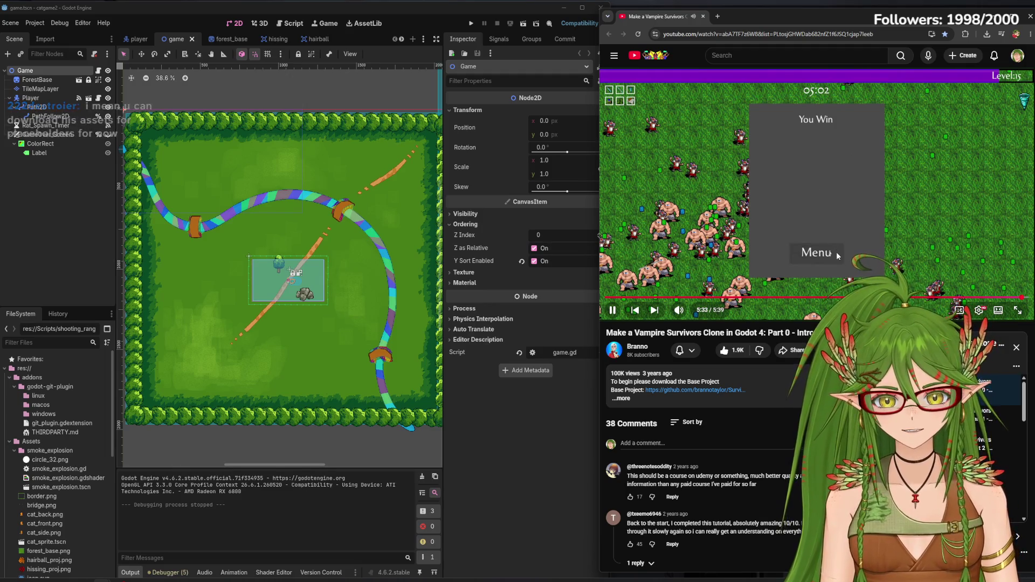
# Open the Part 1 Character Movement video, lower its volume, and set playback speed to 2x
pyautogui.click(992, 415)
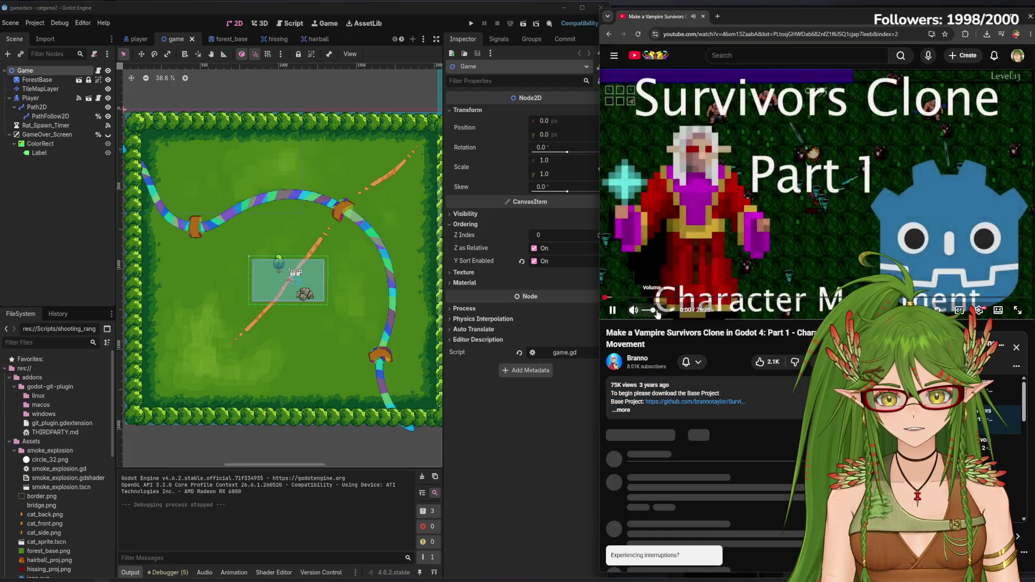
pyautogui.moveTo(651, 315); pyautogui.dragTo(650, 317)
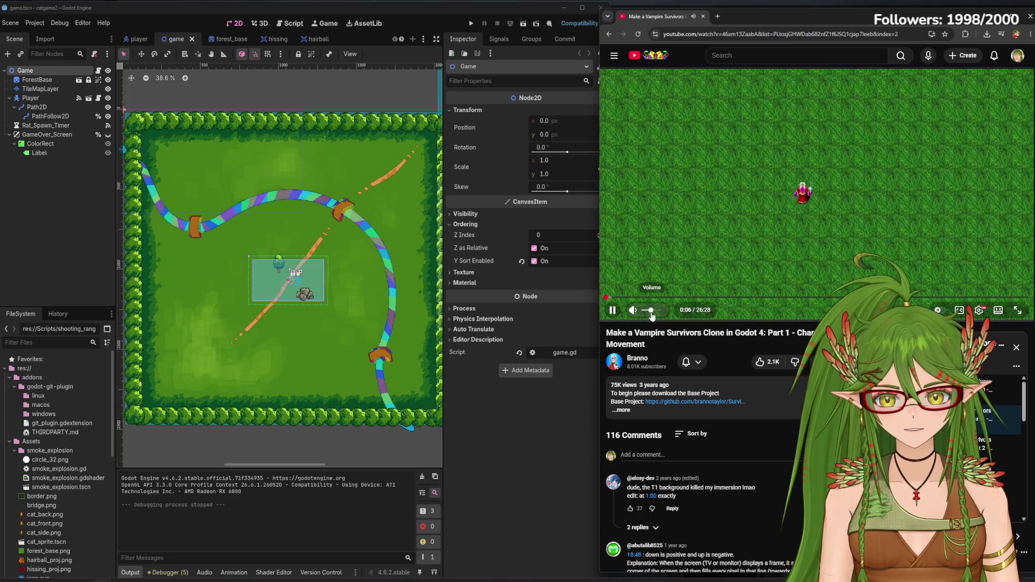
pyautogui.click(978, 310)
pyautogui.click(972, 265)
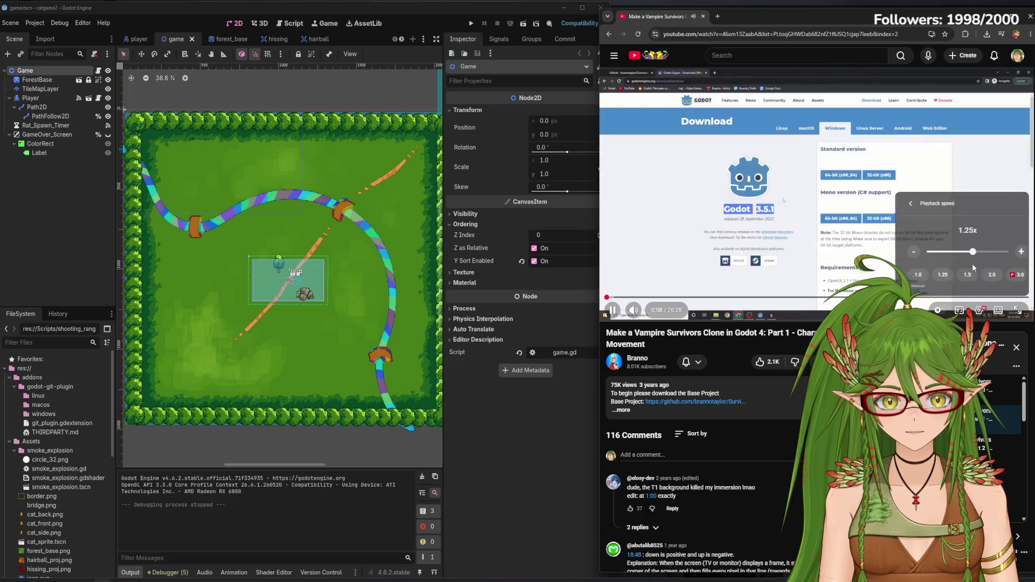
pyautogui.click(980, 311)
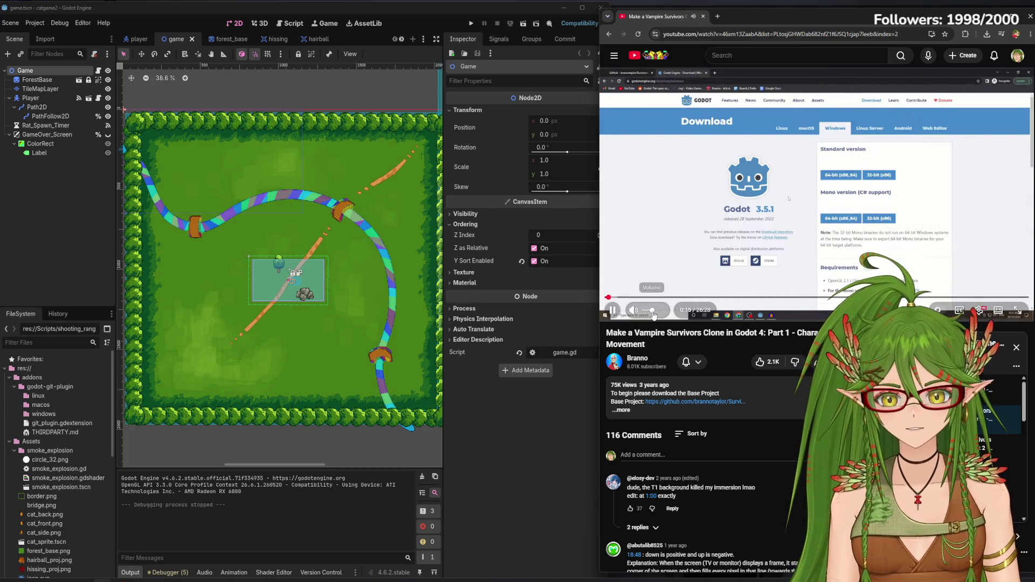
# Pause the Part 1 video, rewind ten seconds, and resume watching
pyautogui.moveTo(659, 316)
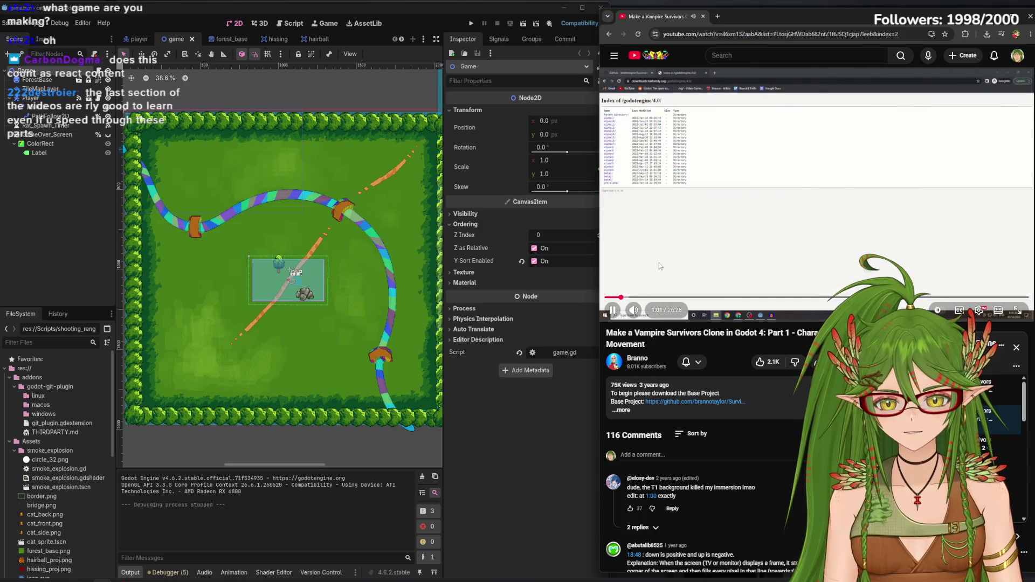
pyautogui.click(658, 263)
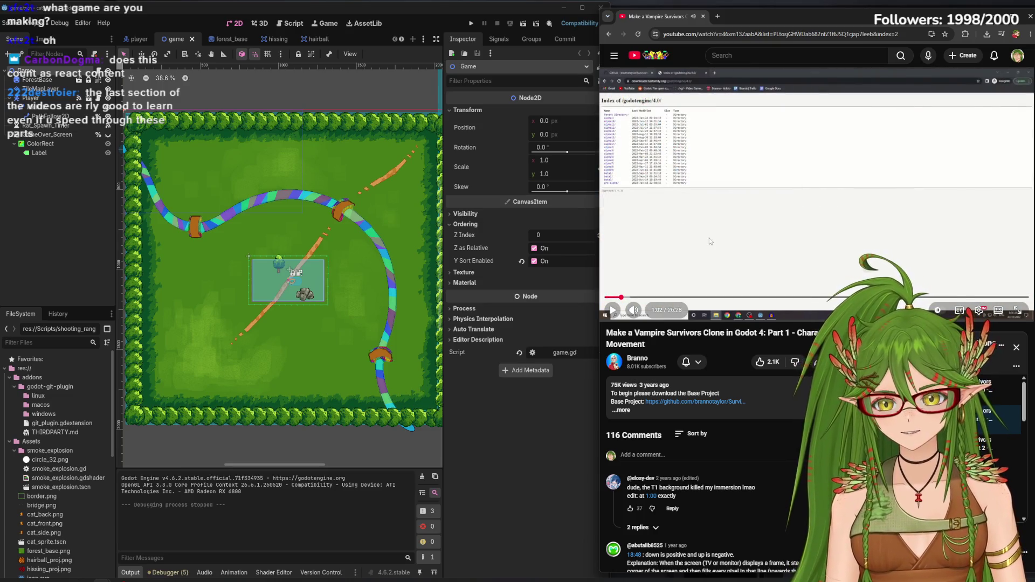
pyautogui.press('j')
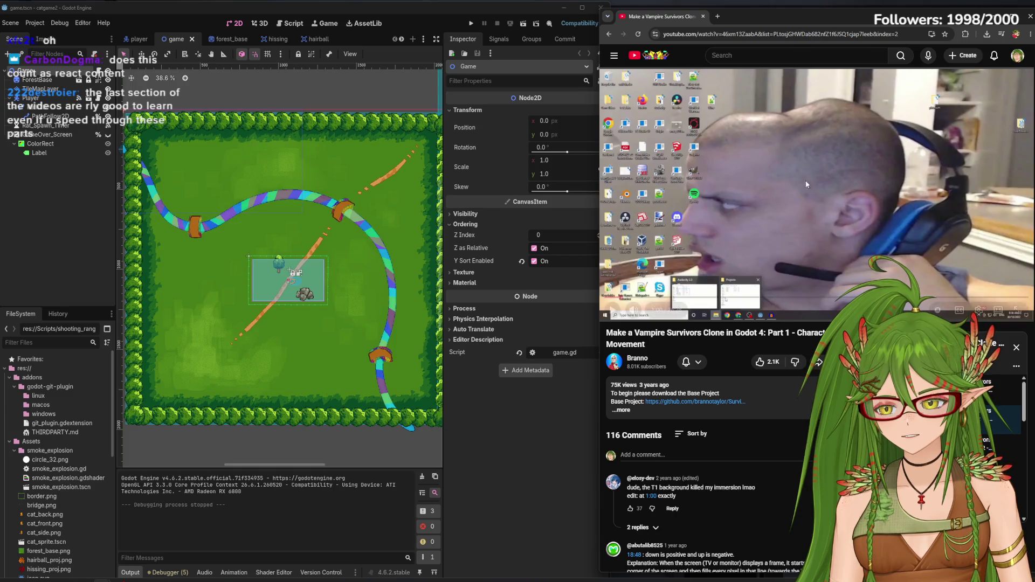
pyautogui.click(824, 268)
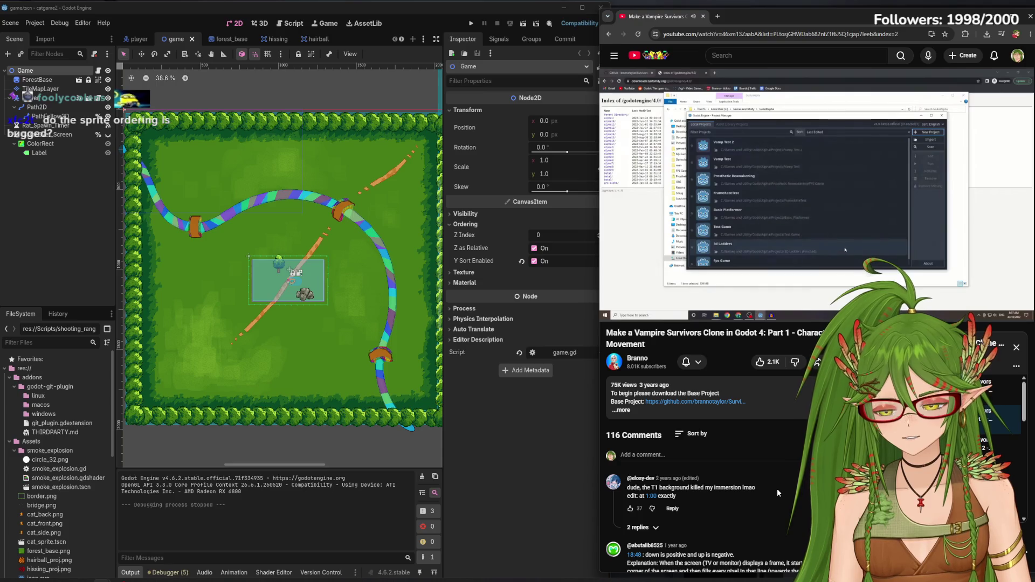
pyautogui.moveTo(715, 210)
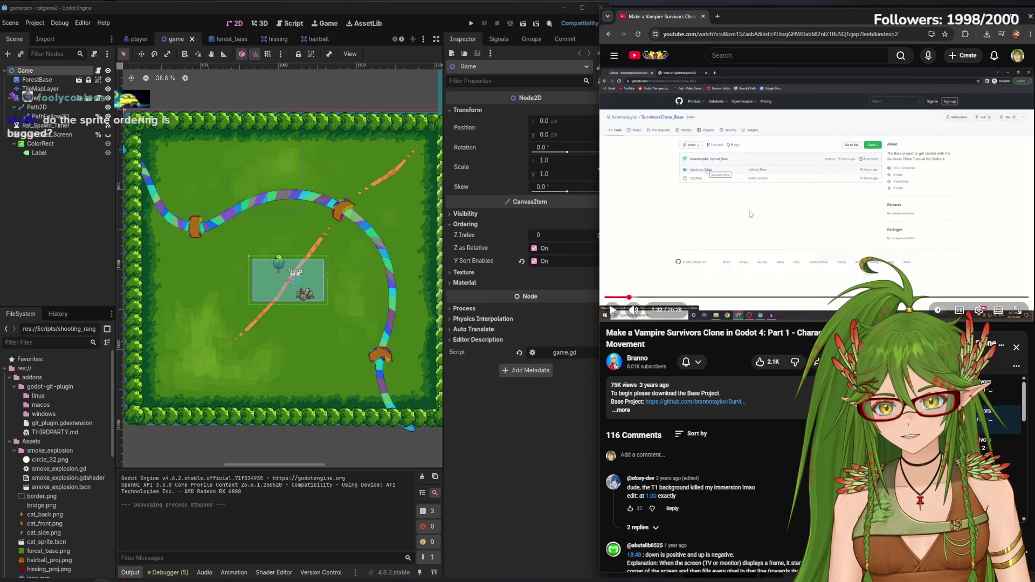
pyautogui.press('space')
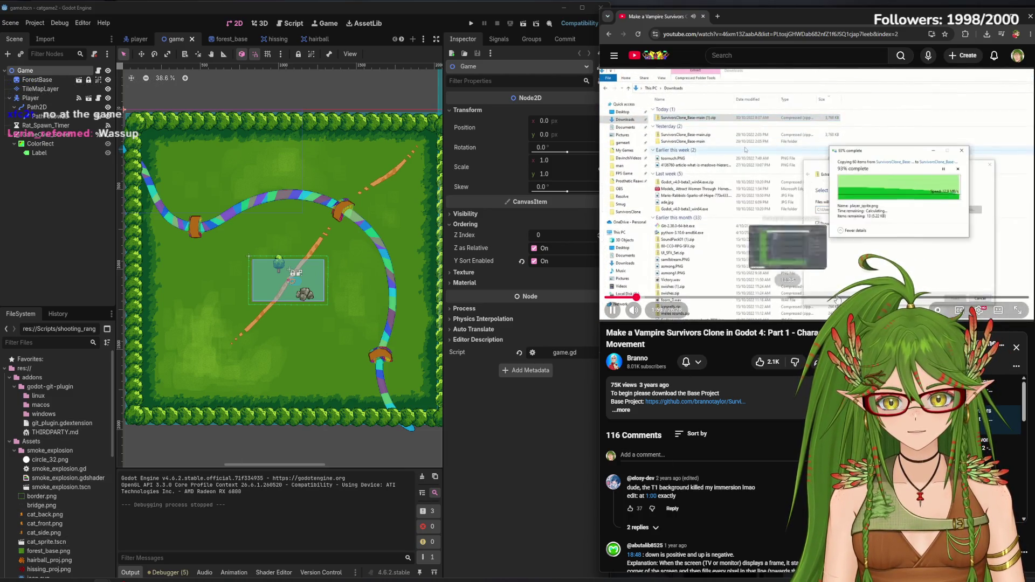
# Check the playback speed settings, then run the catgame2 project from Godot
pyautogui.click(979, 311)
pyautogui.click(955, 261)
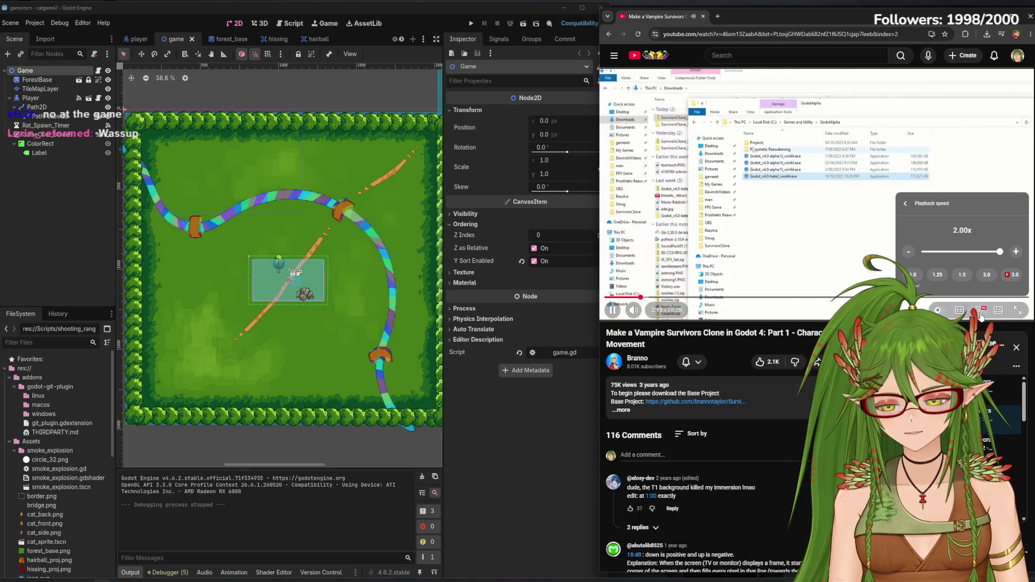
pyautogui.click(990, 314)
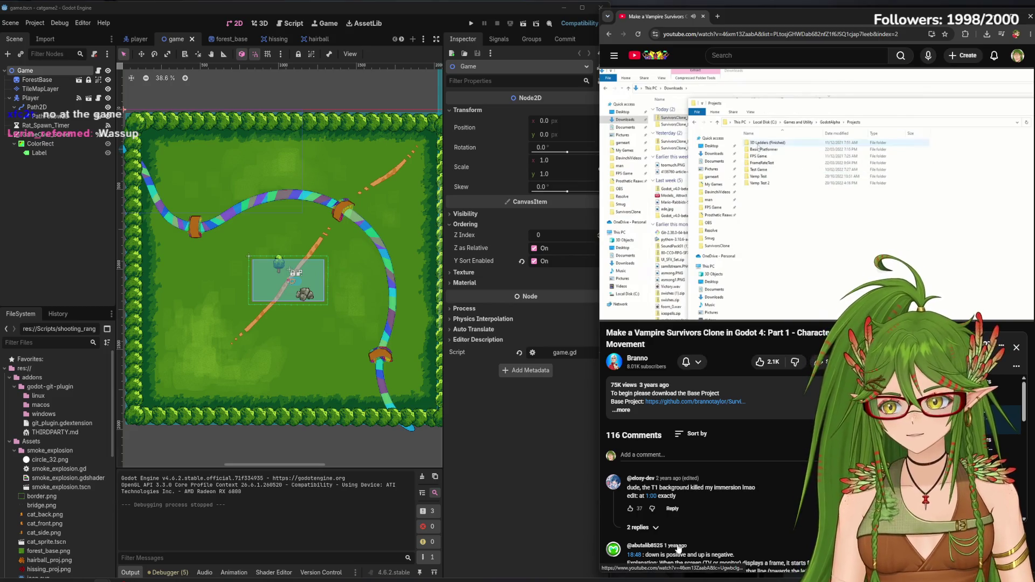
pyautogui.click(470, 24)
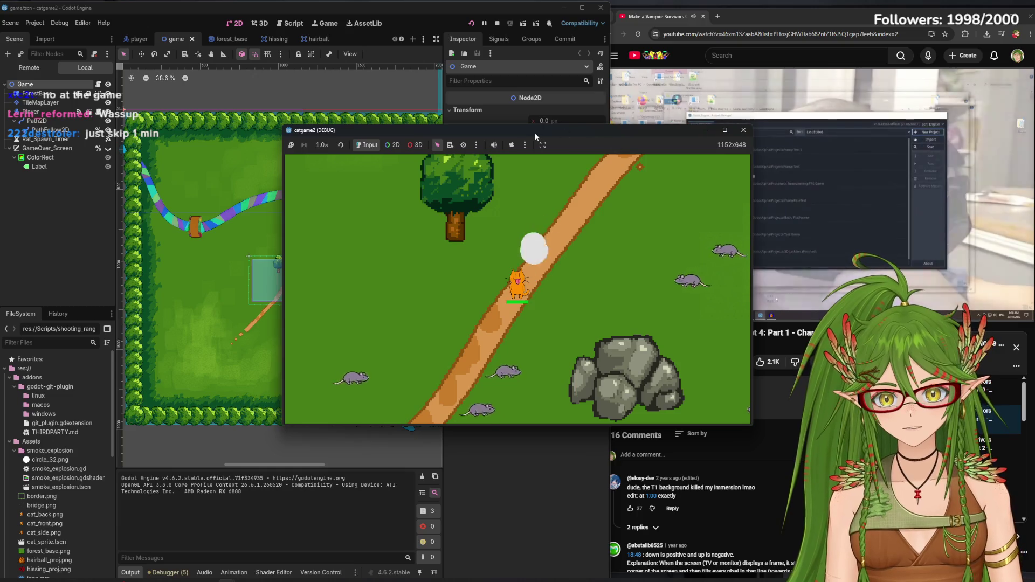
# Move the game window up-left and walk the cat up, right and down with WASD
pyautogui.moveTo(558, 130)
pyautogui.mouseDown()
pyautogui.moveTo(359, 105)
pyautogui.moveTo(362, 76)
pyautogui.mouseUp()
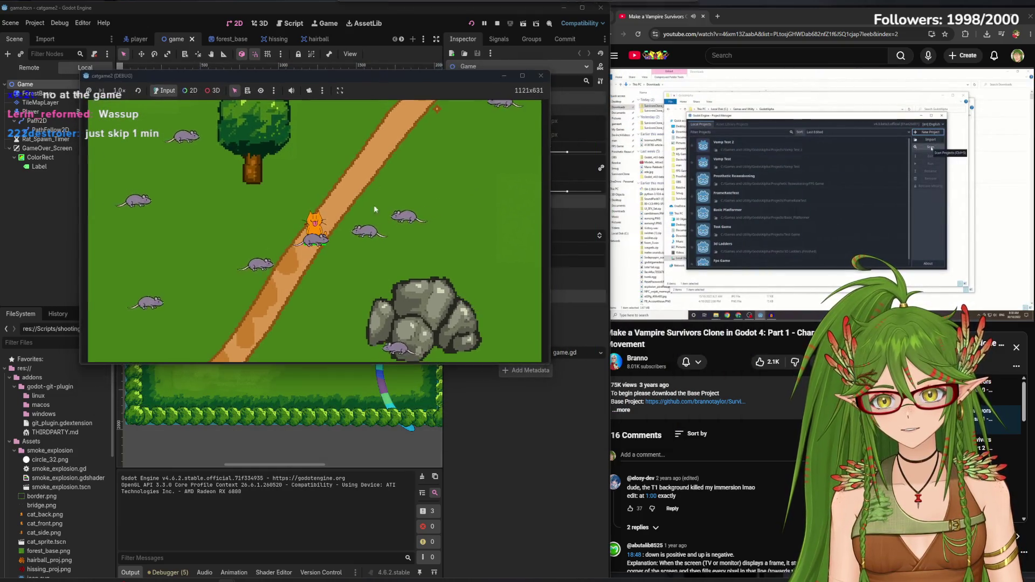
pyautogui.press('w')
pyautogui.press('d')
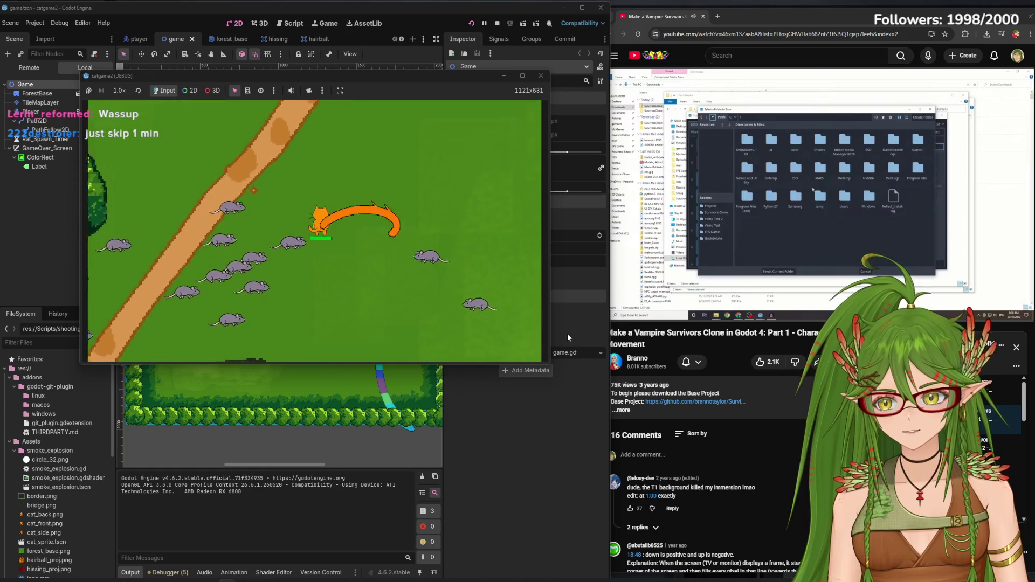
pyautogui.press('d')
pyautogui.press('s')
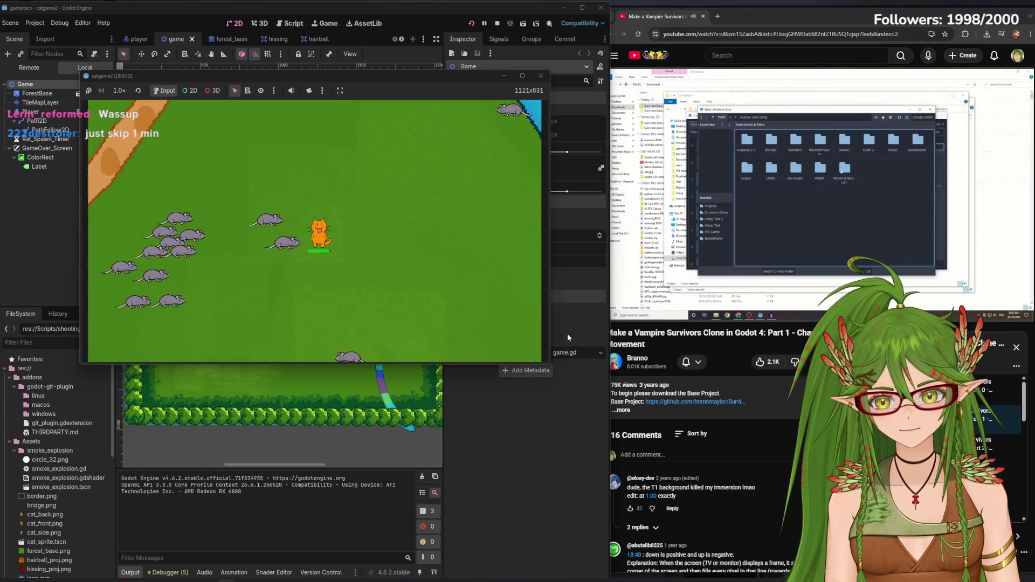
pyautogui.press('s')
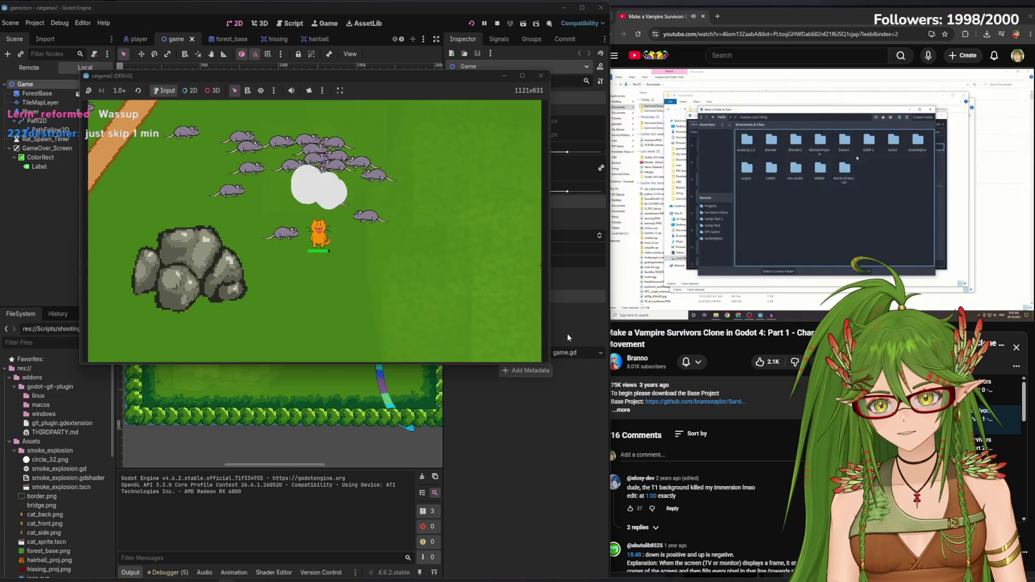
pyautogui.press('d')
pyautogui.press('d')
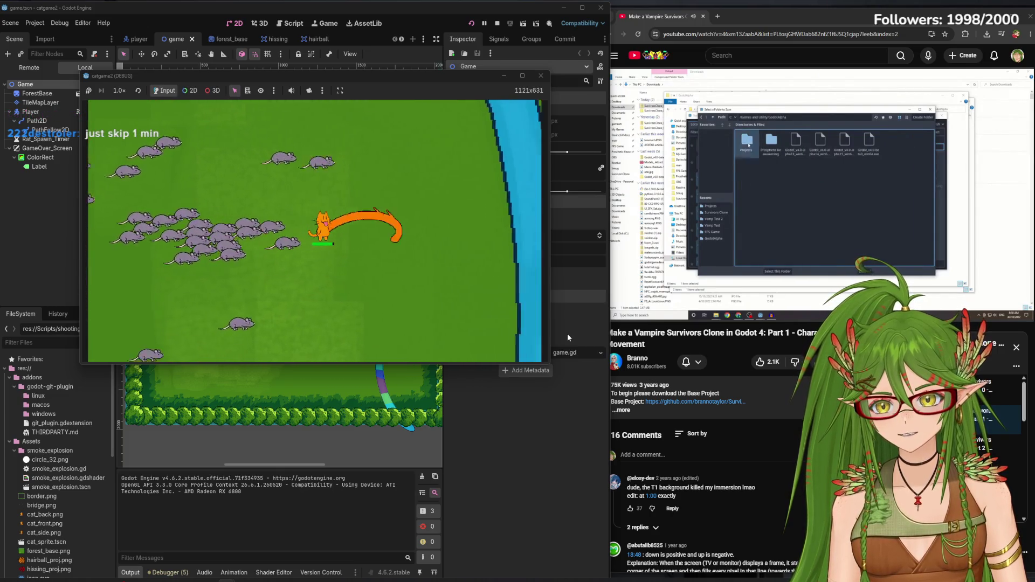
# Steer the cat left past the rock, down among the rats, and right onto the bridge
pyautogui.press('a')
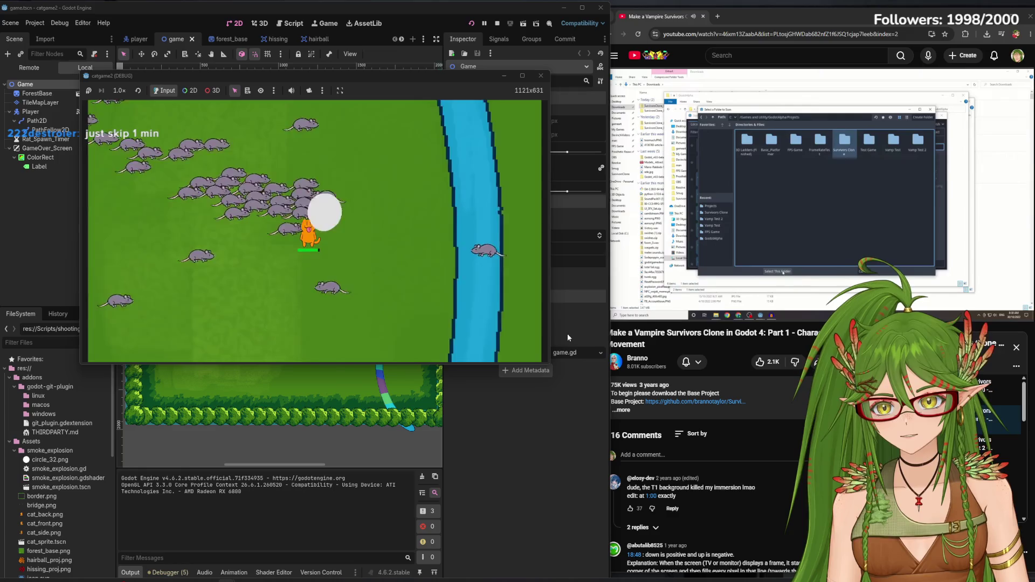
pyautogui.press('a')
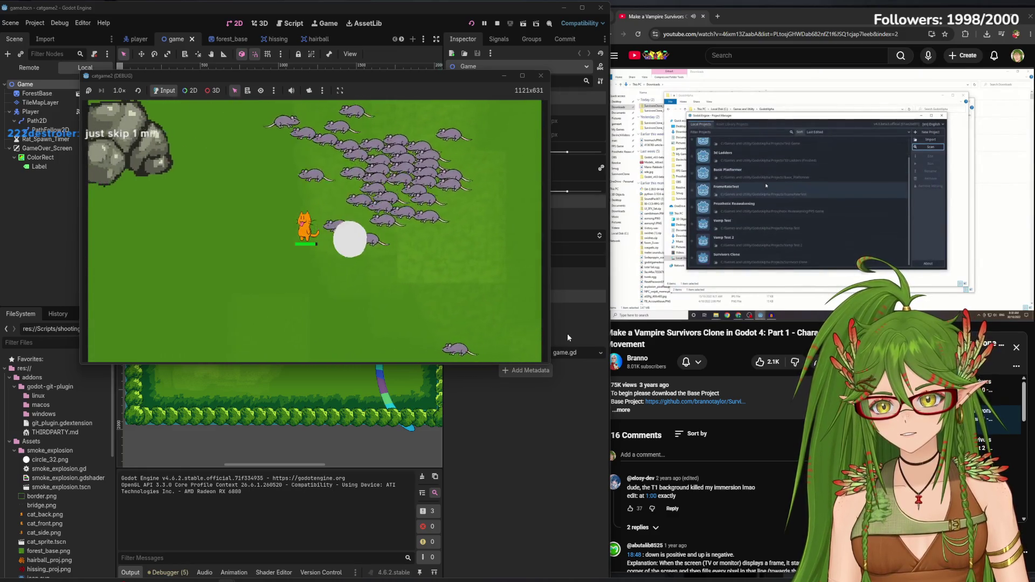
pyautogui.press('a')
pyautogui.press('s')
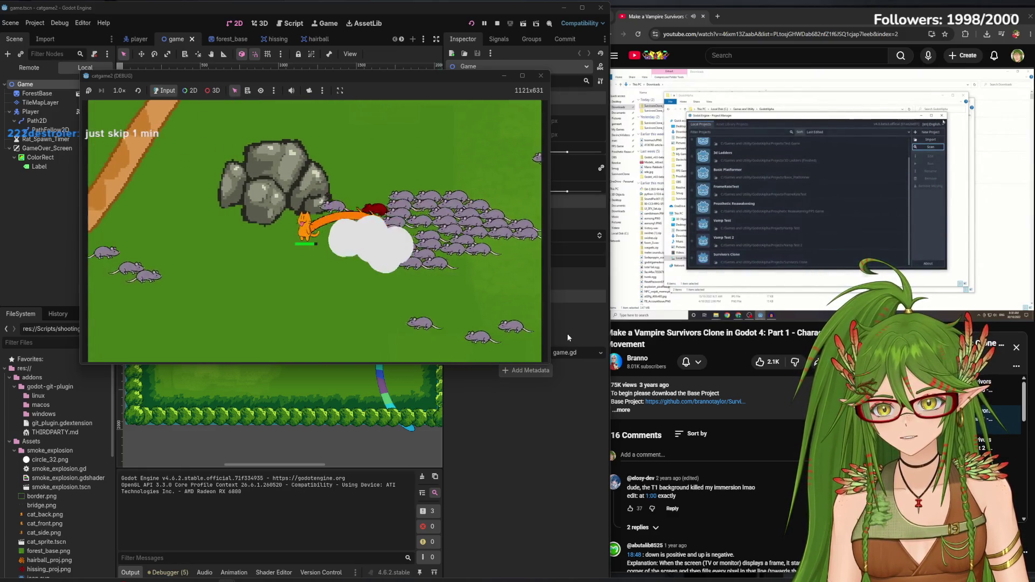
pyautogui.press('s')
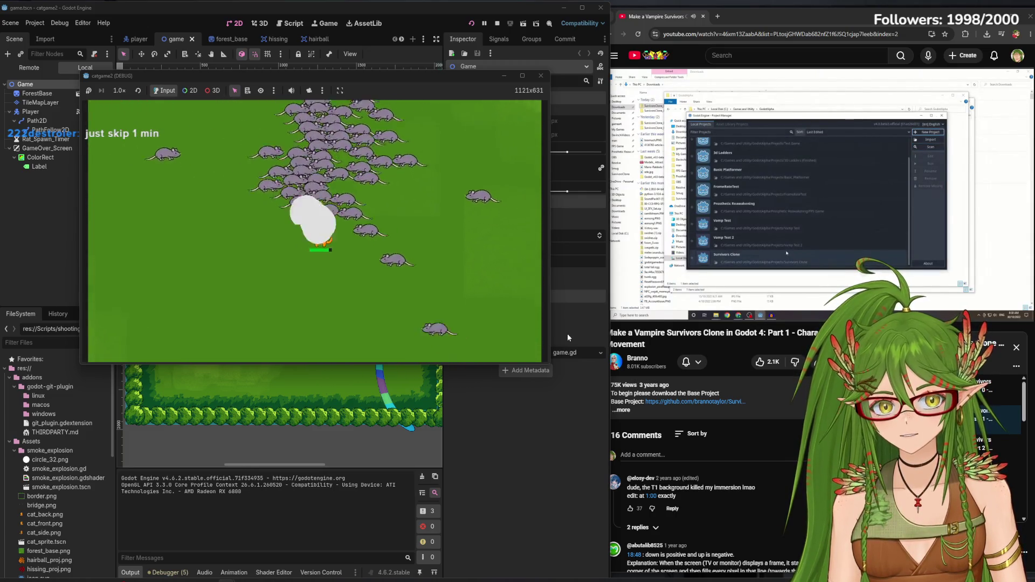
pyautogui.press('d')
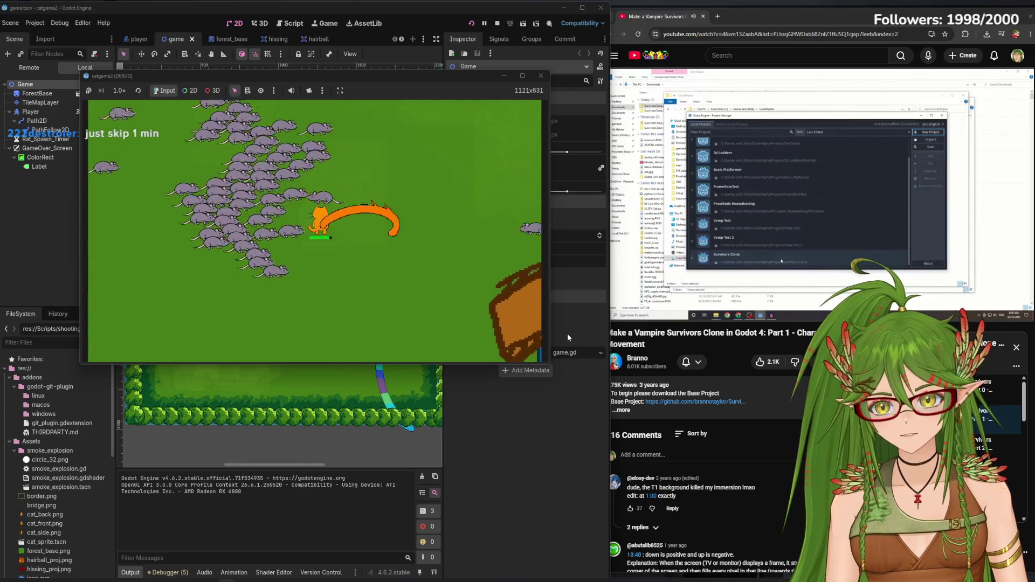
pyautogui.press('d')
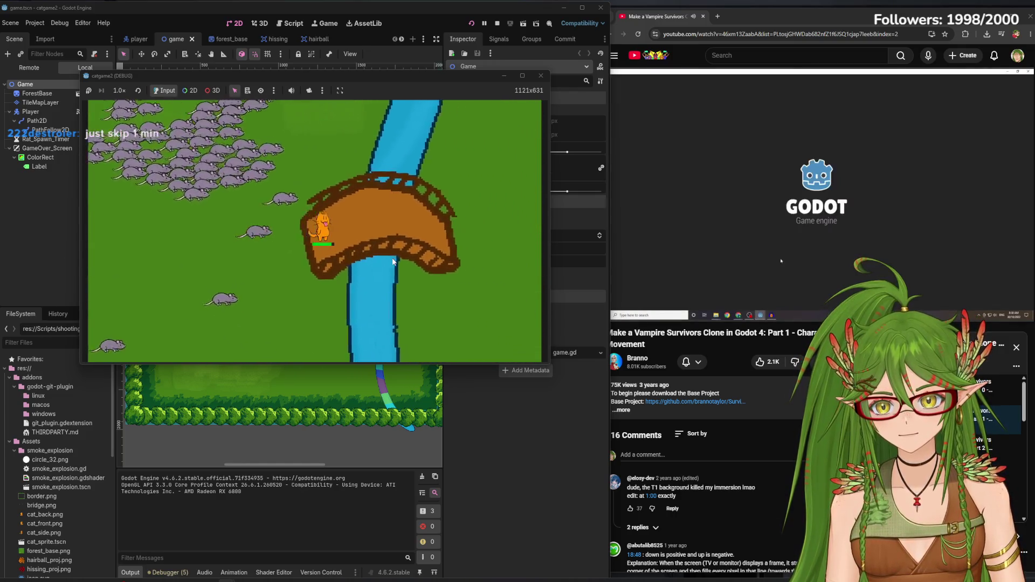
pyautogui.press('w')
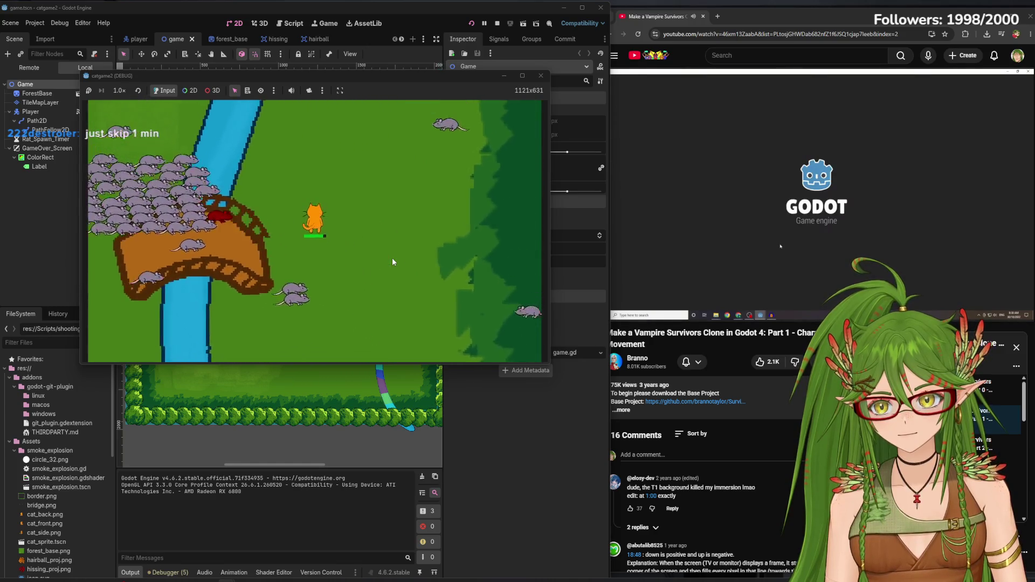
# Stop the running game and rewind the tutorial video to about 5:17
pyautogui.press('F8')
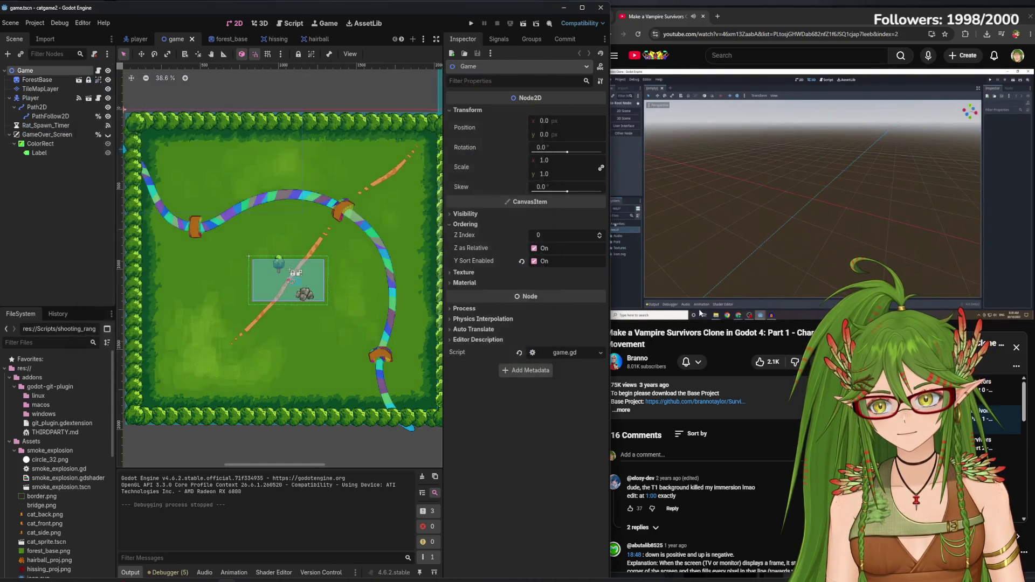
pyautogui.moveTo(666, 297); pyautogui.dragTo(700, 297)
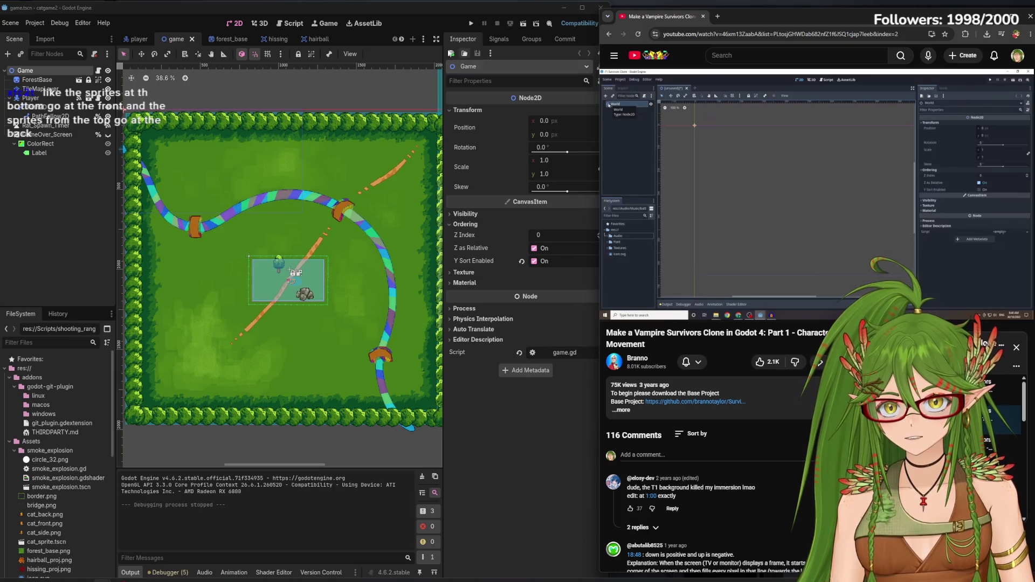
pyautogui.click(471, 23)
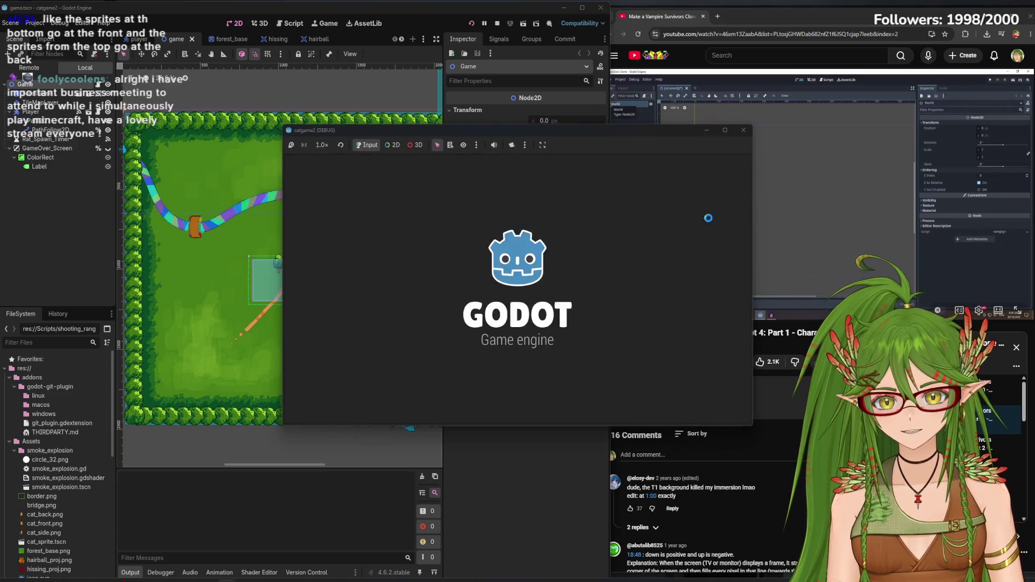
pyautogui.press('w')
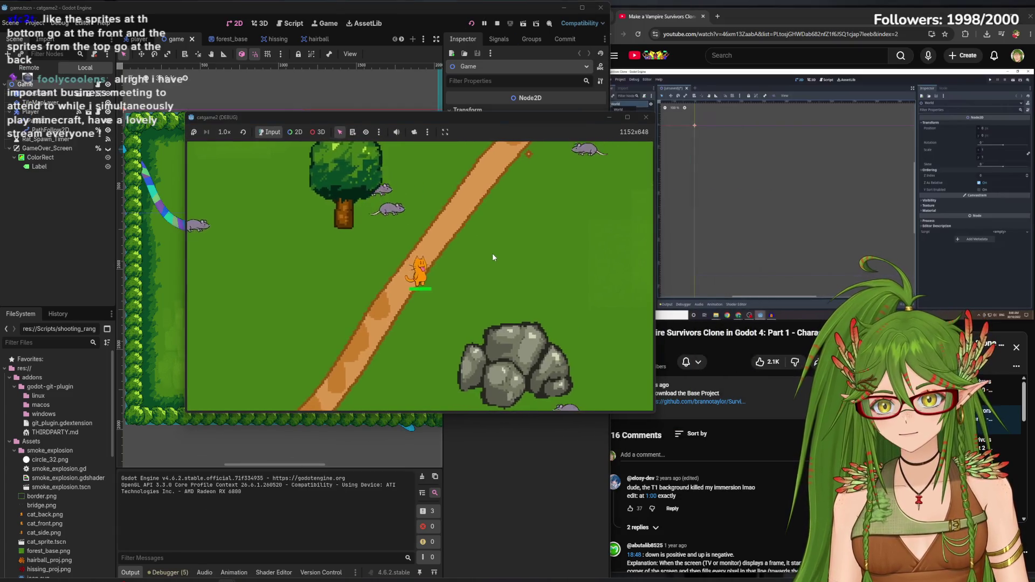
pyautogui.press('d')
pyautogui.press('w')
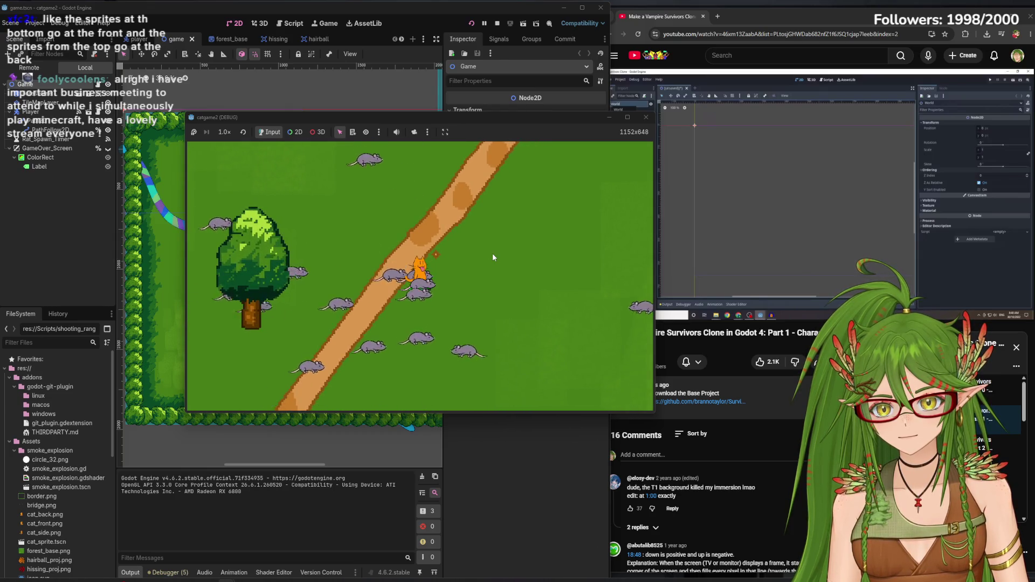
pyautogui.press('s')
pyautogui.press('d')
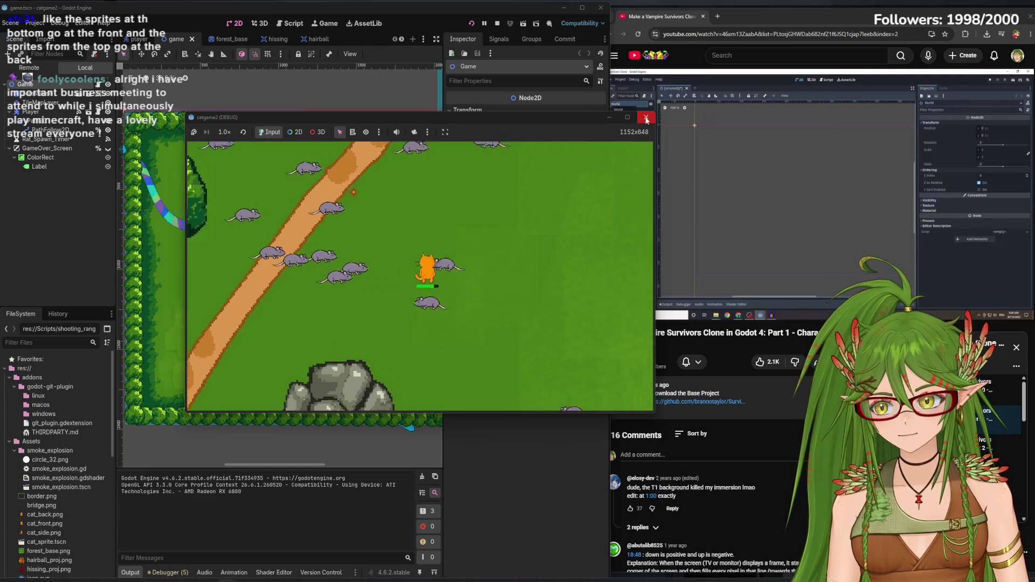
pyautogui.click(646, 115)
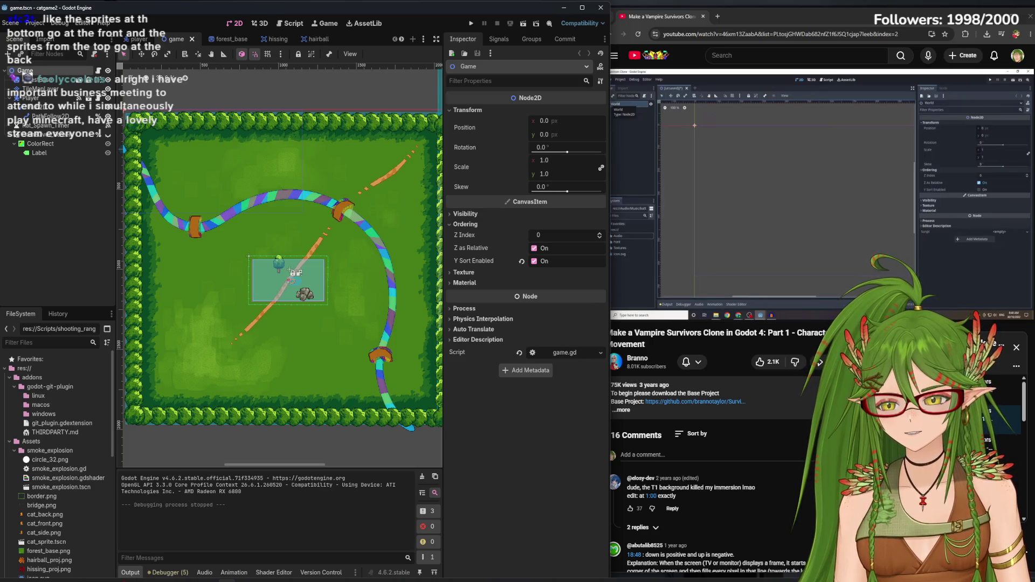
# Bring the tutorial browser forward, pause the video, then resume playback
pyautogui.moveTo(754, 223)
pyautogui.click(791, 185)
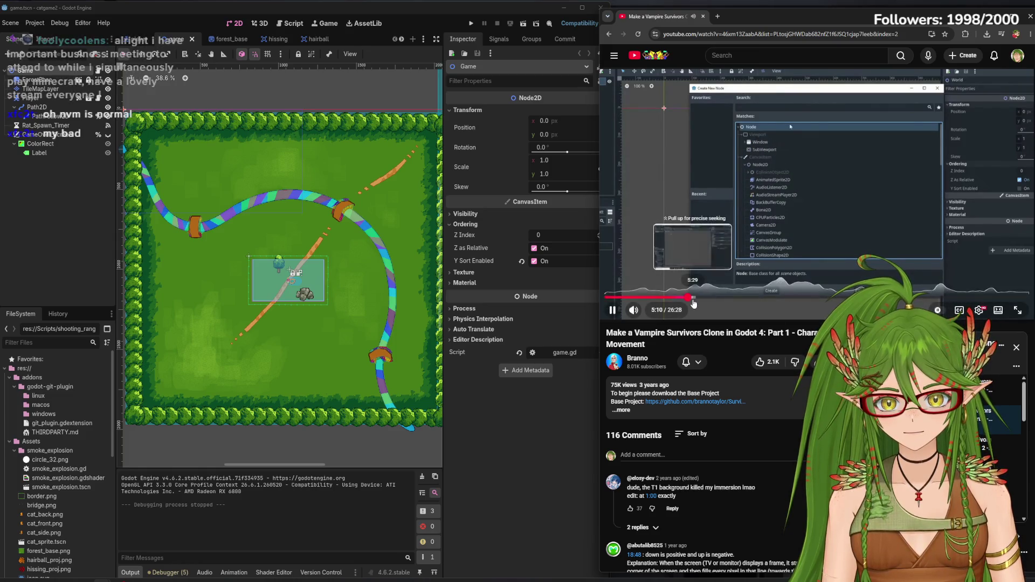
pyautogui.click(730, 176)
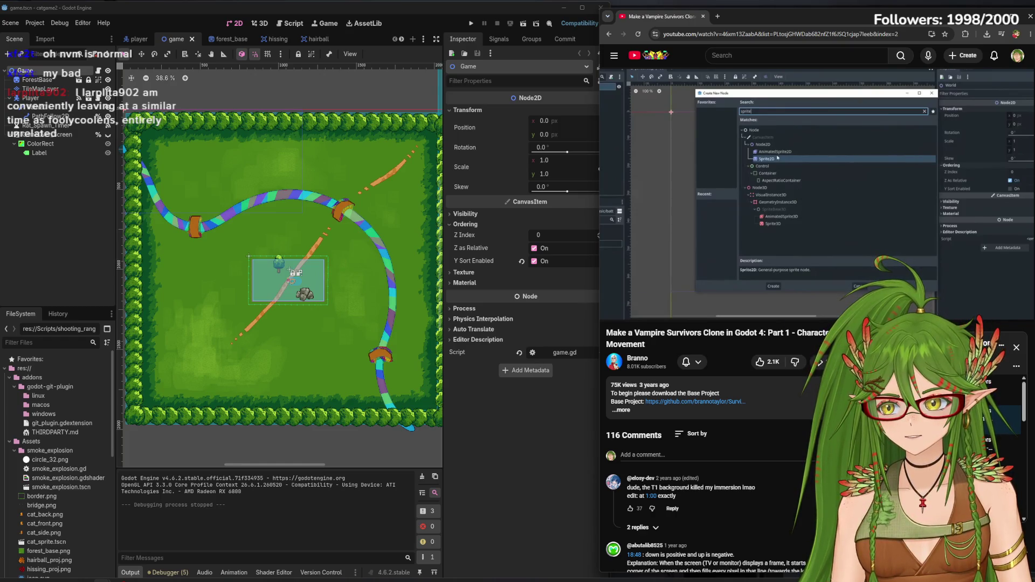
pyautogui.moveTo(731, 176)
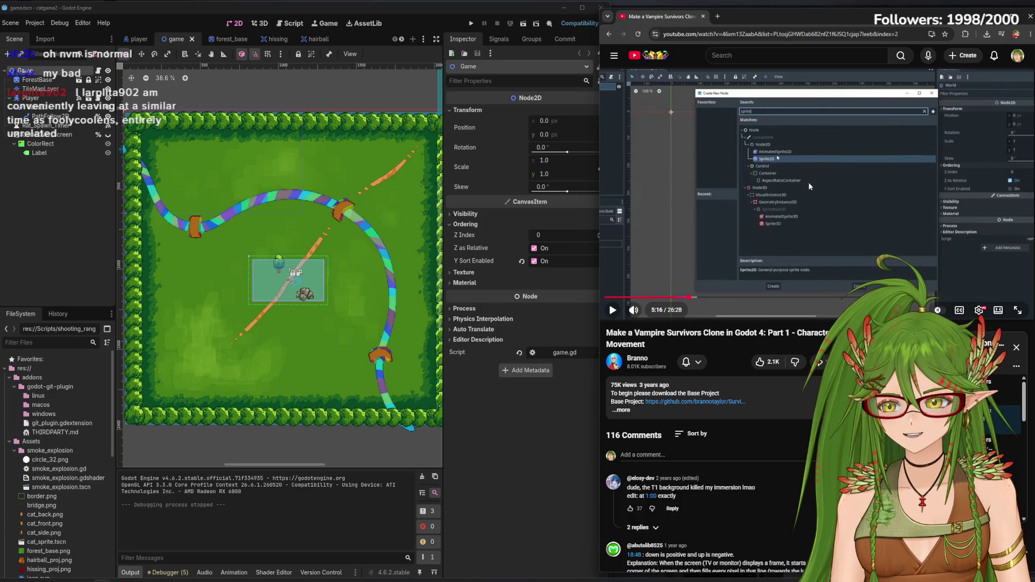
pyautogui.click(791, 204)
pyautogui.click(496, 481)
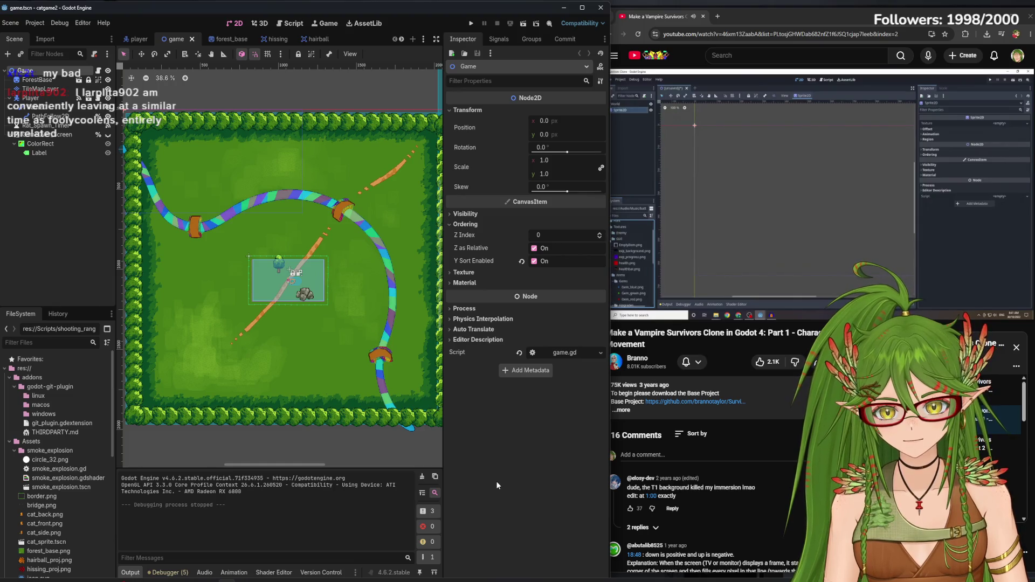
# Widen the browser, jump the tutorial to 6:10 then 6:35, and unsnap it over the editor
pyautogui.moveTo(610, 264); pyautogui.dragTo(451, 269)
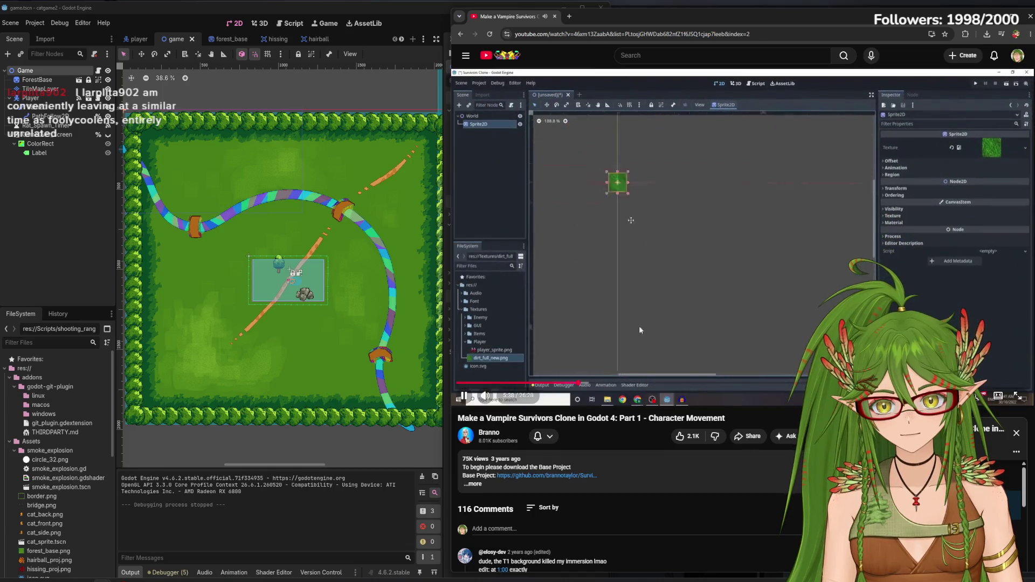
pyautogui.click(591, 385)
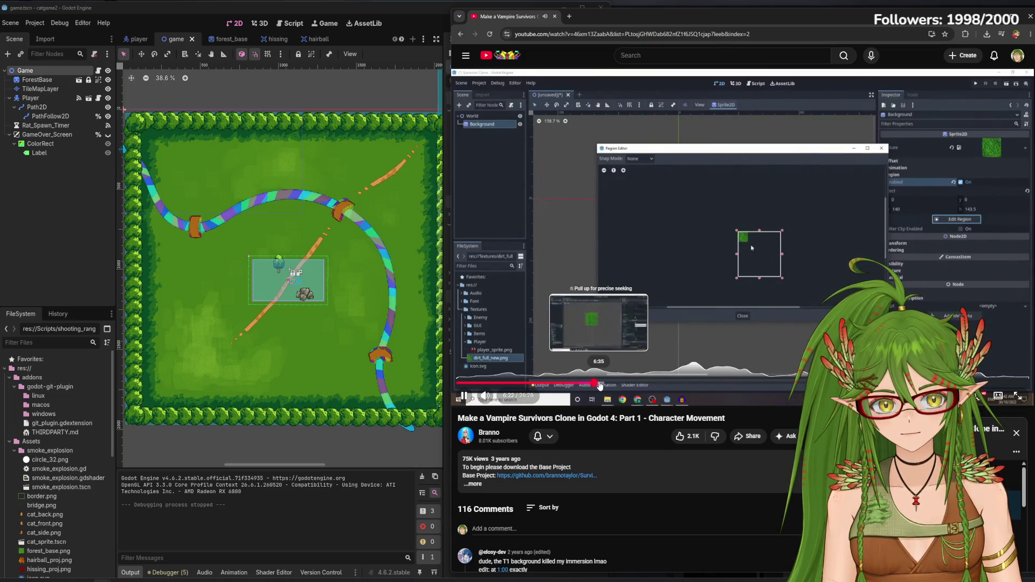
pyautogui.click(599, 386)
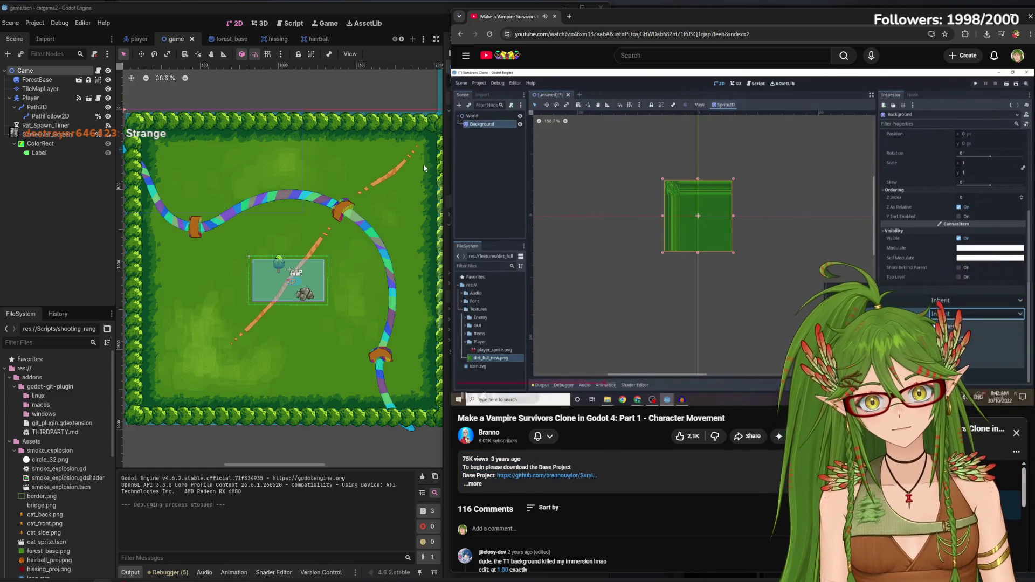
pyautogui.moveTo(656, 21)
pyautogui.mouseDown()
pyautogui.moveTo(294, 39)
pyautogui.moveTo(305, 38)
pyautogui.mouseUp()
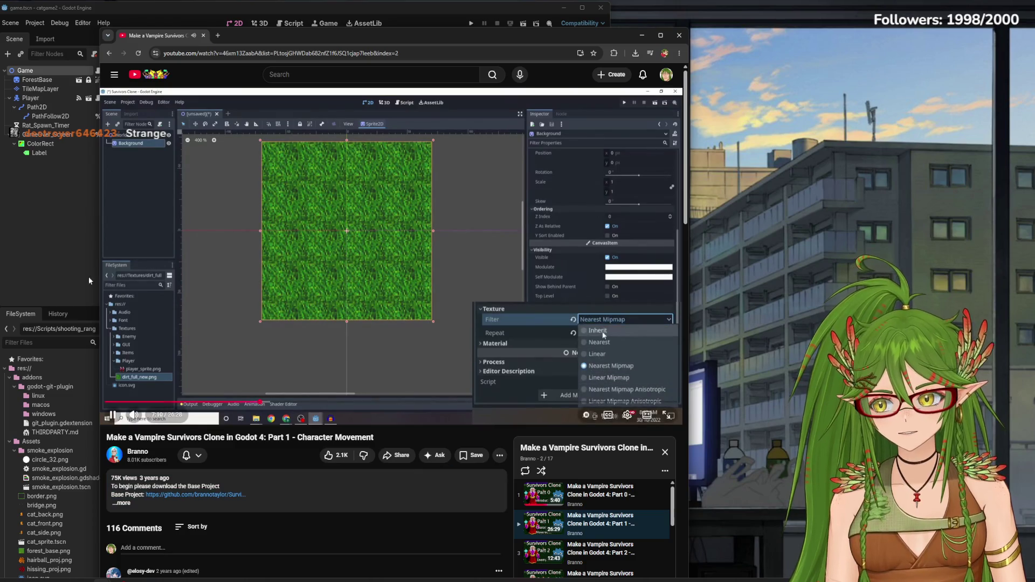
# Narrow the browser back to the right side so Godot's properties show
pyautogui.moveTo(670, 253)
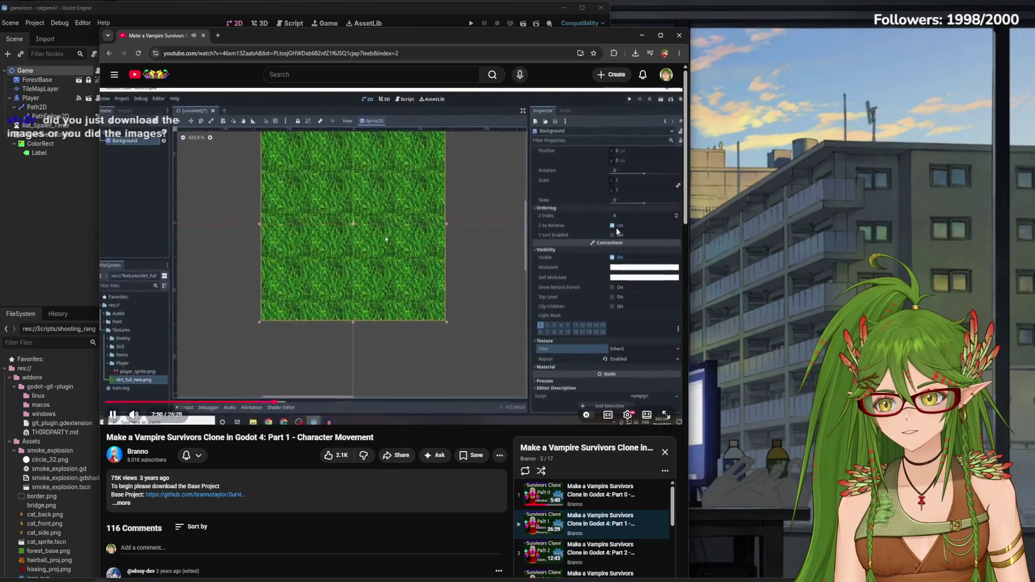
pyautogui.moveTo(569, 41); pyautogui.dragTo(909, 32)
pyautogui.moveTo(448, 194); pyautogui.dragTo(601, 195)
# Open the player scene, then switch to the forest_base scene
pyautogui.click(136, 40)
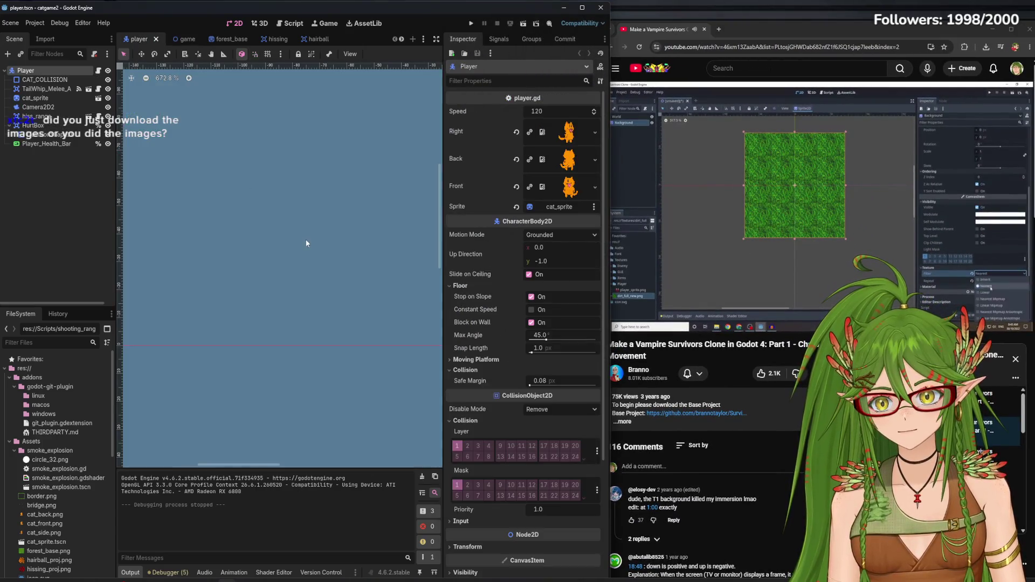
pyautogui.scroll(12, 309, 264)
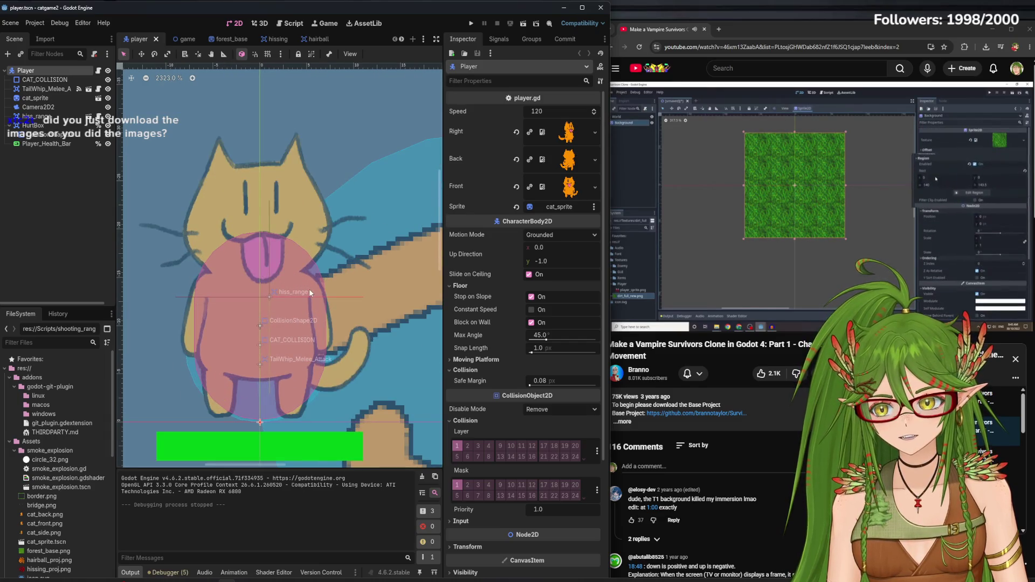
pyautogui.scroll(-3, 309, 289)
pyautogui.click(217, 38)
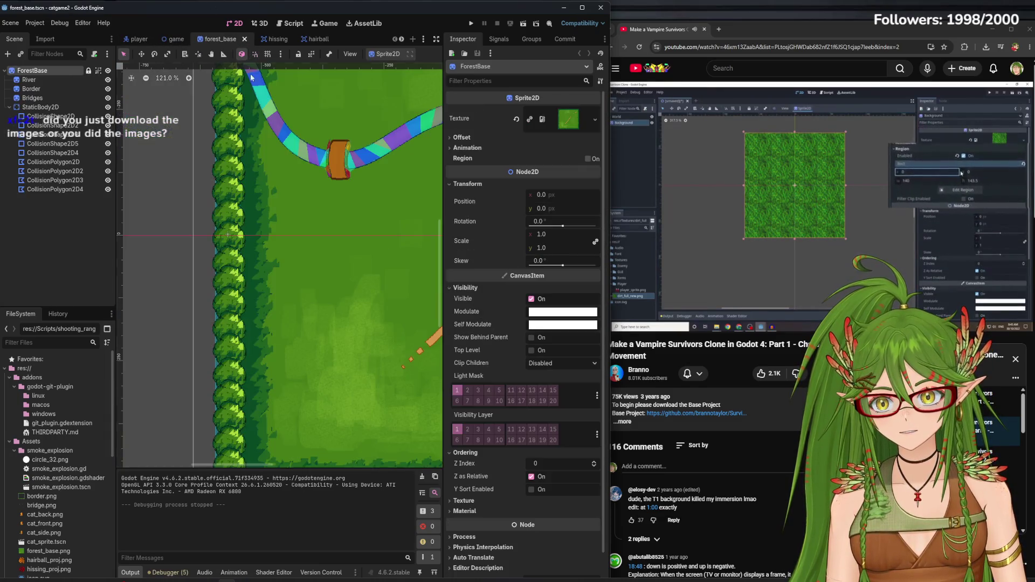
pyautogui.scroll(8, 291, 335)
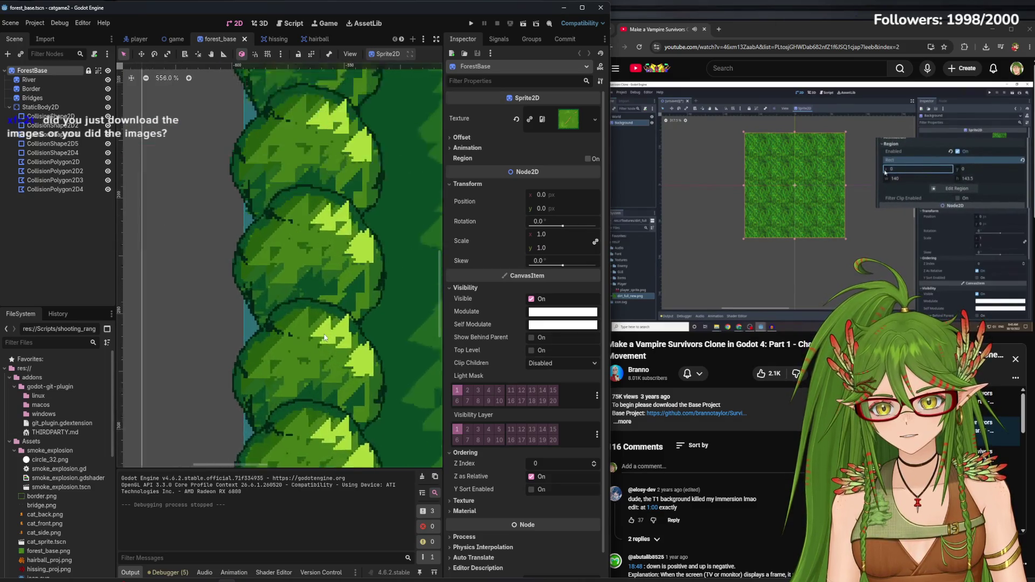
pyautogui.scroll(1, 324, 337)
pyautogui.hscroll(3, 376, 249)
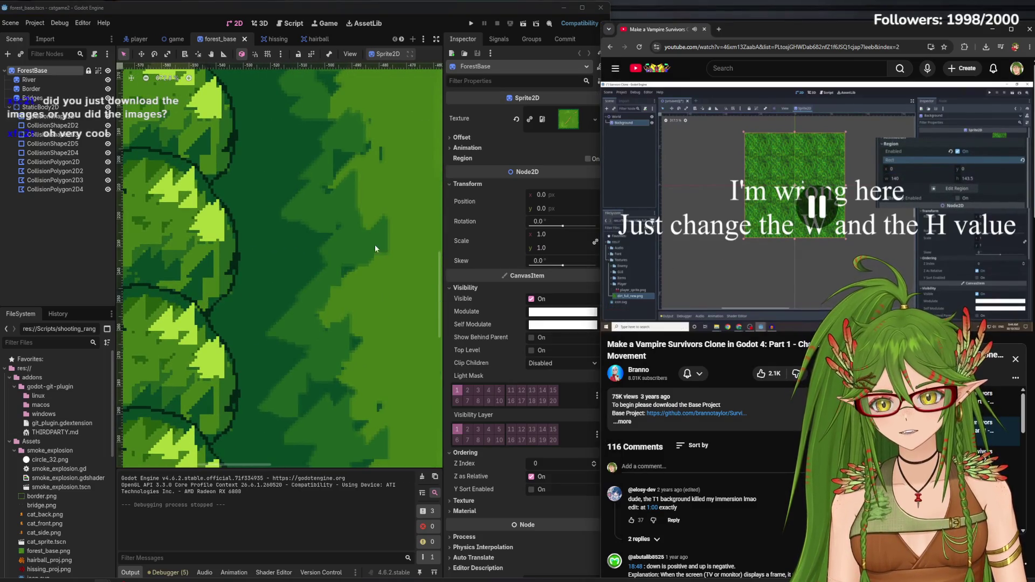
pyautogui.hscroll(2, 329, 219)
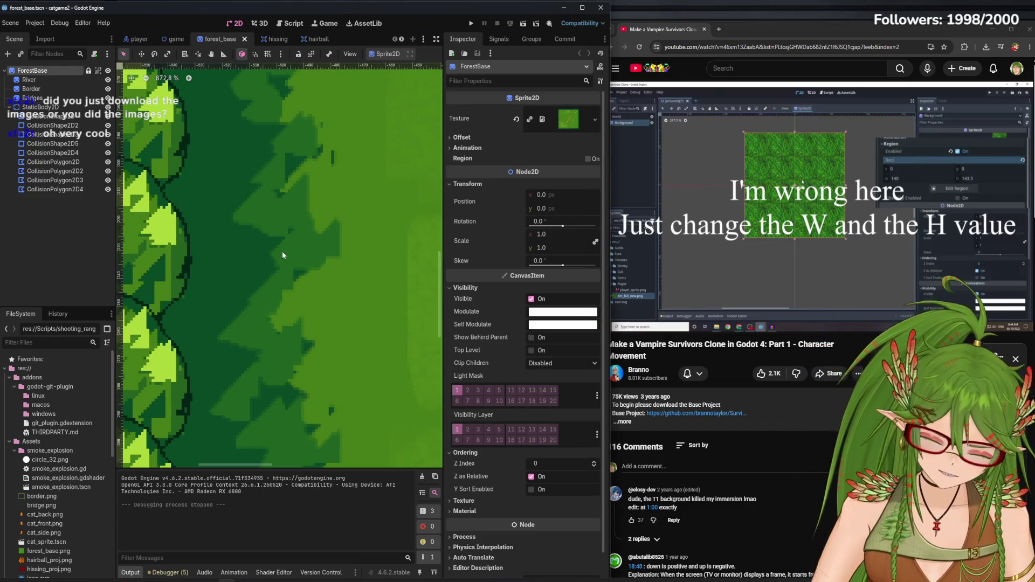
pyautogui.scroll(-1, 283, 250)
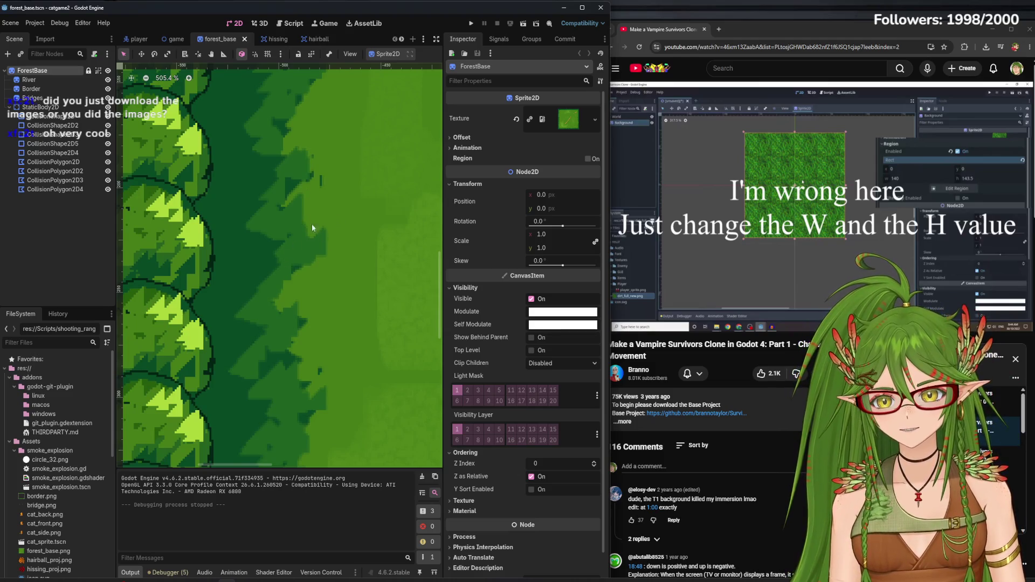
pyautogui.scroll(2, 311, 224)
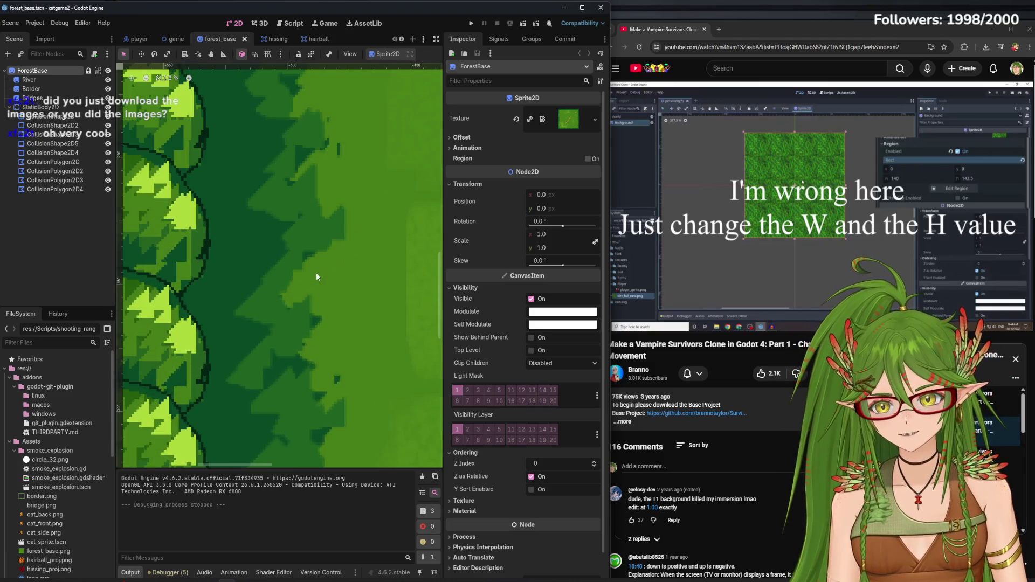
pyautogui.scroll(-7, 327, 294)
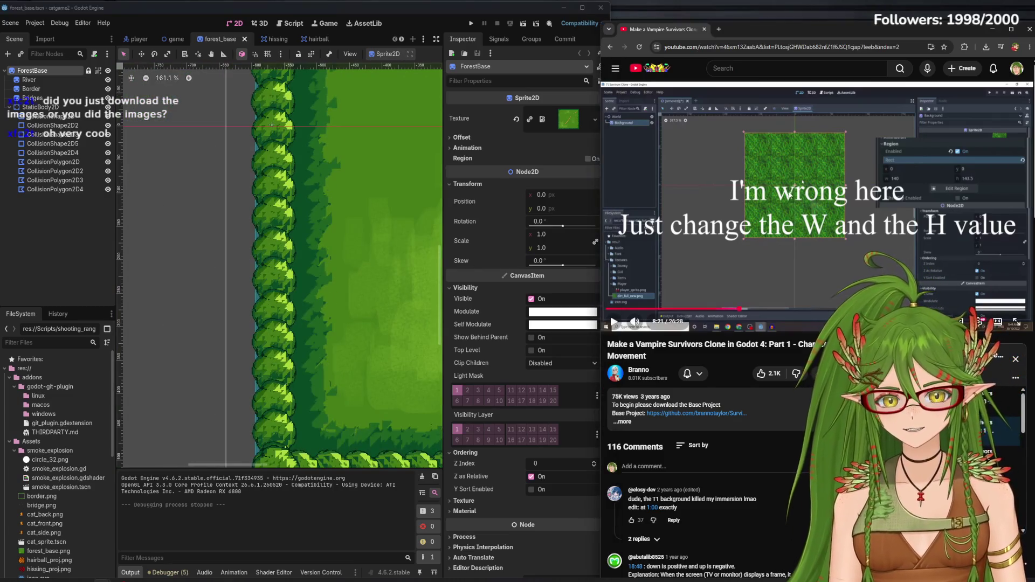
pyautogui.moveTo(868, 34)
pyautogui.mouseDown()
pyautogui.moveTo(757, 26)
pyautogui.moveTo(787, 25)
pyautogui.mouseUp()
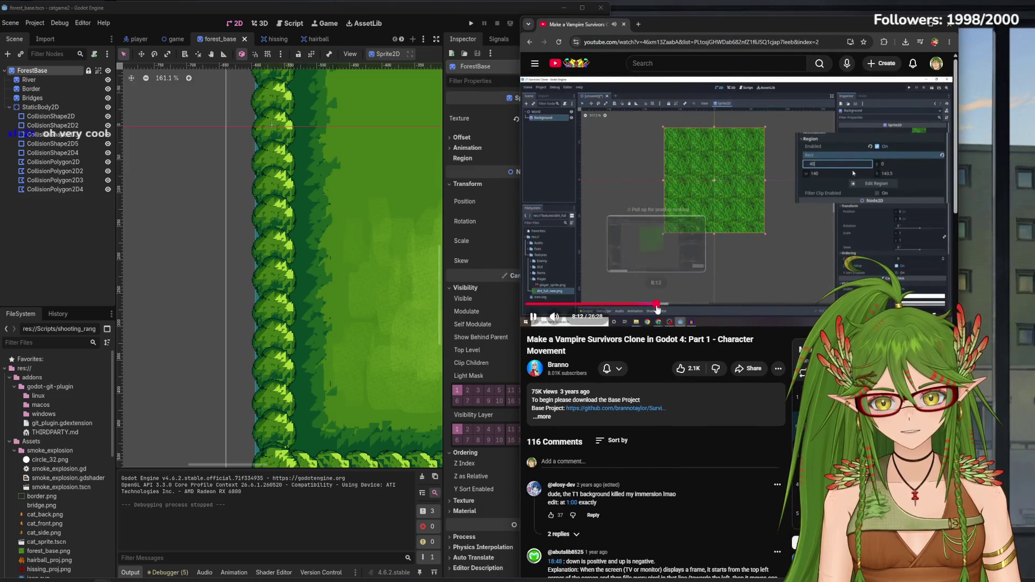
pyautogui.press('Left')
pyautogui.press('Left')
pyautogui.press('Left')
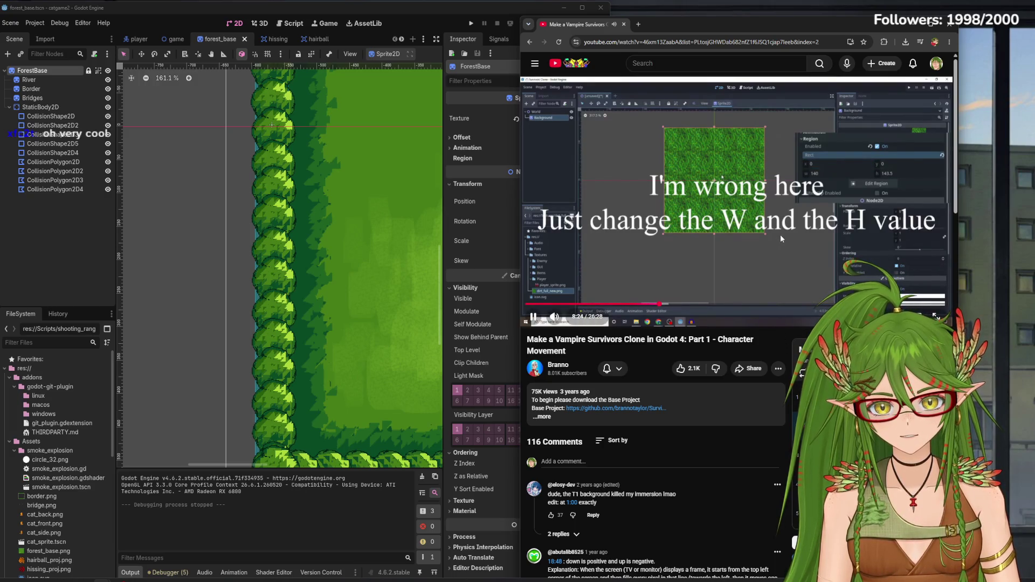
pyautogui.scroll(-1, 350, 248)
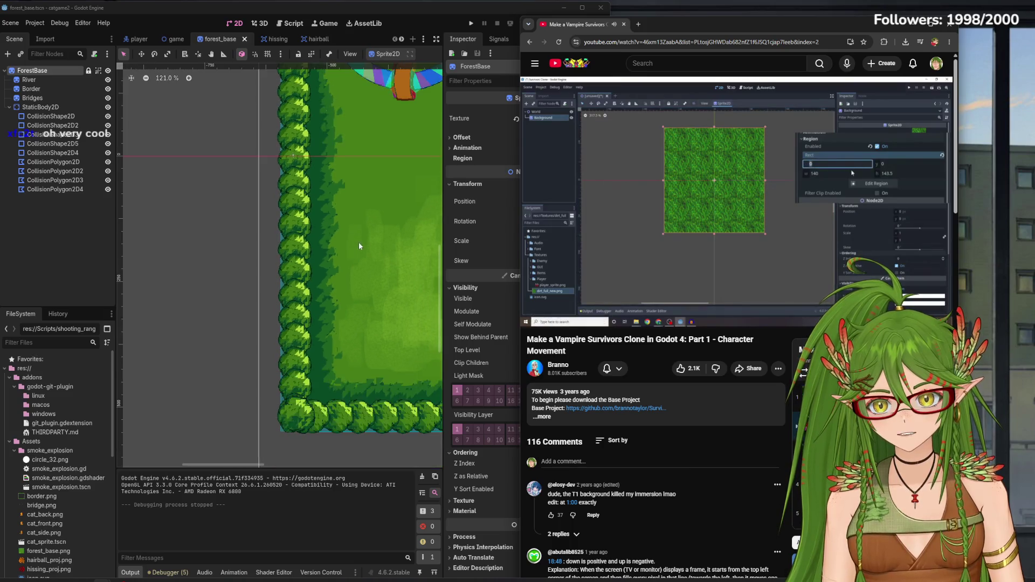
pyautogui.click(358, 242)
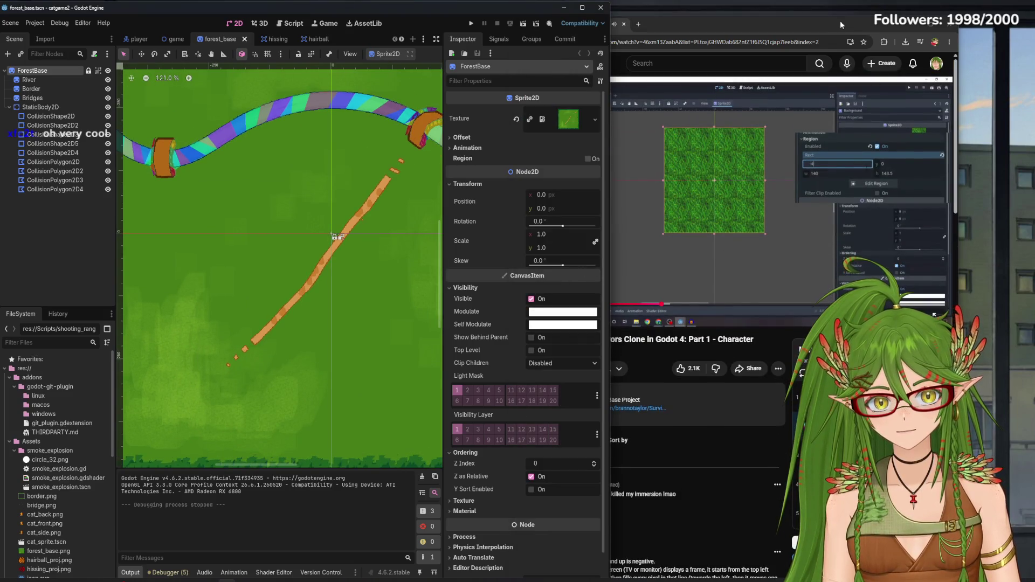
pyautogui.doubleClick(840, 20)
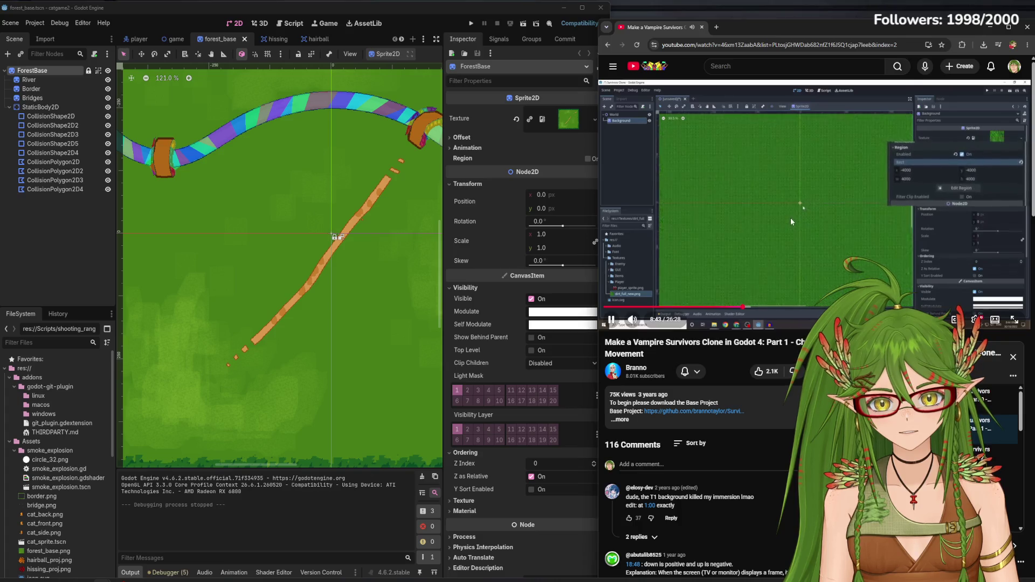
pyautogui.click(791, 221)
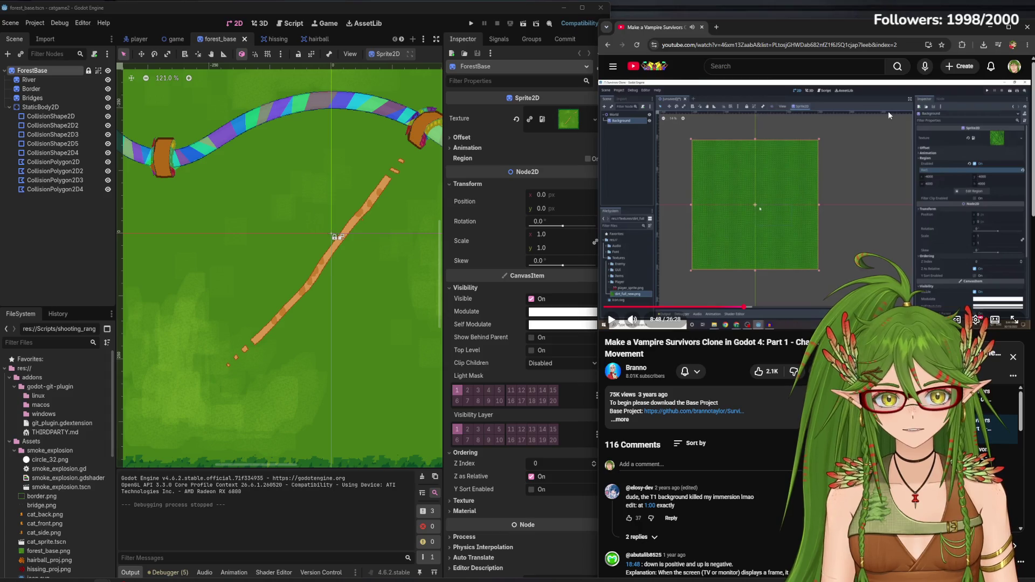
pyautogui.click(755, 225)
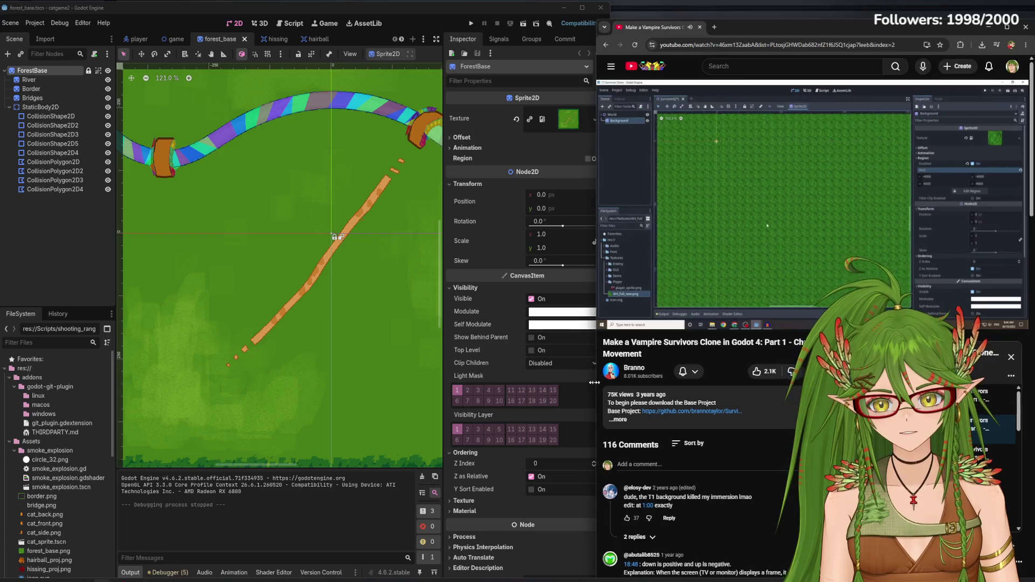
pyautogui.moveTo(598, 380)
pyautogui.mouseDown()
pyautogui.moveTo(573, 381)
pyautogui.moveTo(584, 381)
pyautogui.mouseUp()
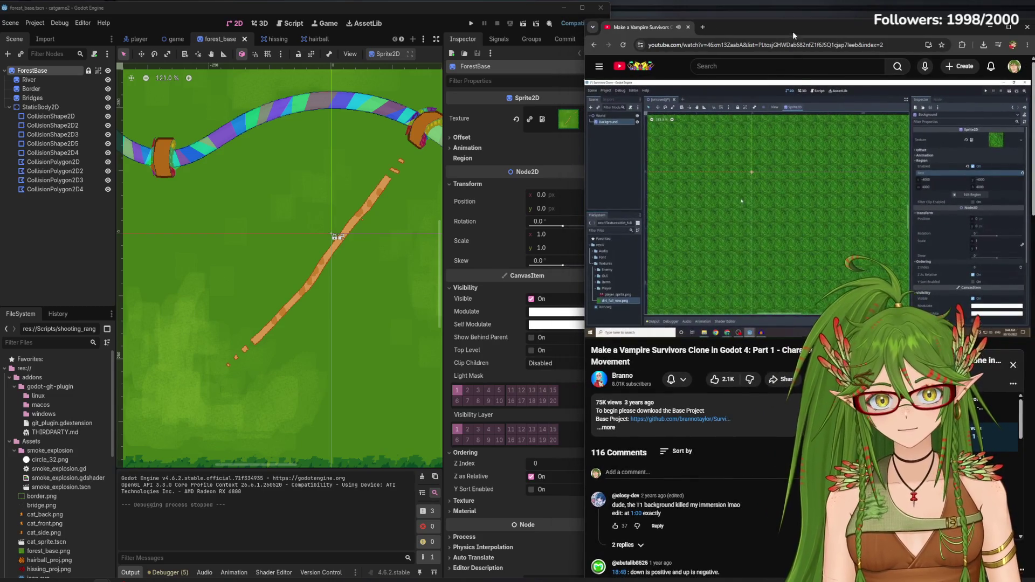
pyautogui.moveTo(792, 31); pyautogui.dragTo(794, 18)
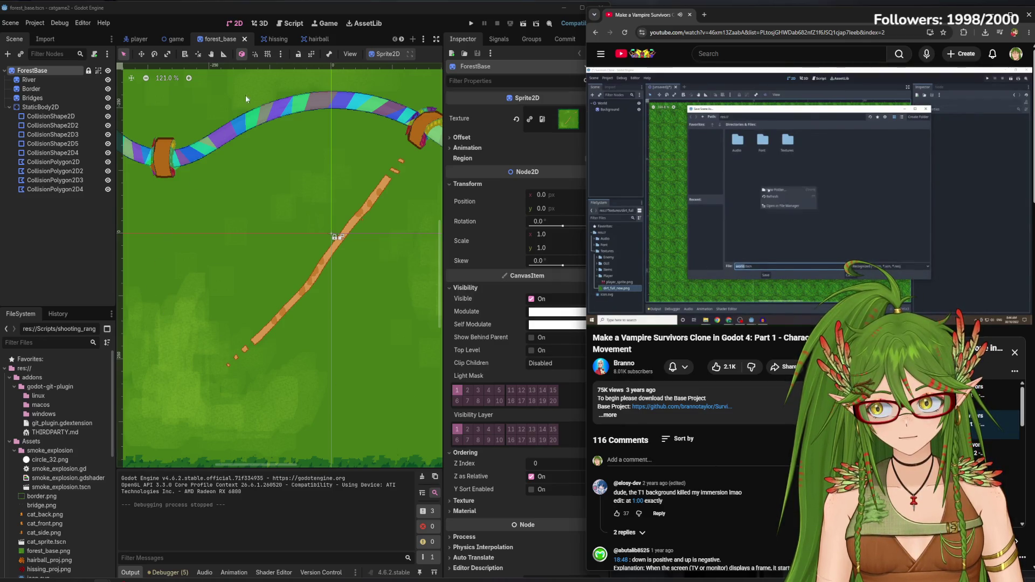
pyautogui.moveTo(601, 217)
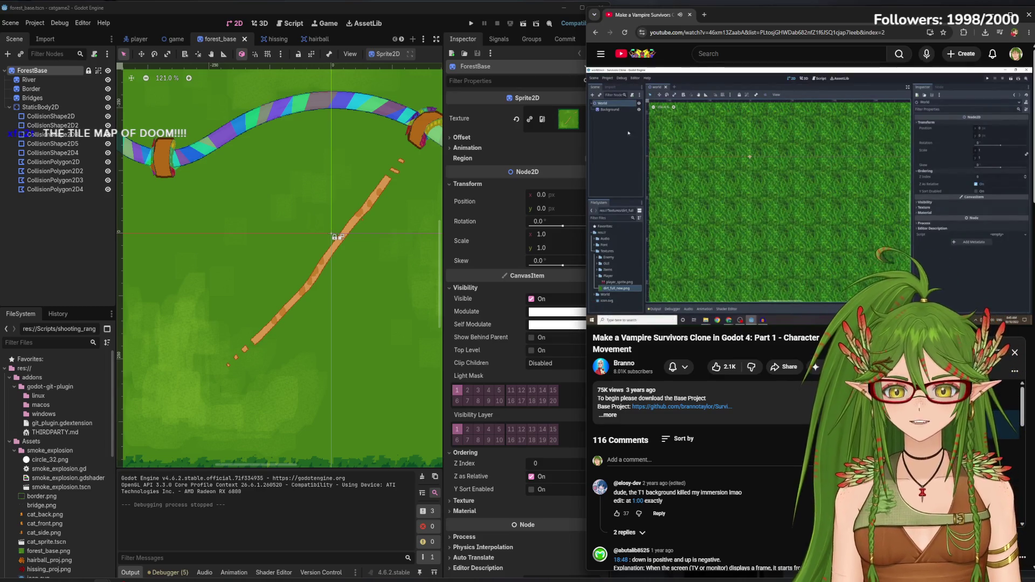
pyautogui.click(824, 204)
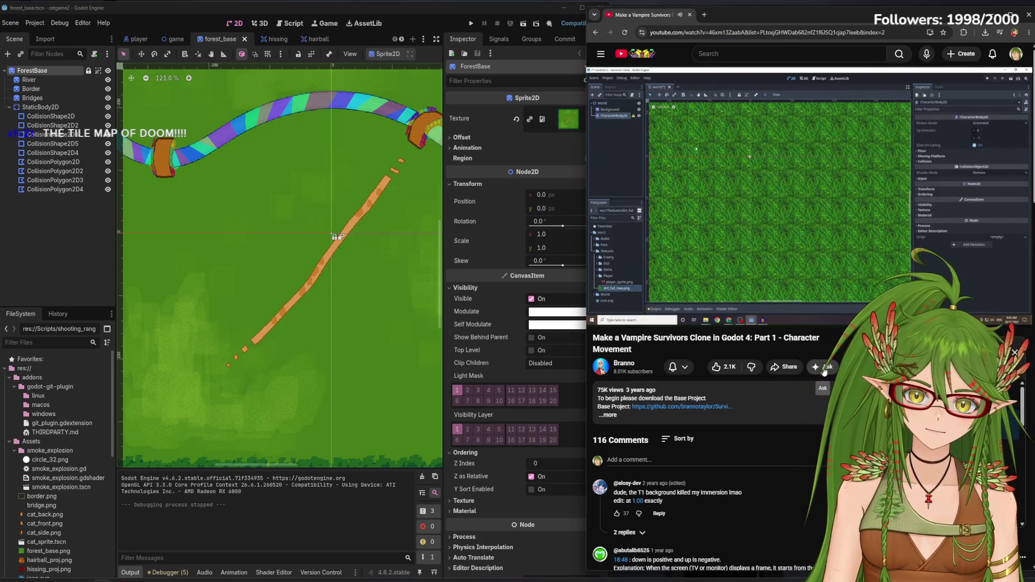
pyautogui.scroll(-6, 224, 273)
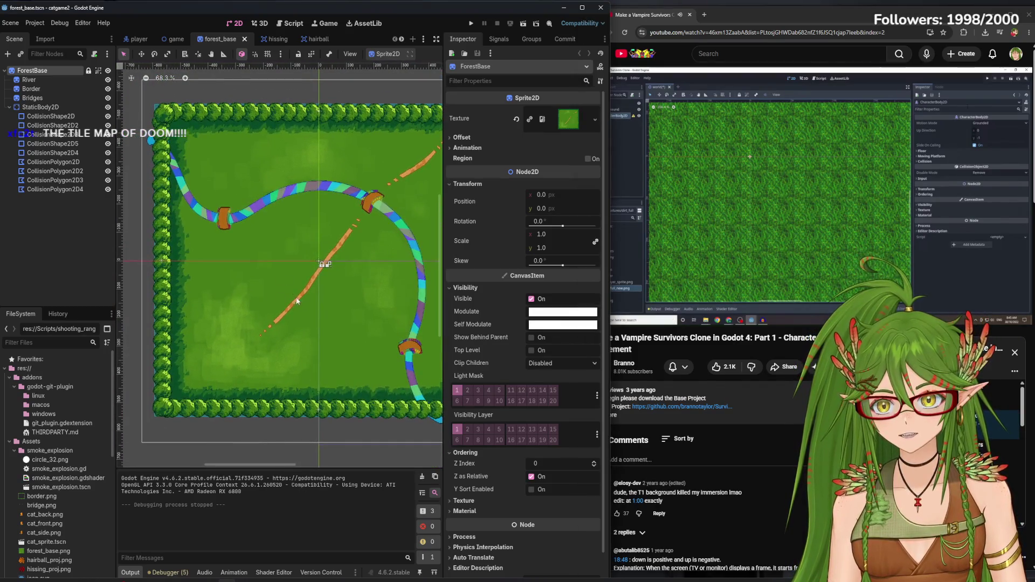
# Switch to the game scene and select its TileMapLayer while the tutorial resumes
pyautogui.click(172, 39)
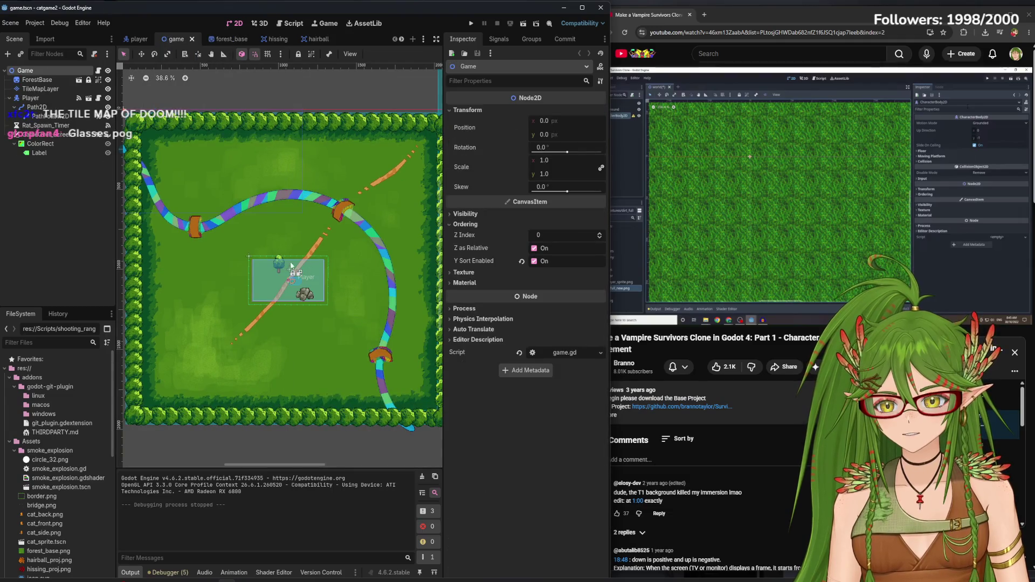
pyautogui.scroll(6, 290, 265)
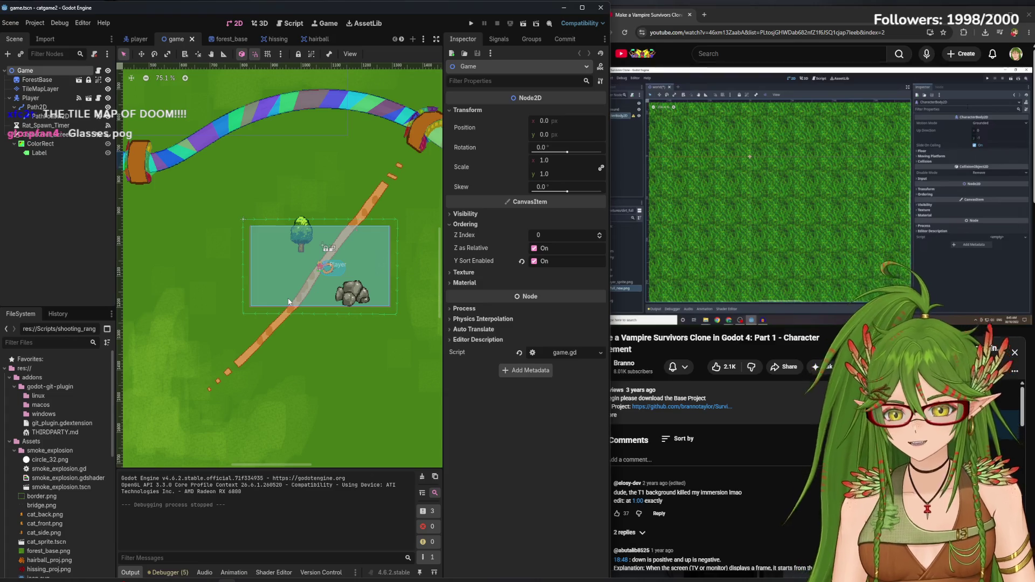
pyautogui.click(41, 88)
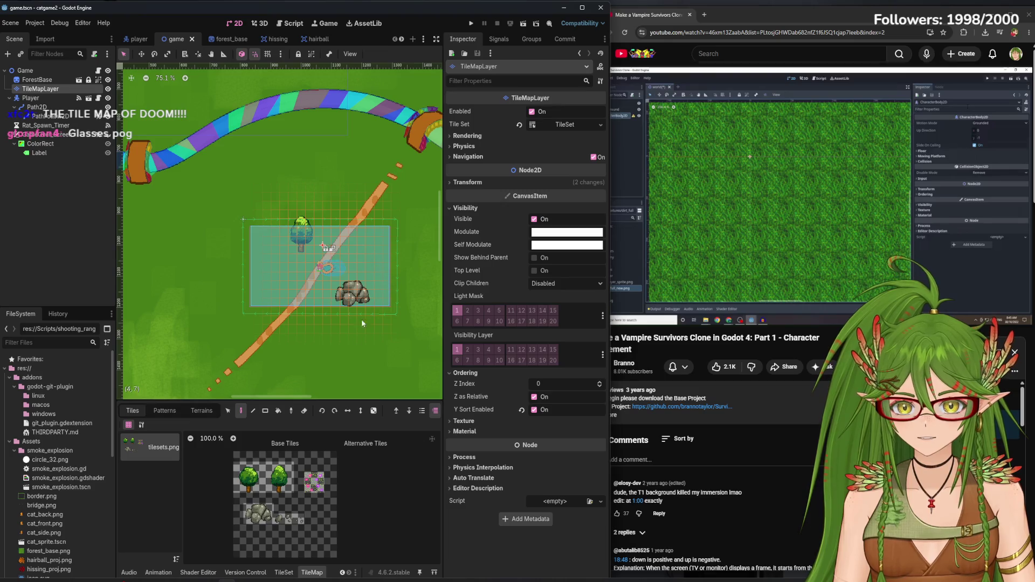
pyautogui.click(759, 199)
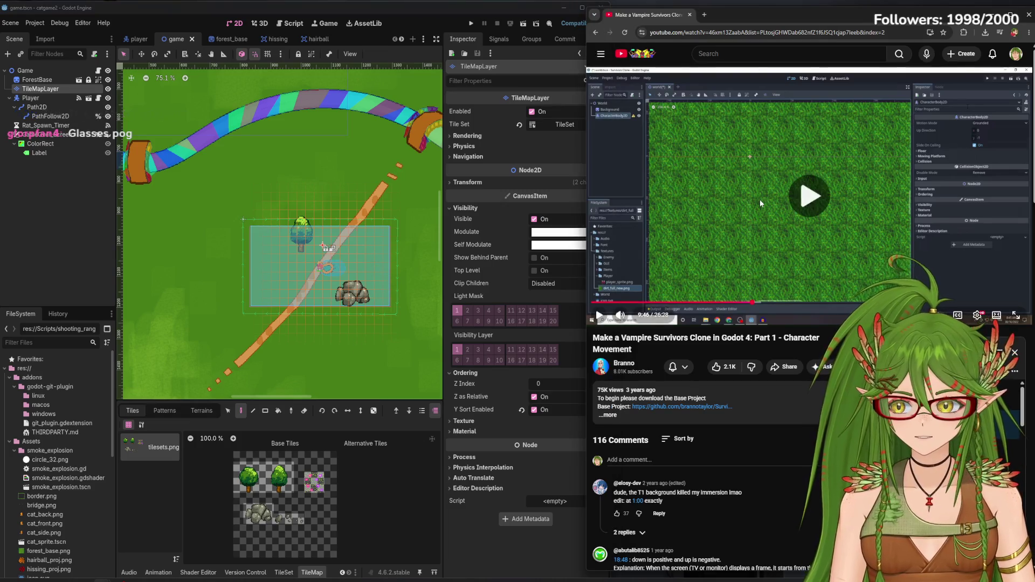
pyautogui.scroll(-3, 357, 338)
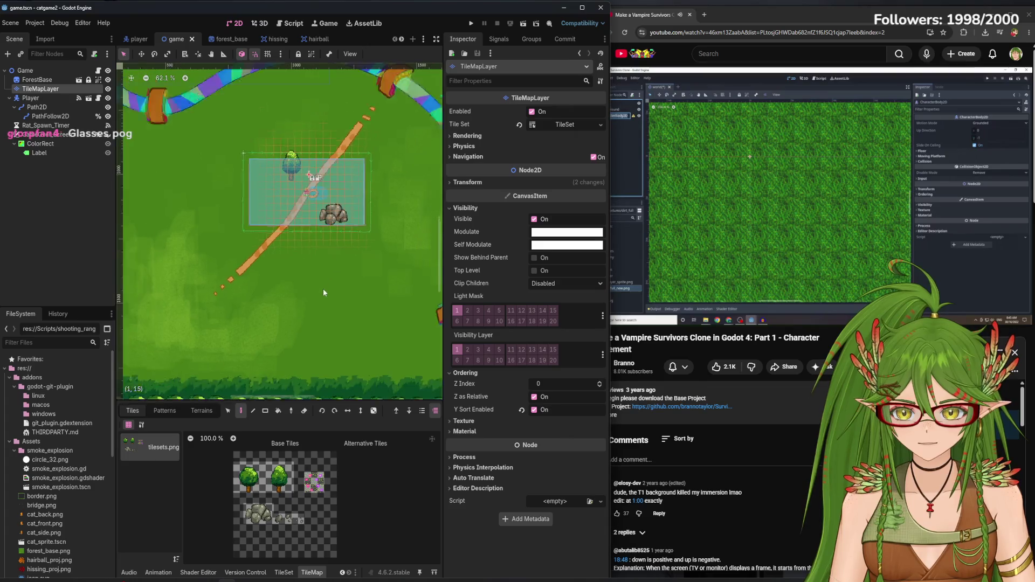
# Pick a 2x2 block of pink flower tiles and enable Place Random Tile
pyautogui.click(311, 482)
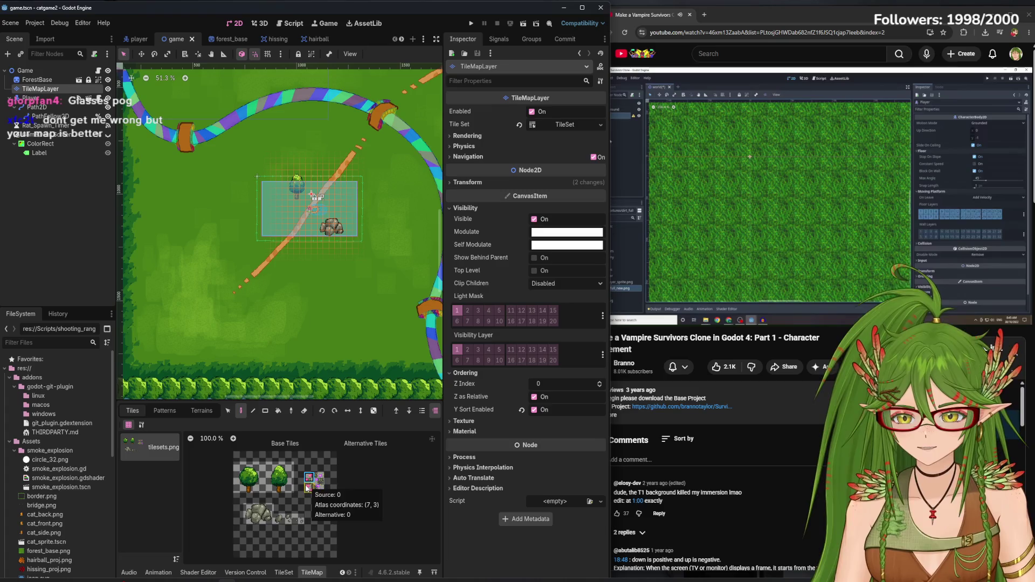
pyautogui.moveTo(309, 478); pyautogui.dragTo(320, 484)
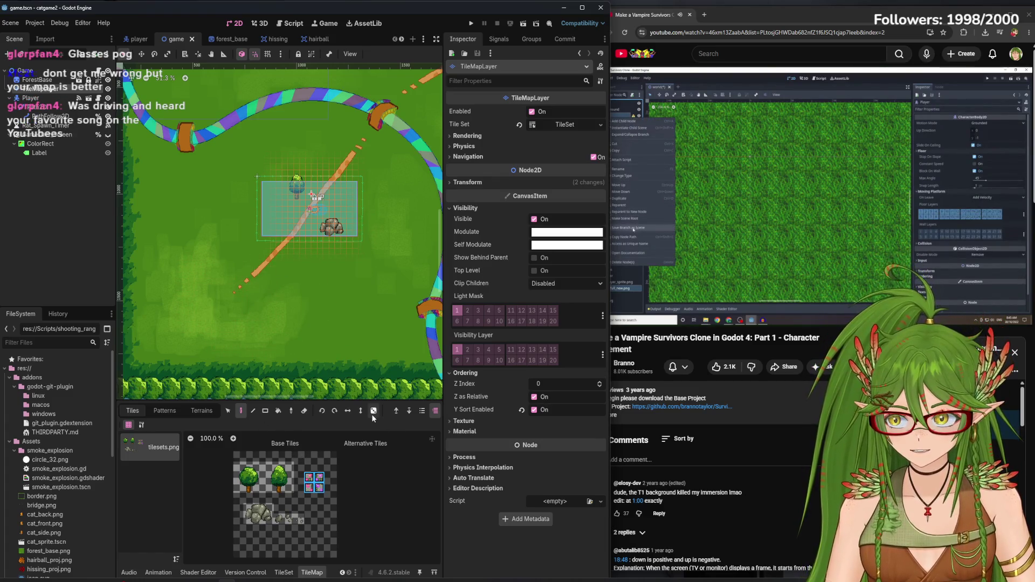
pyautogui.click(709, 251)
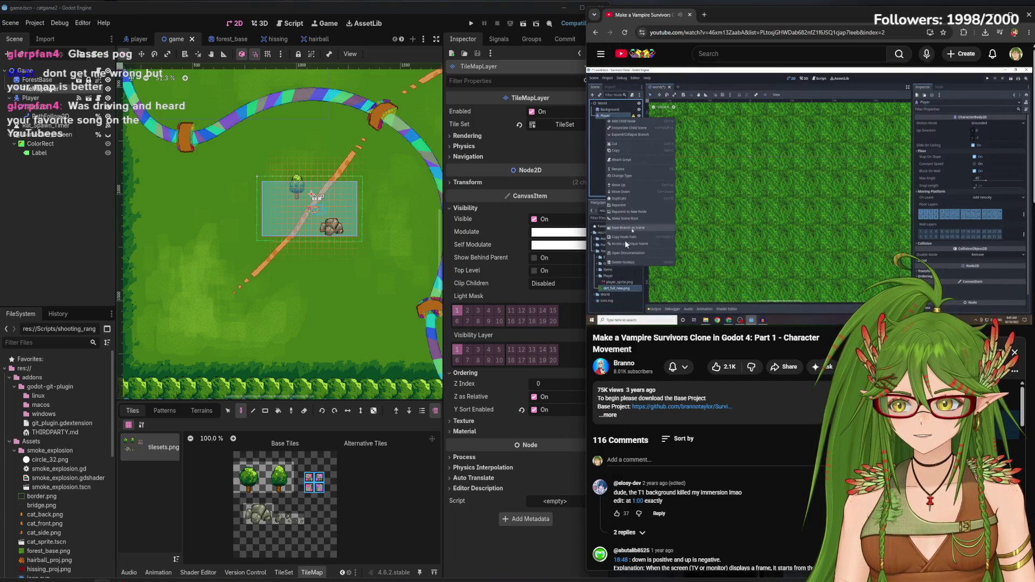
pyautogui.click(711, 198)
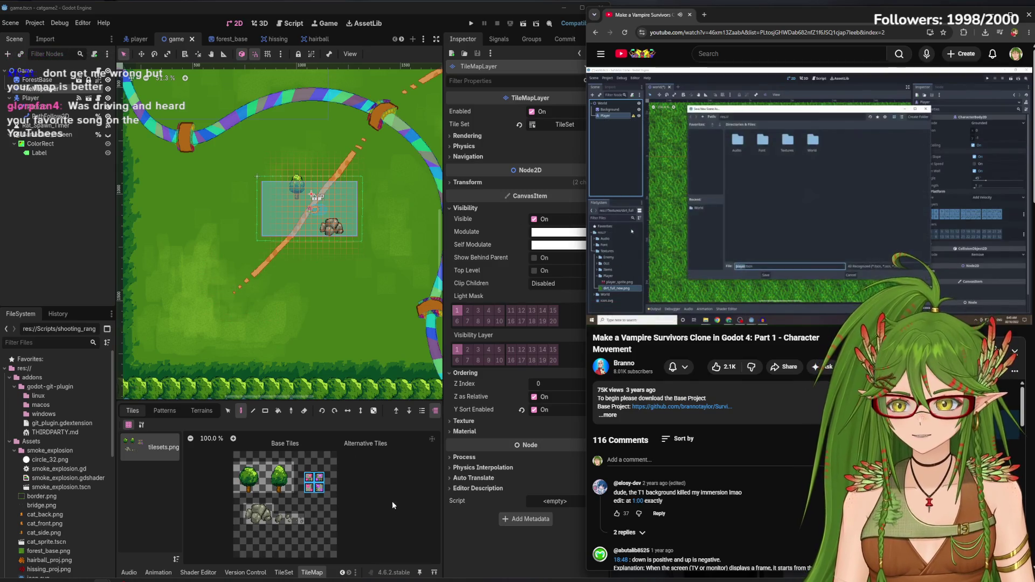
pyautogui.click(385, 415)
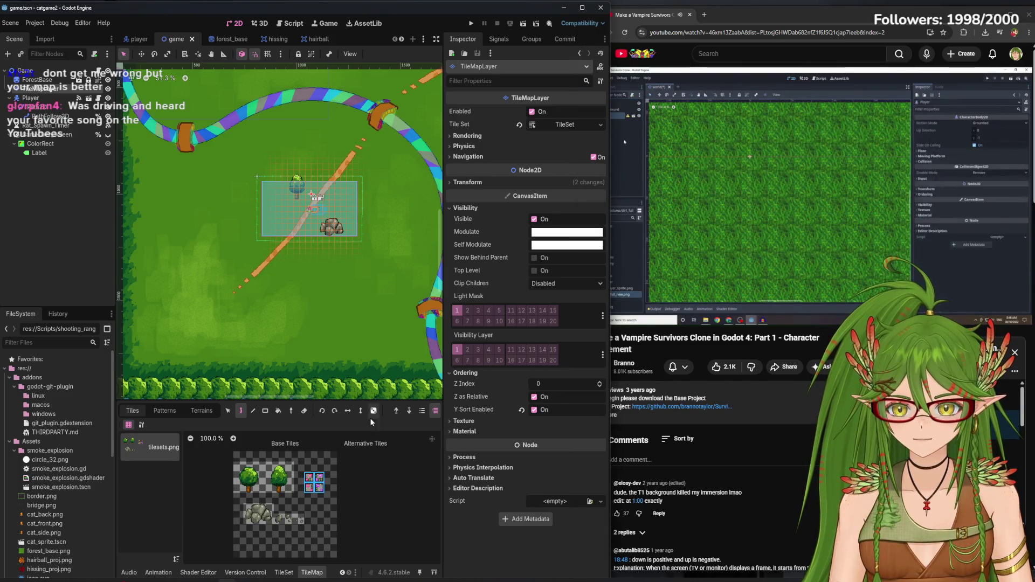
pyautogui.click(373, 412)
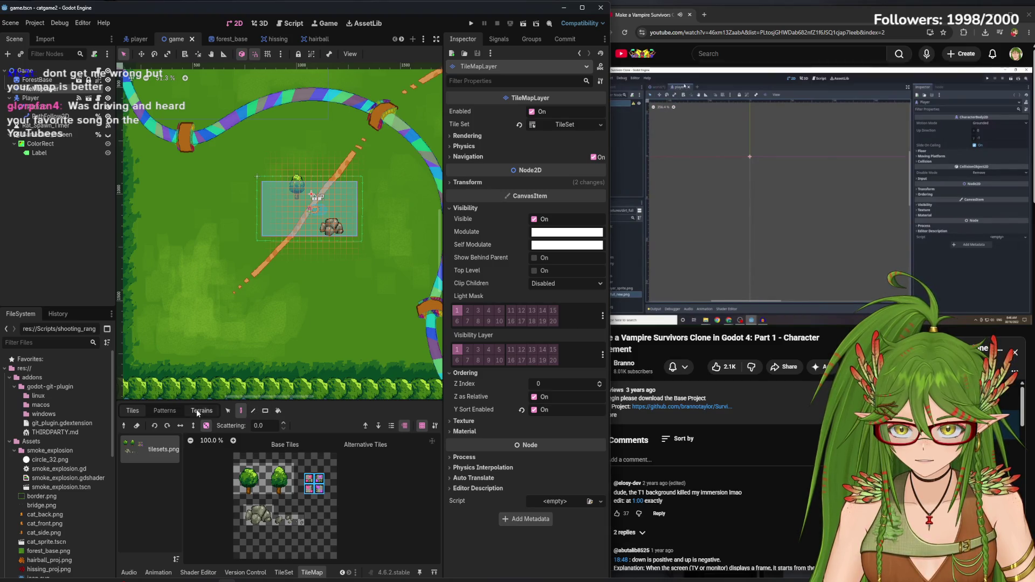
# Try the TileMap select, bucket and rectangle tools on the map
pyautogui.click(228, 410)
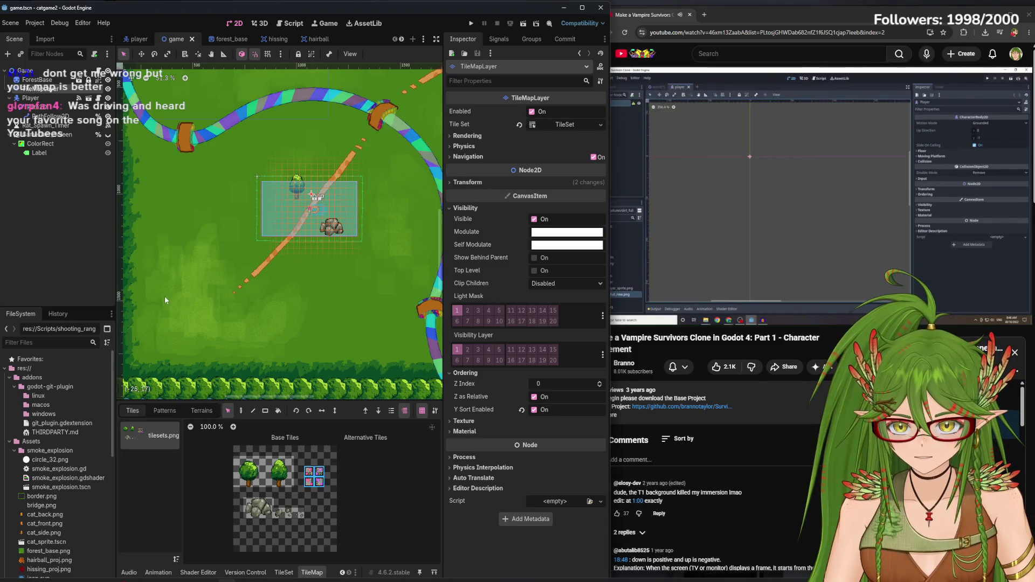
pyautogui.hscroll(-3, 208, 248)
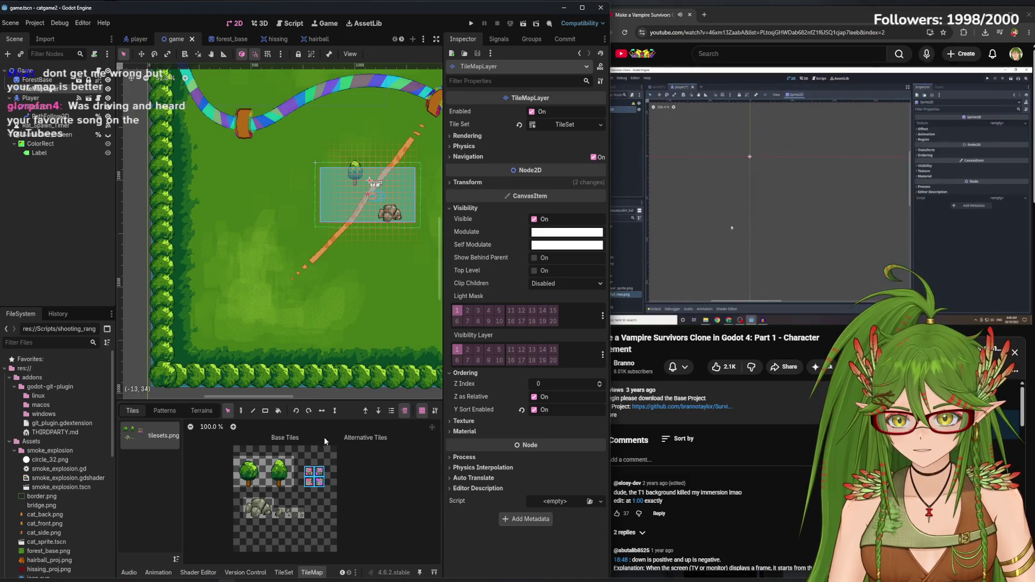
pyautogui.click(278, 411)
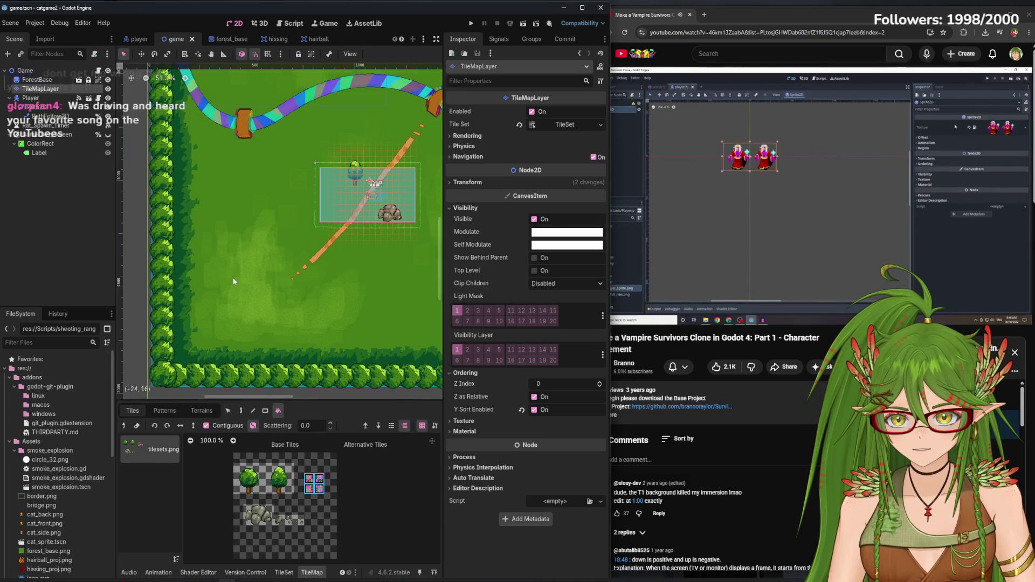
pyautogui.click(227, 411)
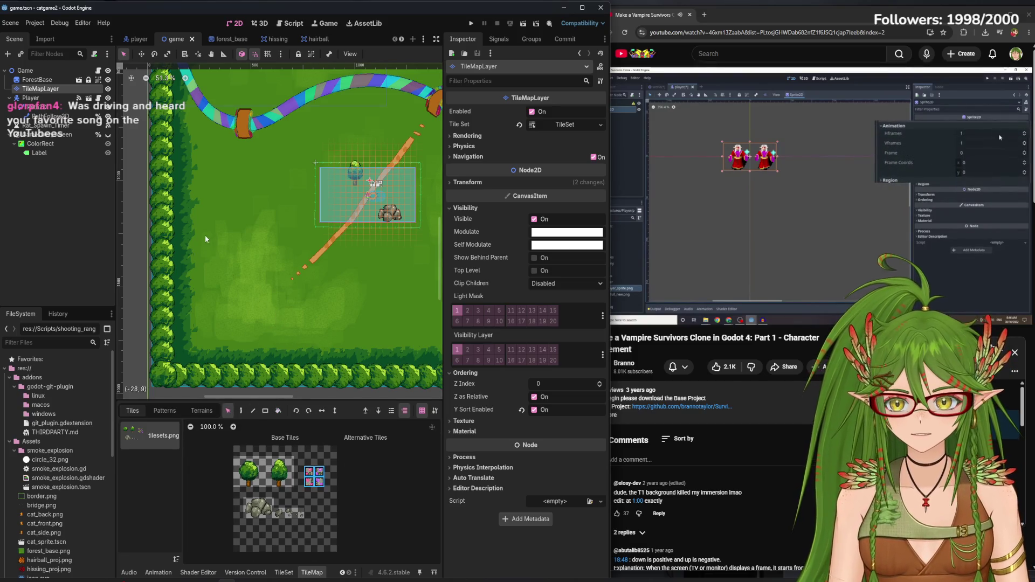
pyautogui.moveTo(232, 267); pyautogui.dragTo(307, 343)
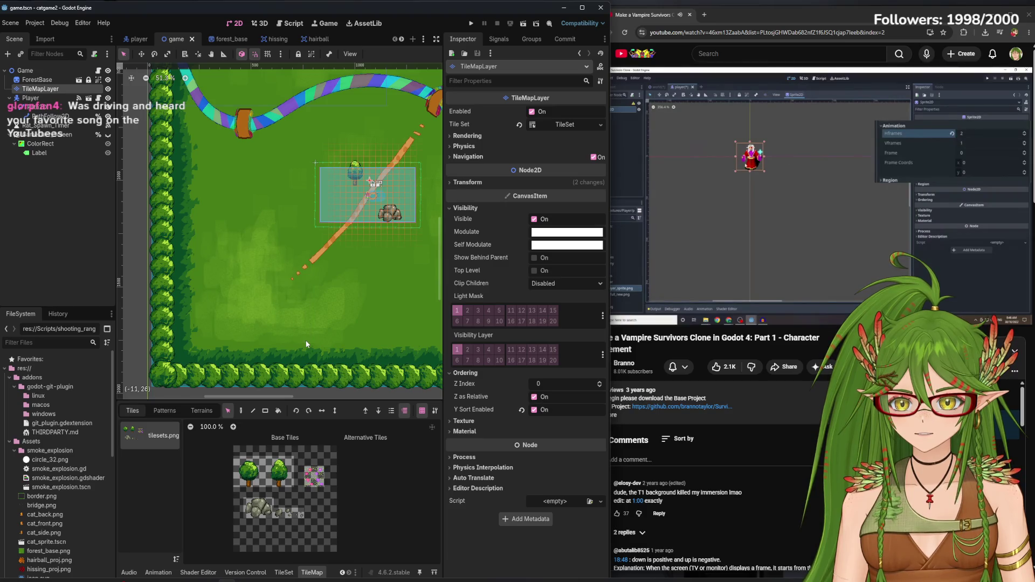
pyautogui.press('r')
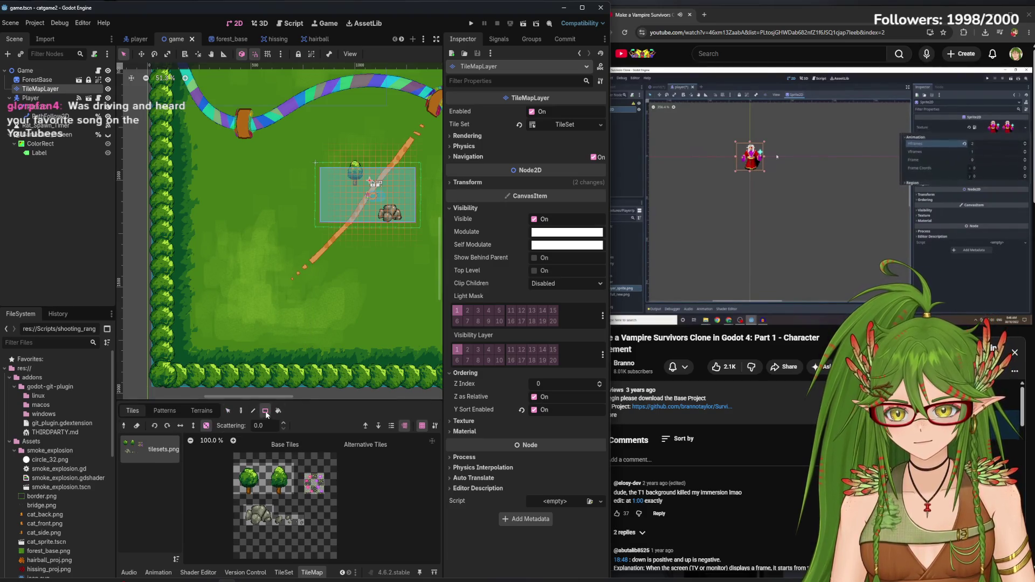
pyautogui.click(228, 410)
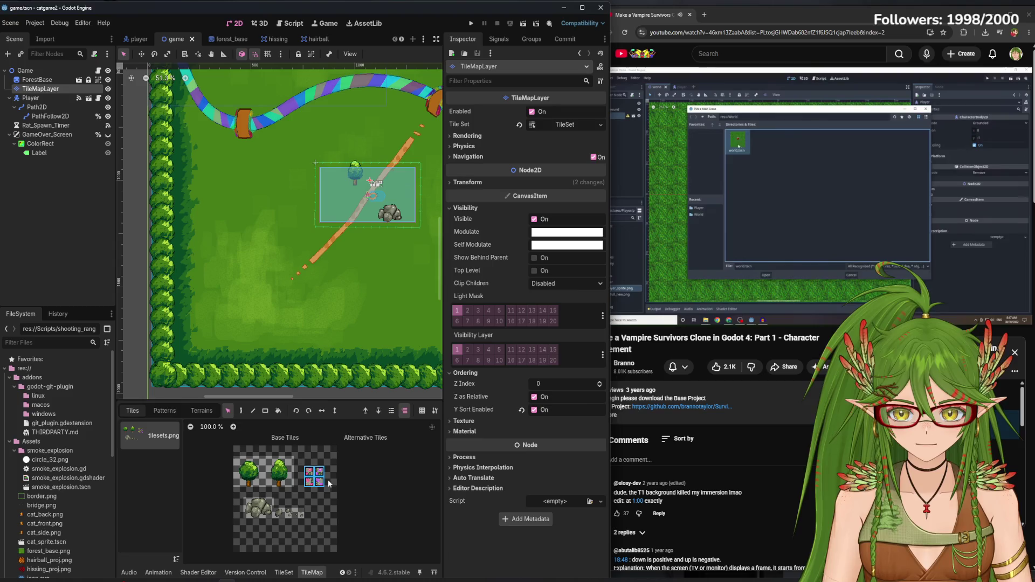
# Enlarge the tile panel and editor window, then select the Bucket Fill tool
pyautogui.moveTo(354, 402)
pyautogui.mouseDown()
pyautogui.moveTo(354, 367)
pyautogui.moveTo(353, 385)
pyautogui.mouseUp()
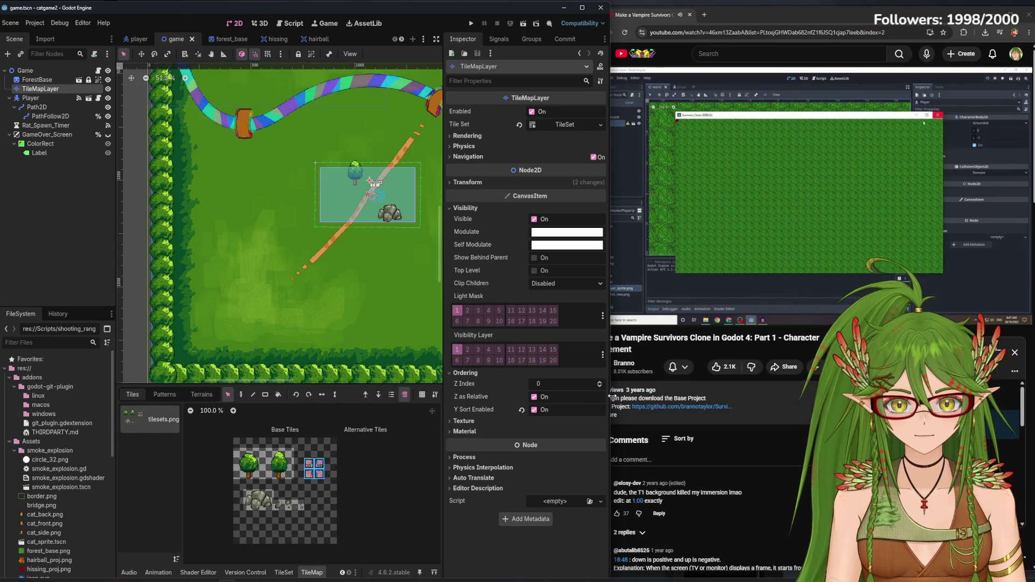
pyautogui.moveTo(611, 396)
pyautogui.mouseDown()
pyautogui.moveTo(756, 421)
pyautogui.moveTo(590, 416)
pyautogui.moveTo(628, 415)
pyautogui.mouseUp()
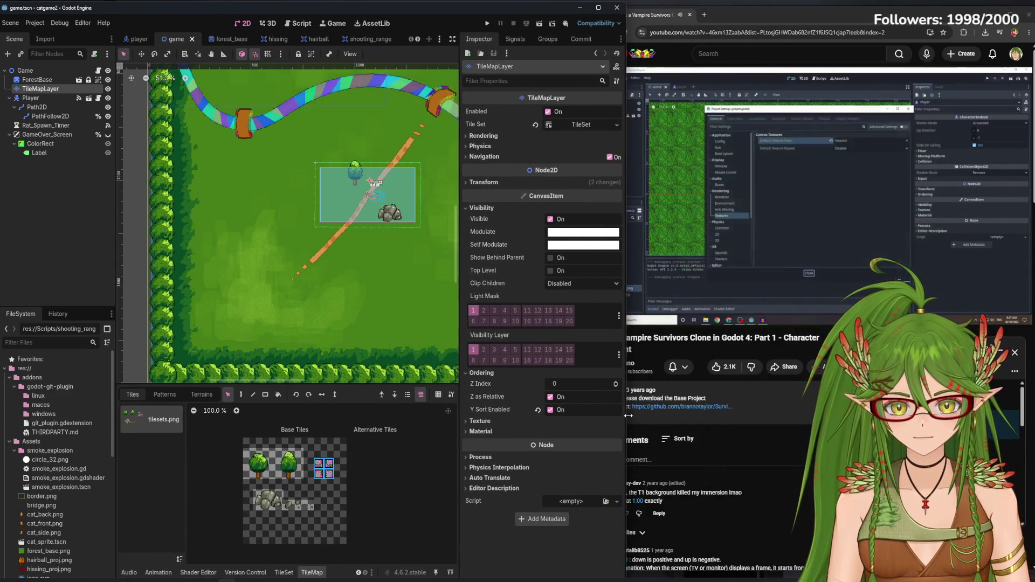
pyautogui.click(714, 222)
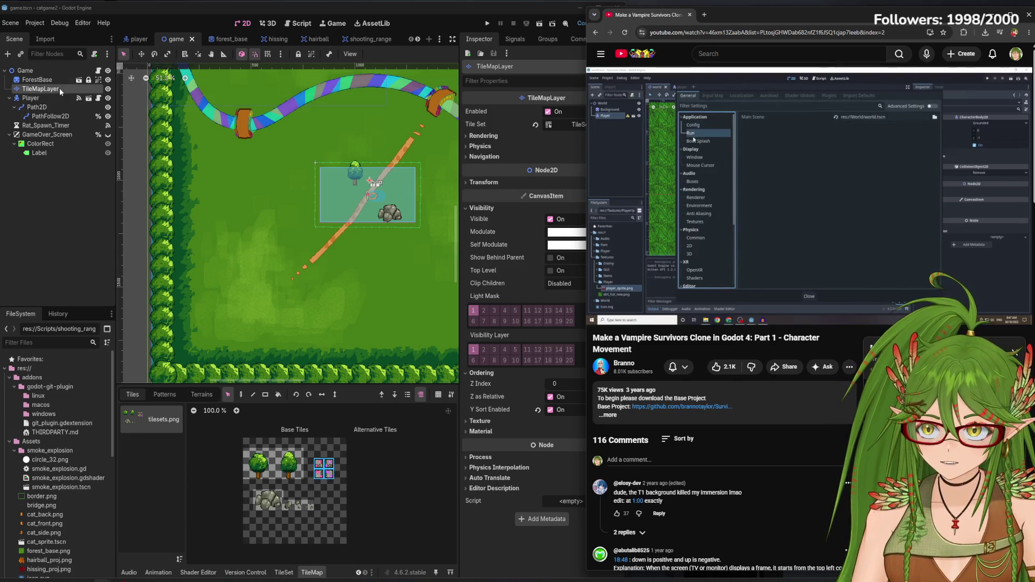
pyautogui.click(294, 576)
pyautogui.click(311, 573)
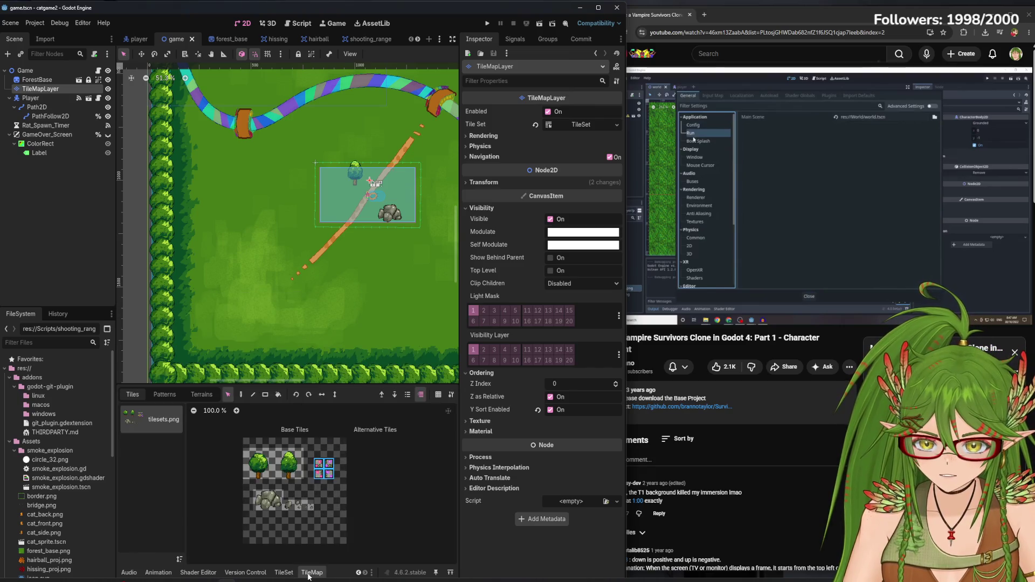
pyautogui.click(285, 575)
pyautogui.click(311, 574)
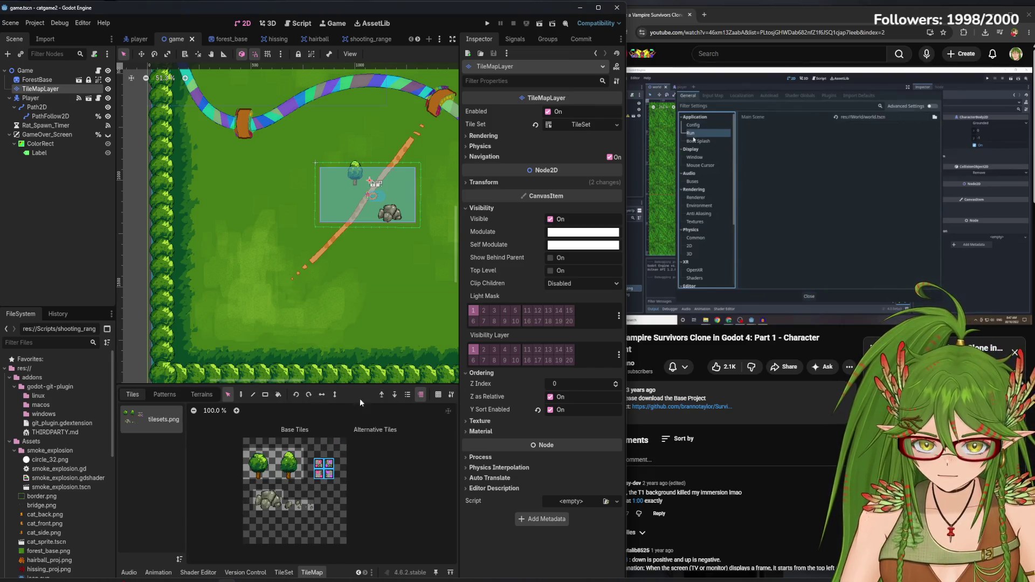
pyautogui.click(277, 395)
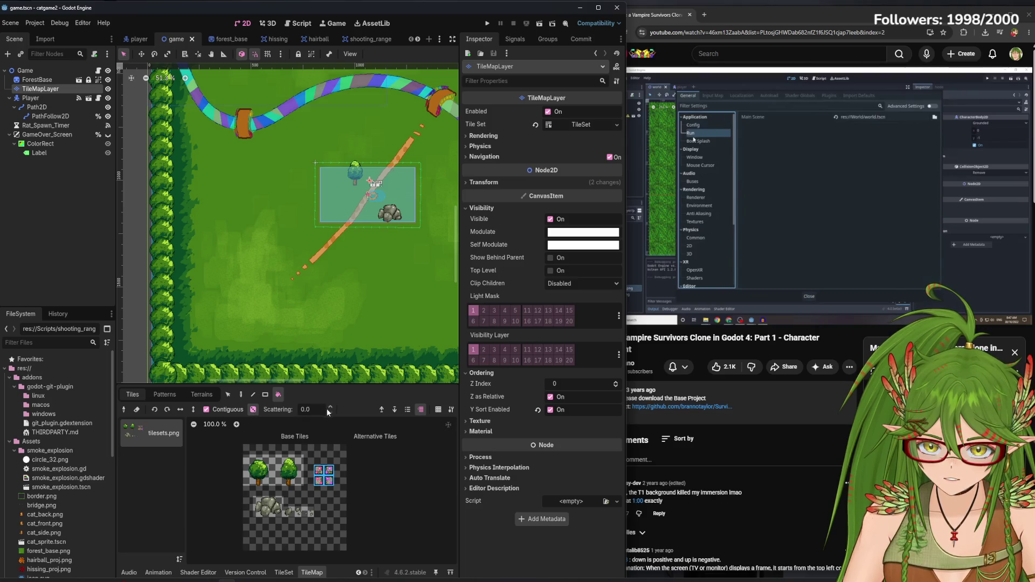
# Set the bucket fill Scattering to 25
pyautogui.hotkey('ctrl', 'a')
pyautogui.write('2')
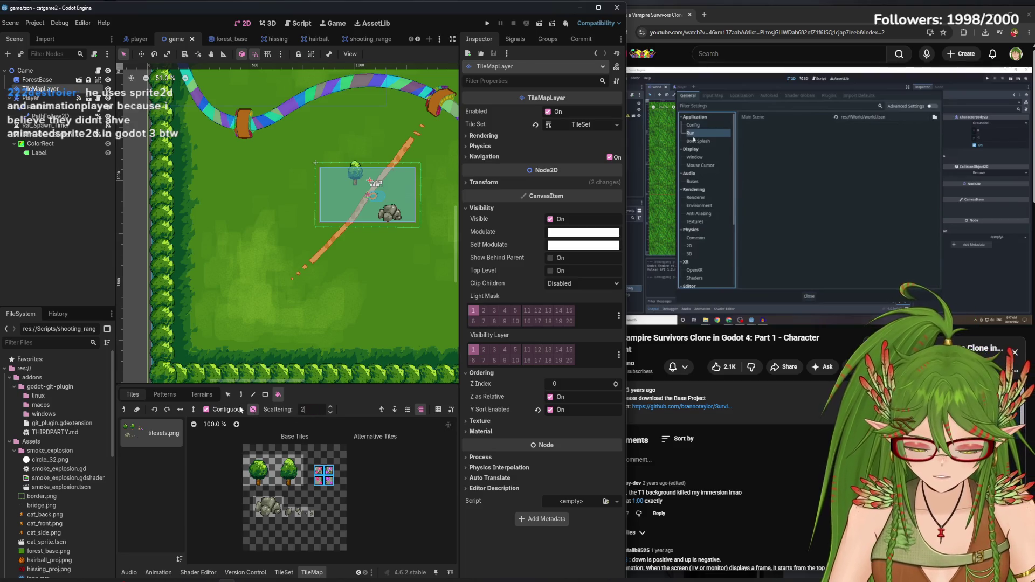
pyautogui.press('Return')
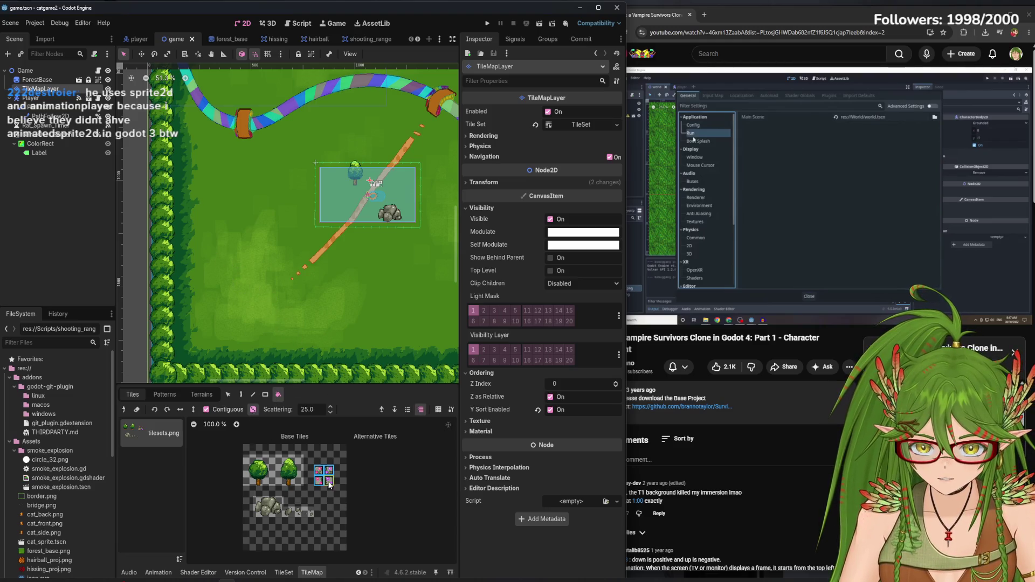
# Turn off Contiguous, paint a test scattered fill, save the scene, then undo the fill
pyautogui.click(207, 411)
pyautogui.moveTo(388, 181)
pyautogui.mouseDown()
pyautogui.moveTo(372, 188)
pyautogui.moveTo(379, 200)
pyautogui.mouseUp()
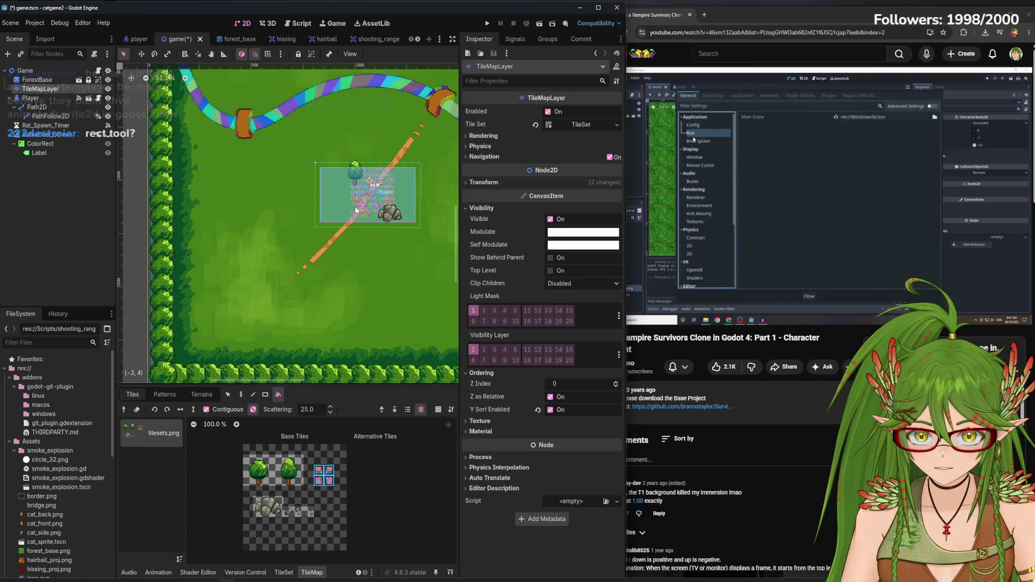
pyautogui.hotkey('ctrl', 's')
pyautogui.hotkey('ctrl', 'z')
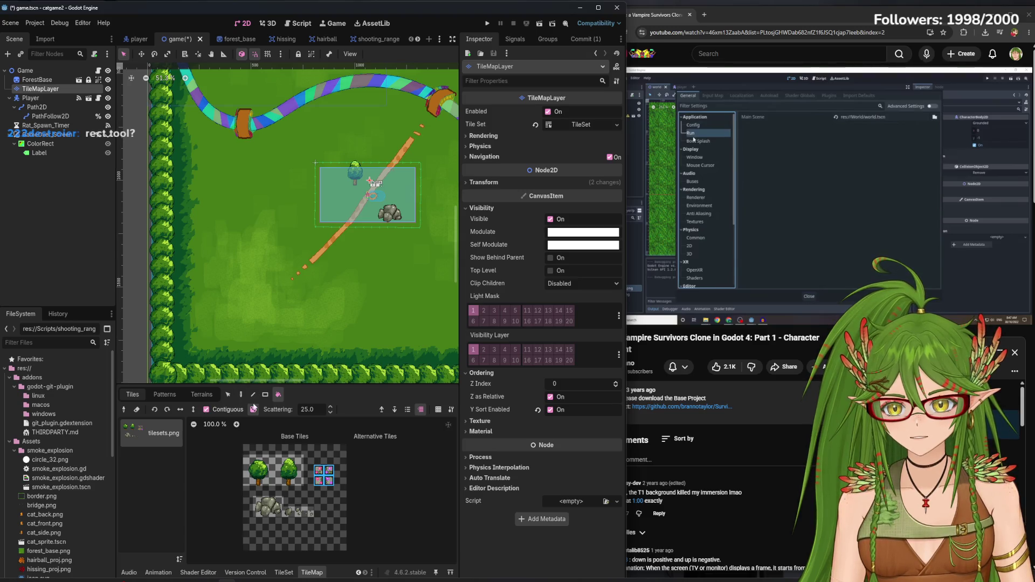
pyautogui.scroll(-2, 347, 258)
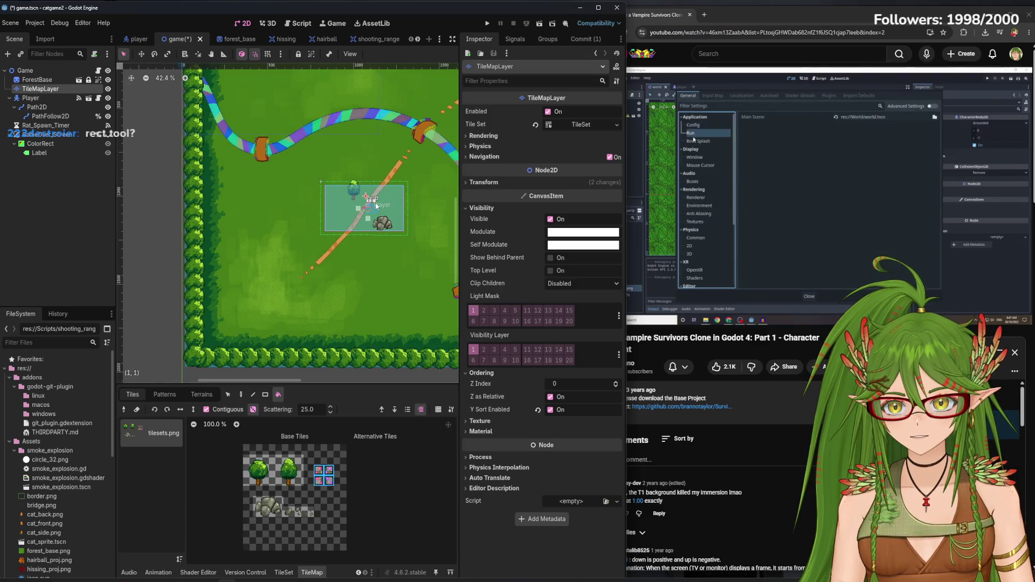
pyautogui.scroll(13, 371, 205)
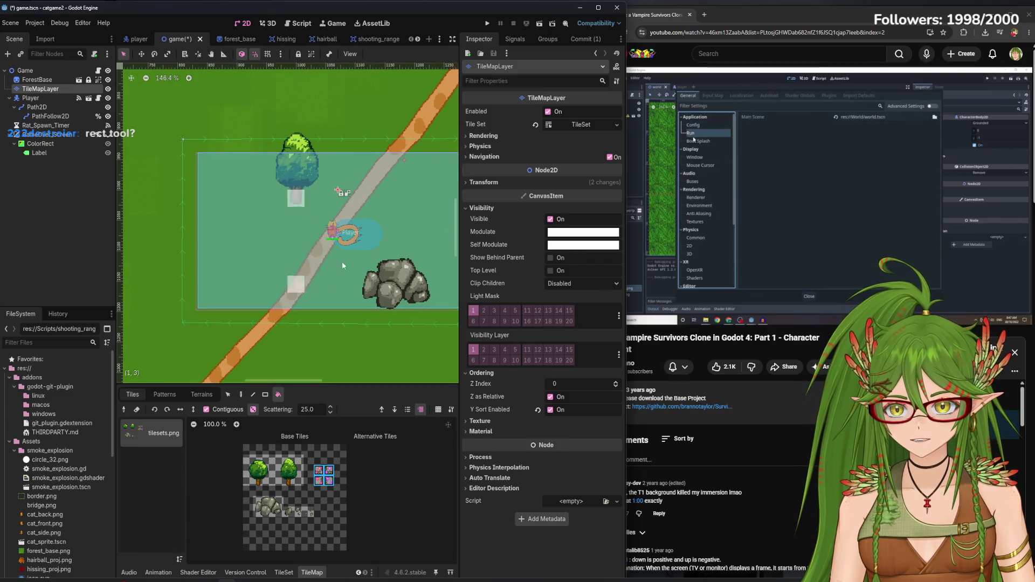
pyautogui.scroll(-12, 372, 240)
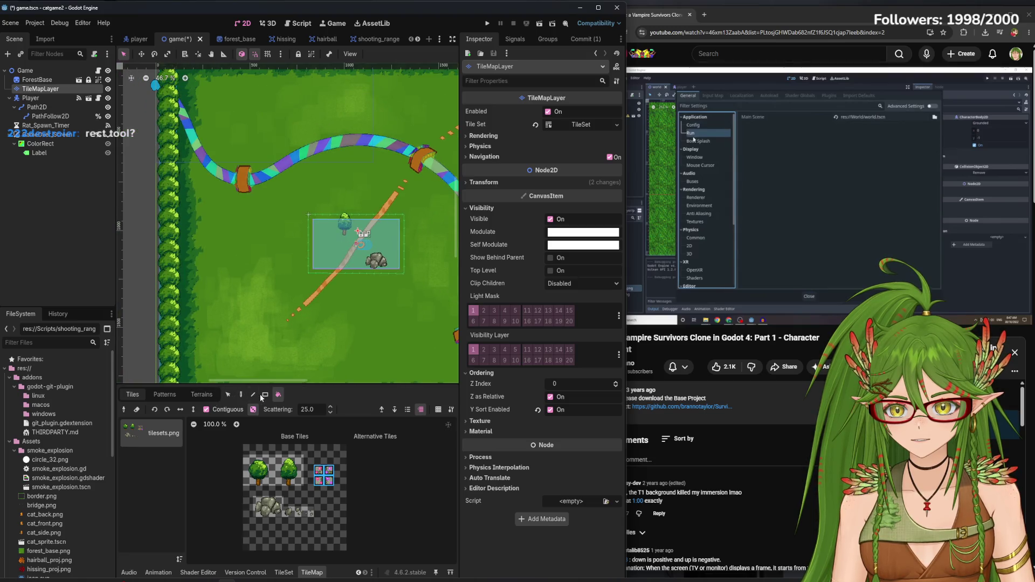
# Switch to the Rect tool, draw a trial rectangle, and set Scattering to 15
pyautogui.click(265, 394)
pyautogui.moveTo(218, 293)
pyautogui.mouseDown()
pyautogui.moveTo(293, 365)
pyautogui.moveTo(322, 274)
pyautogui.mouseUp()
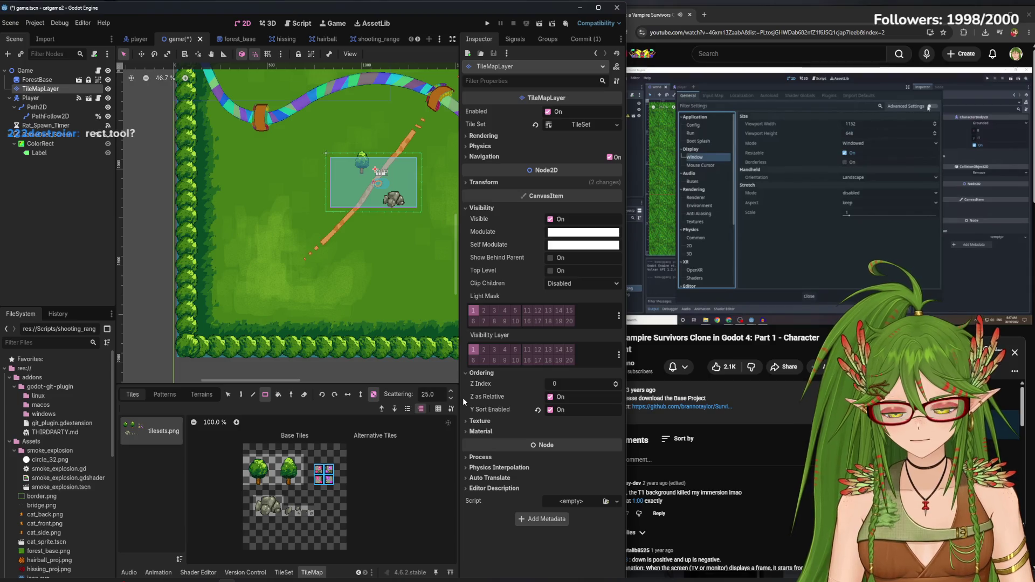
pyautogui.write('14')
pyautogui.press('BackSpace')
pyautogui.write('5')
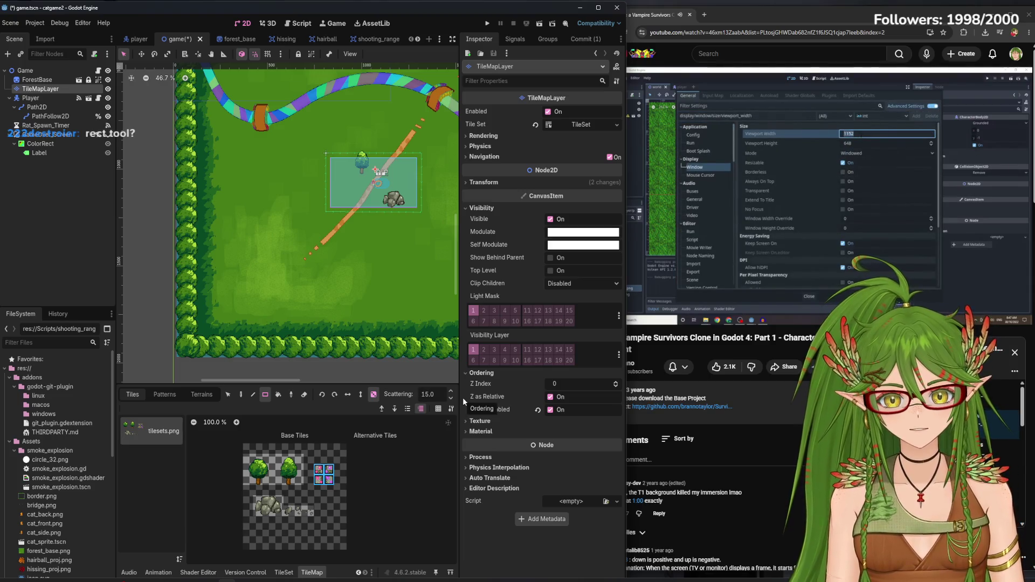
# Paint a scattered rectangle of pink flower tiles on the lower-left grass
pyautogui.click(864, 153)
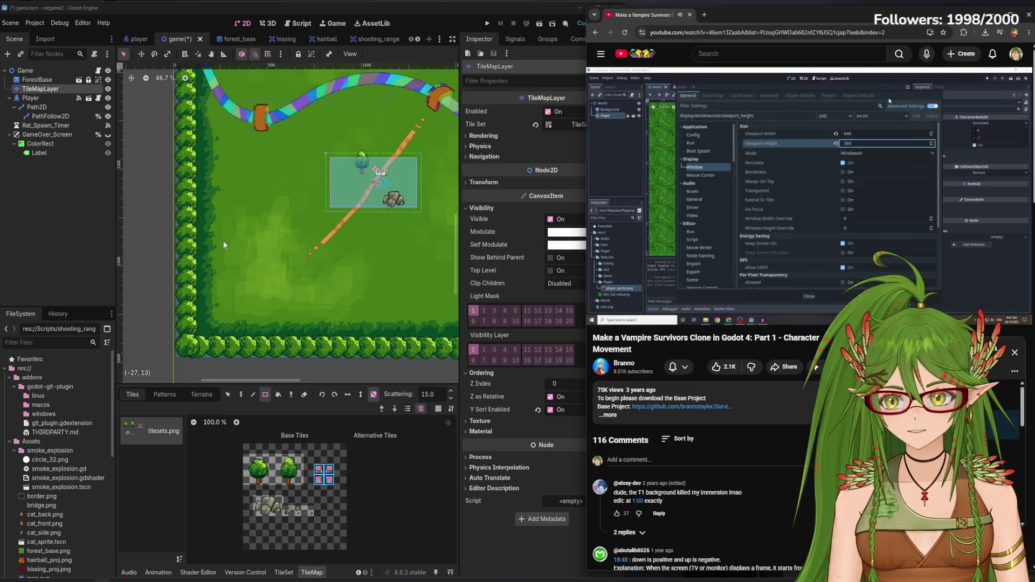
pyautogui.moveTo(224, 245); pyautogui.dragTo(308, 305)
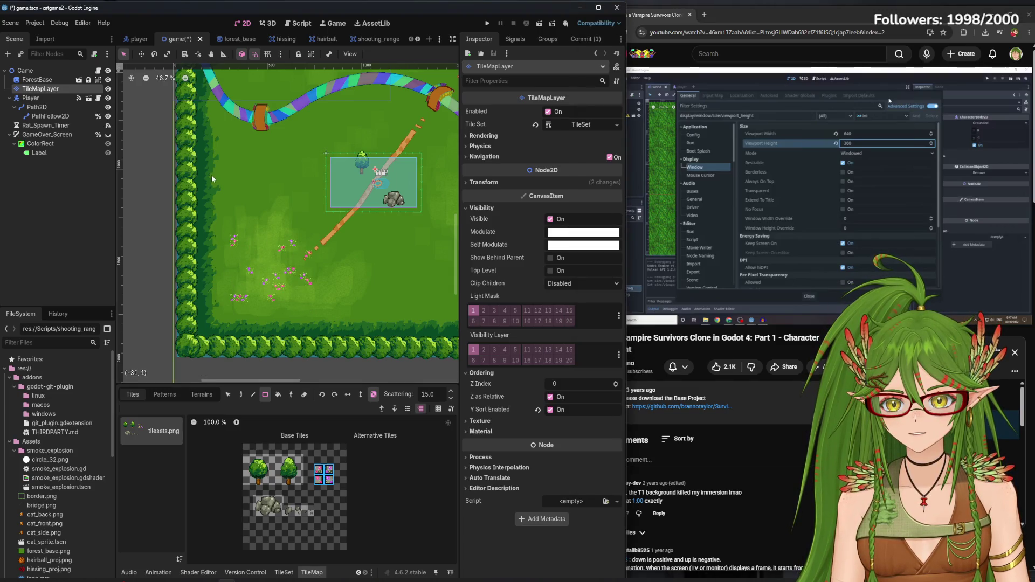
pyautogui.click(35, 23)
# Set the Display > Window viewport size to 640 by 360 and test-run the game
pyautogui.click(63, 37)
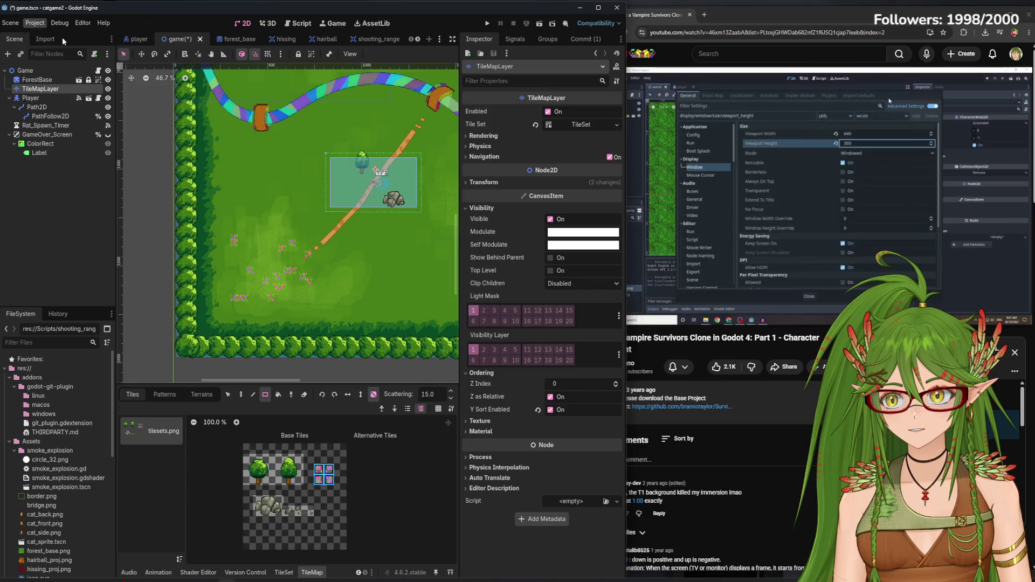
pyautogui.moveTo(746, 144)
pyautogui.mouseDown()
pyautogui.moveTo(428, 105)
pyautogui.moveTo(434, 100)
pyautogui.mouseUp()
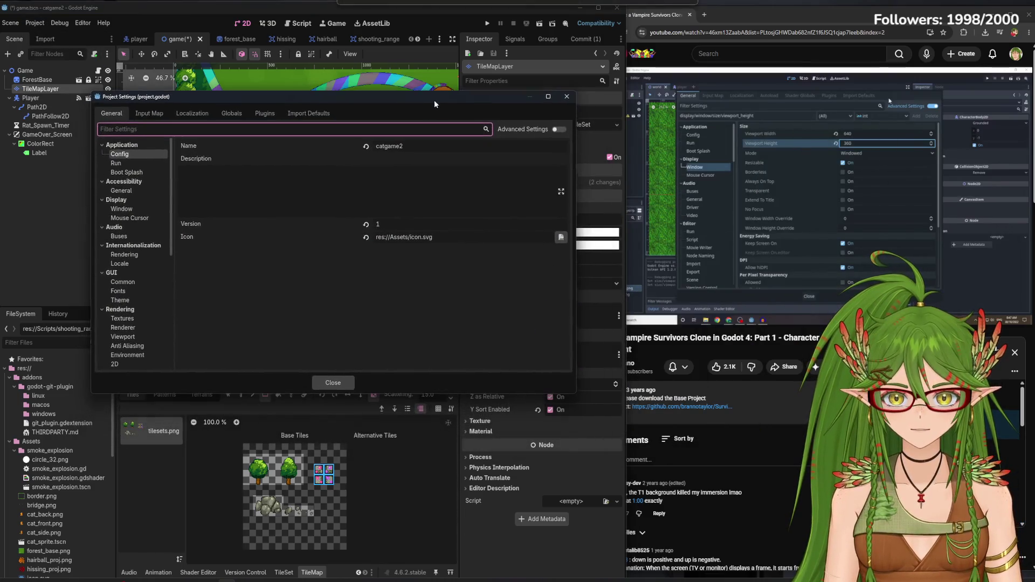
pyautogui.click(122, 209)
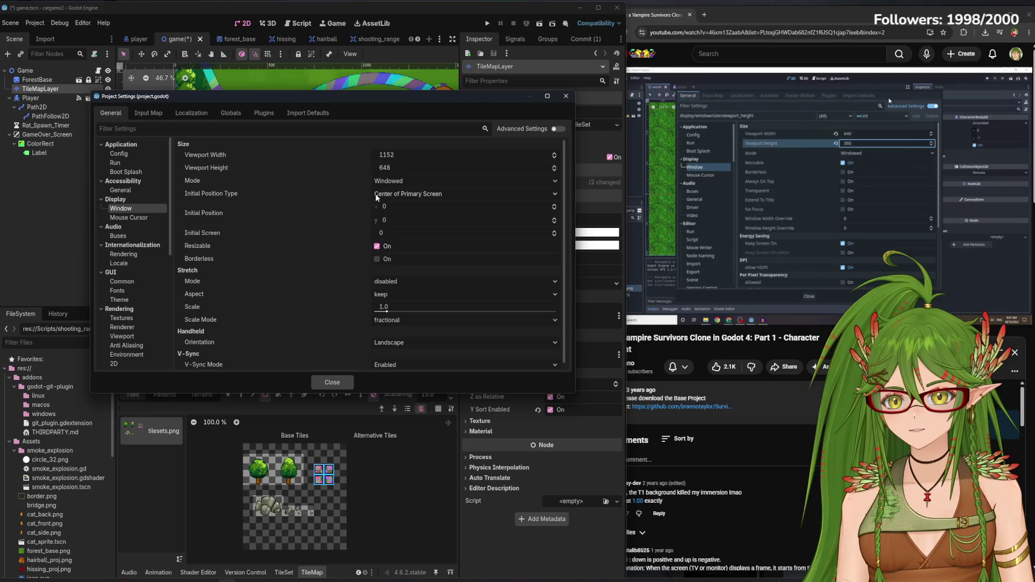
pyautogui.click(404, 154)
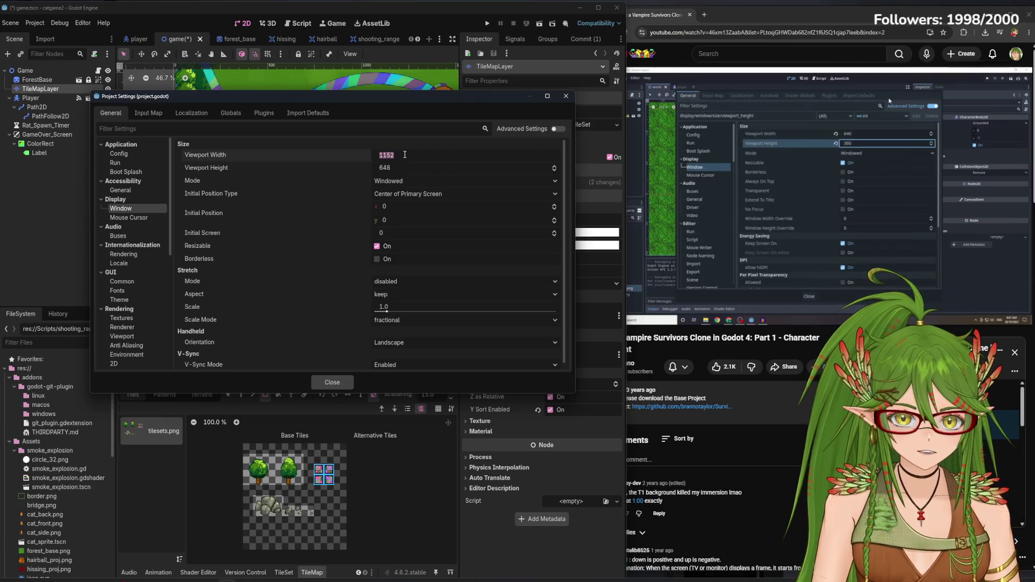
pyautogui.write('640')
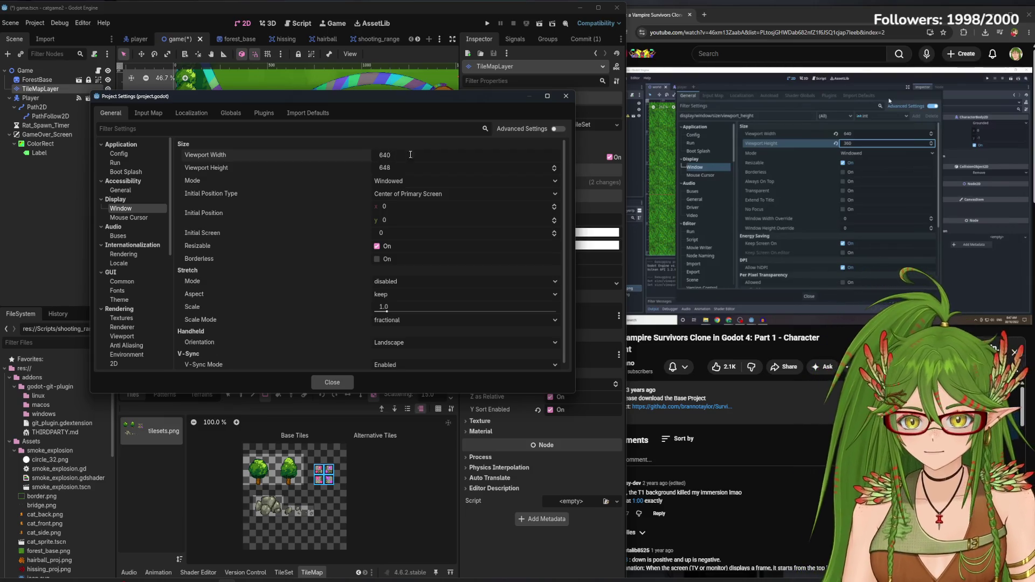
pyautogui.click(403, 168)
pyautogui.write('360')
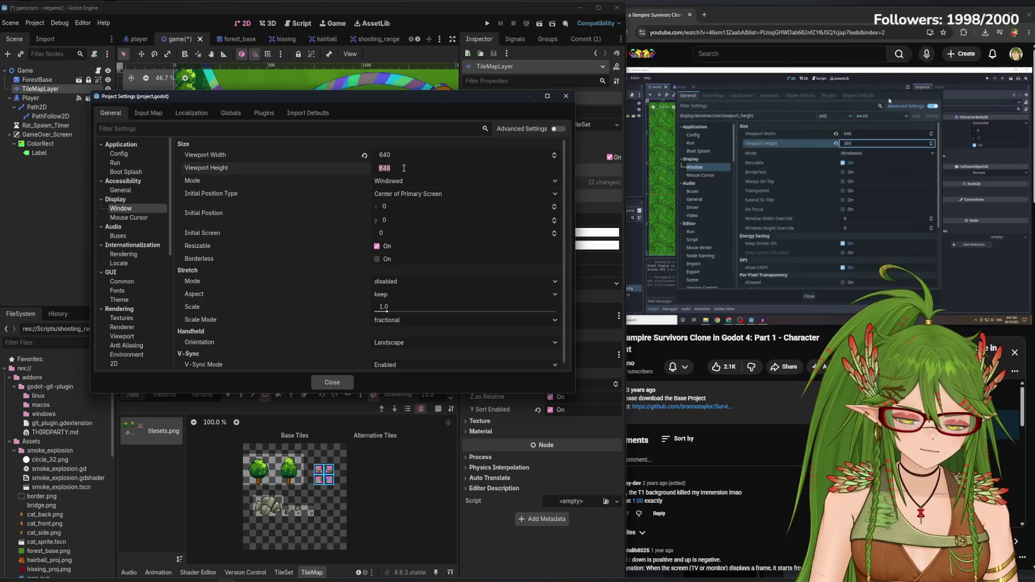
pyautogui.press('Return')
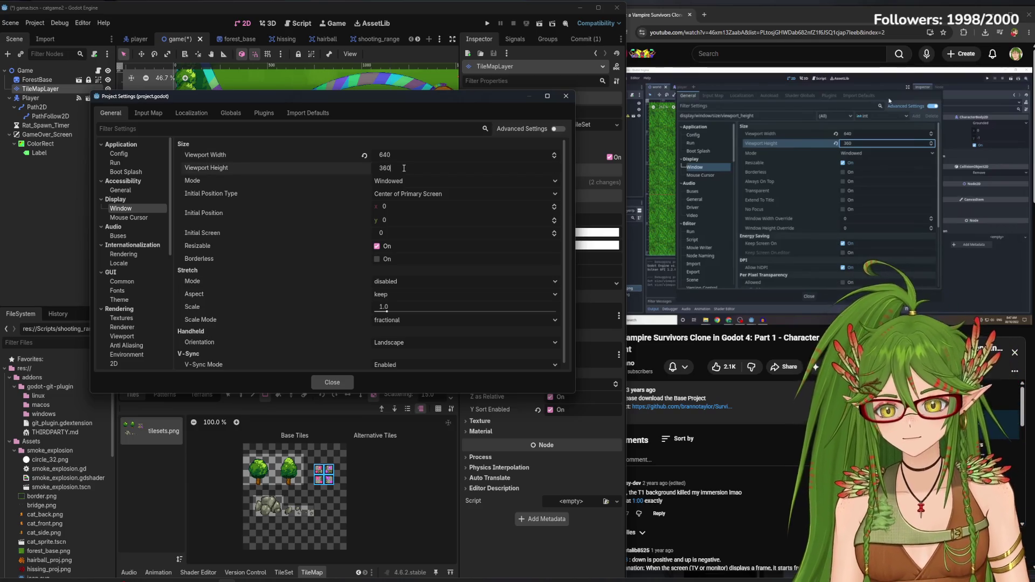
pyautogui.click(566, 95)
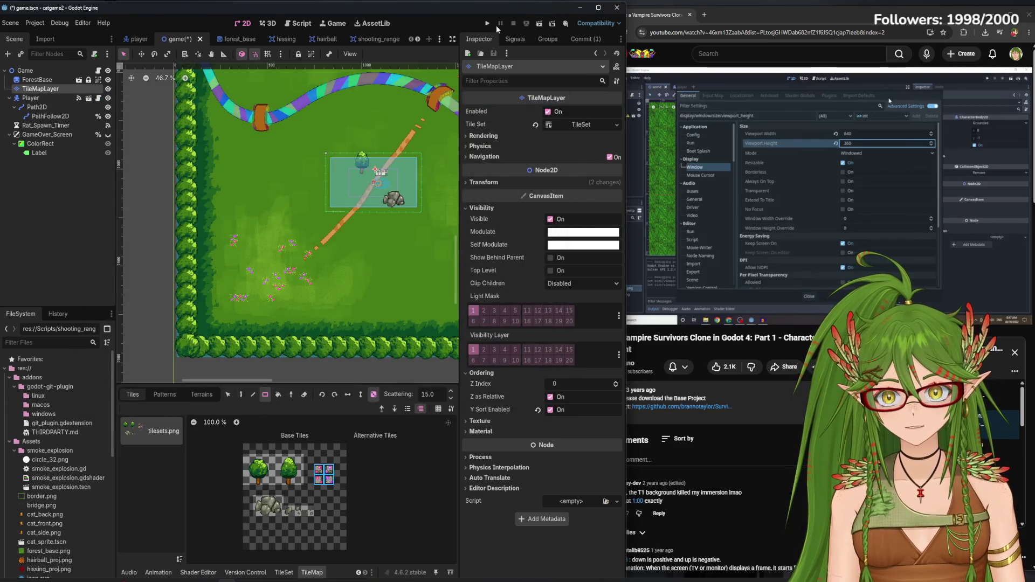
pyautogui.press('F5')
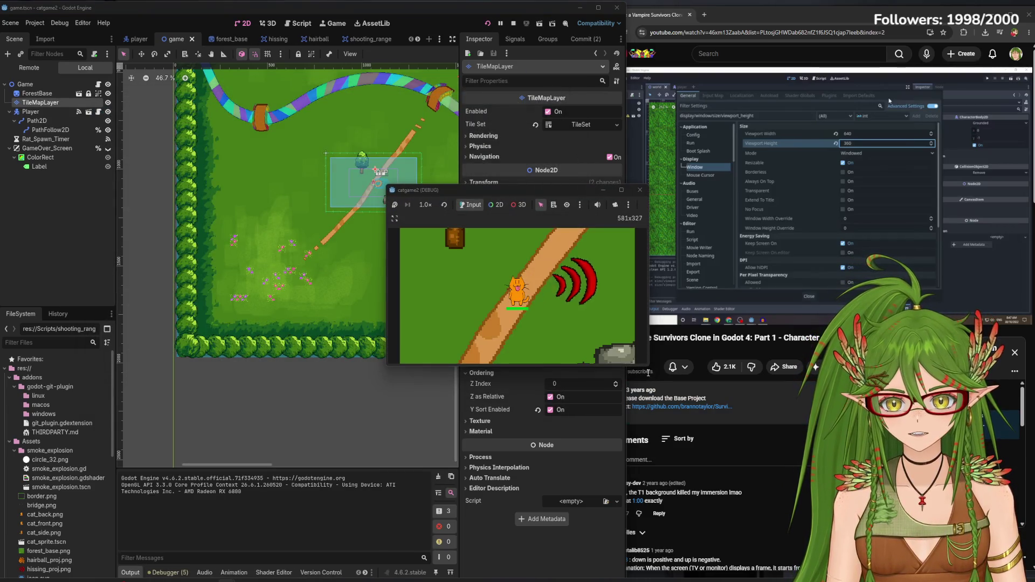
pyautogui.moveTo(648, 365)
pyautogui.mouseDown()
pyautogui.moveTo(815, 501)
pyautogui.moveTo(852, 475)
pyautogui.moveTo(833, 466)
pyautogui.mouseUp()
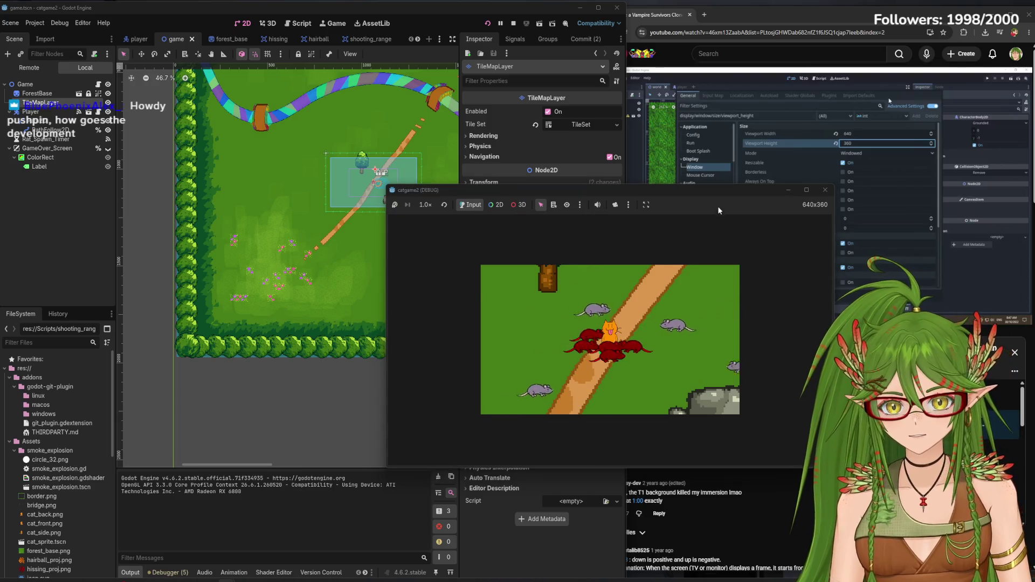
pyautogui.moveTo(826, 215); pyautogui.dragTo(564, 134)
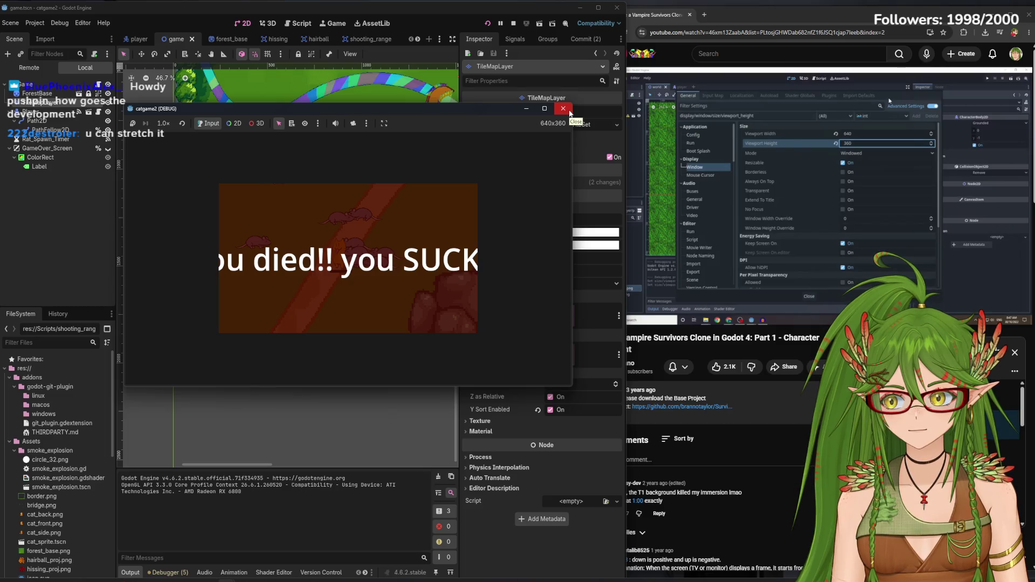
pyautogui.click(563, 109)
pyautogui.scroll(5, 354, 244)
pyautogui.scroll(2, 277, 296)
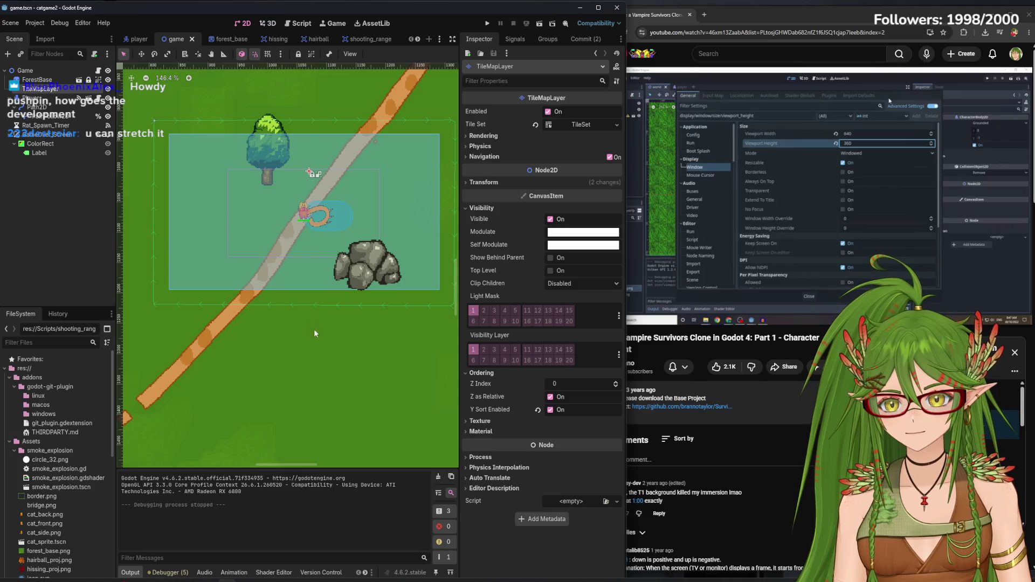
# Set the Display > Window stretch mode to canvas_items in Project Settings and close it
pyautogui.scroll(4, 360, 248)
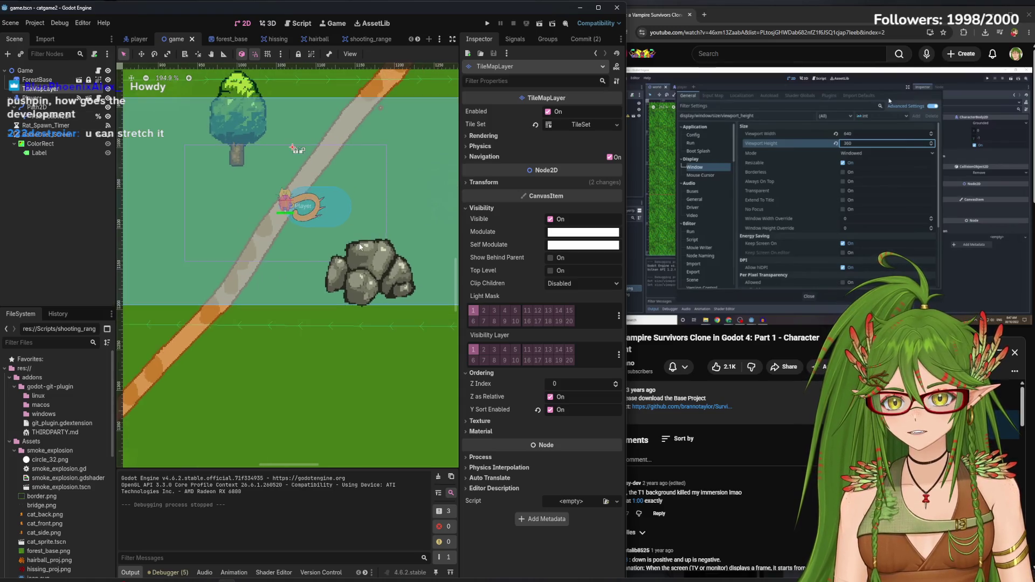
pyautogui.scroll(-4, 315, 265)
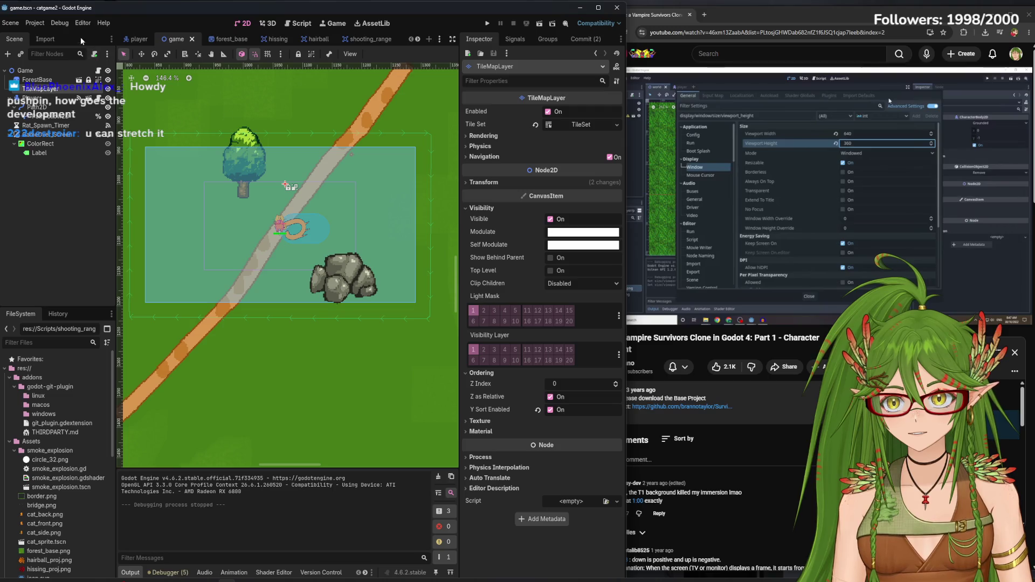
pyautogui.click(36, 24)
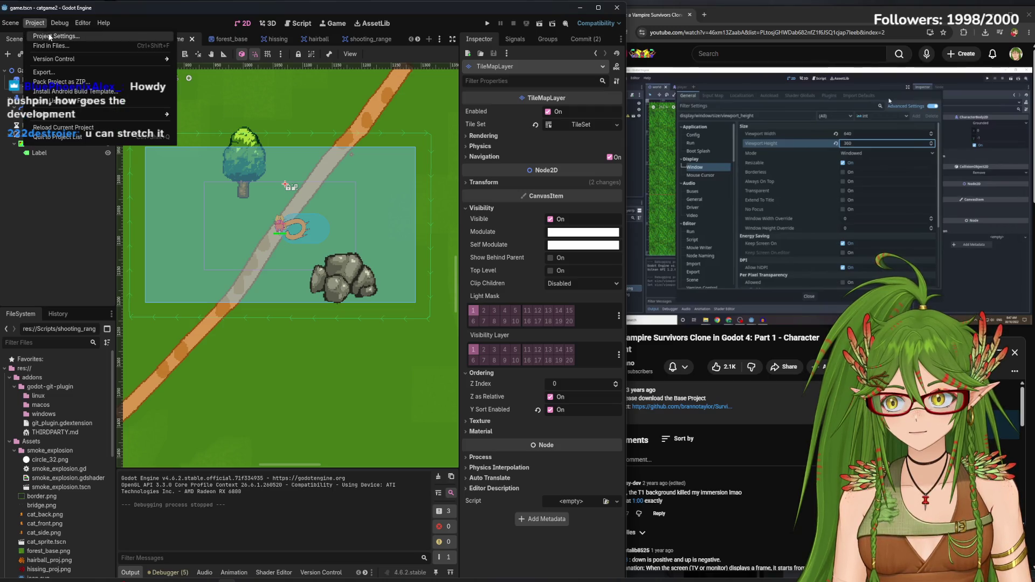
pyautogui.click(49, 36)
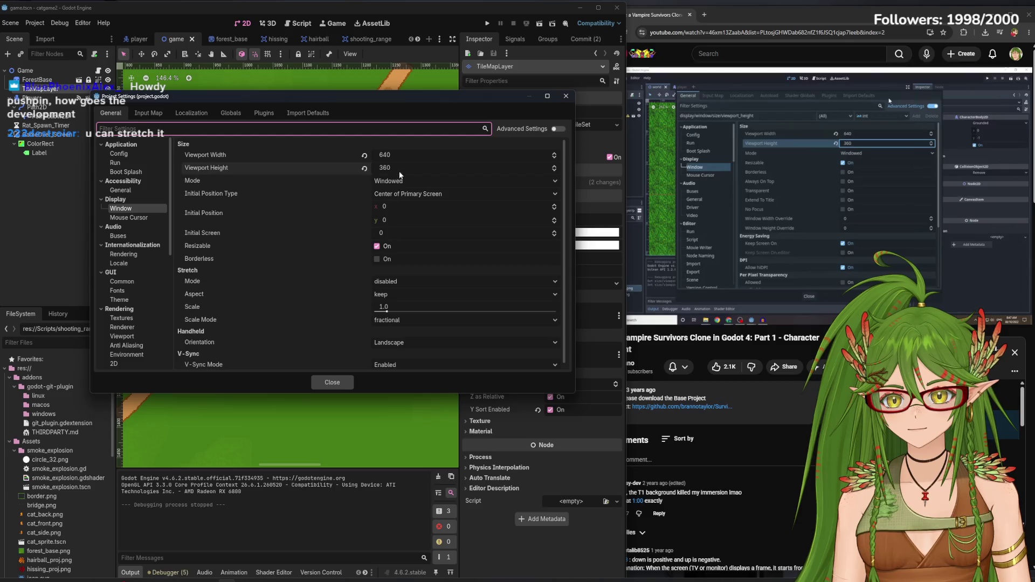
pyautogui.moveTo(458, 99)
pyautogui.mouseDown()
pyautogui.moveTo(519, 283)
pyautogui.moveTo(631, 298)
pyautogui.moveTo(842, 142)
pyautogui.mouseUp()
pyautogui.click(842, 143)
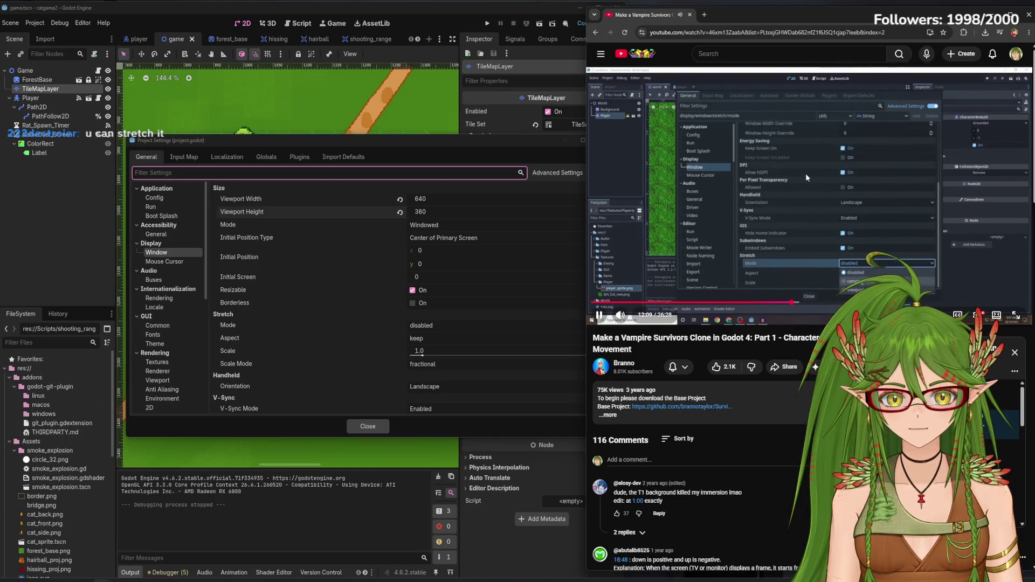
pyautogui.scroll(-1, 497, 361)
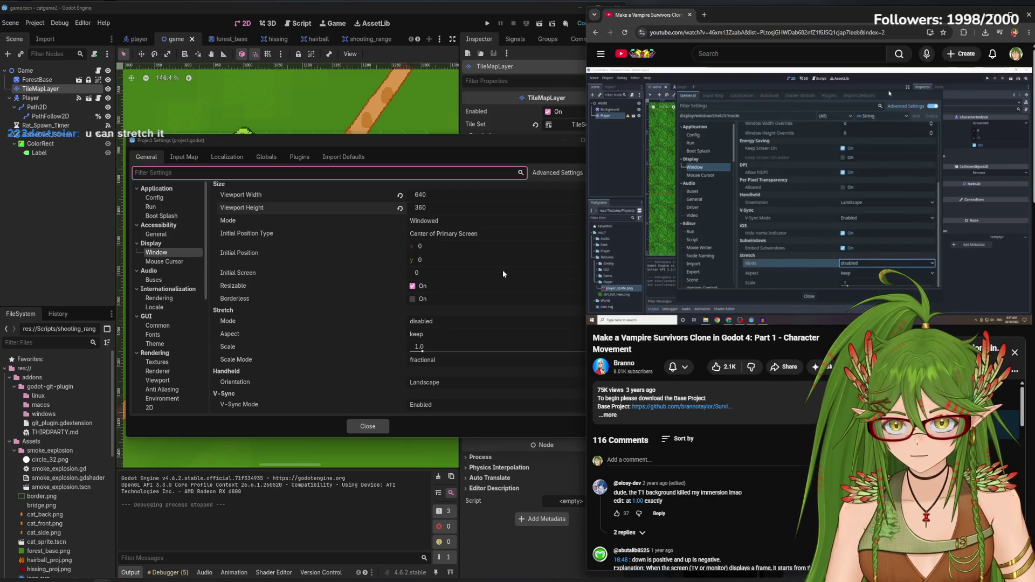
pyautogui.click(424, 322)
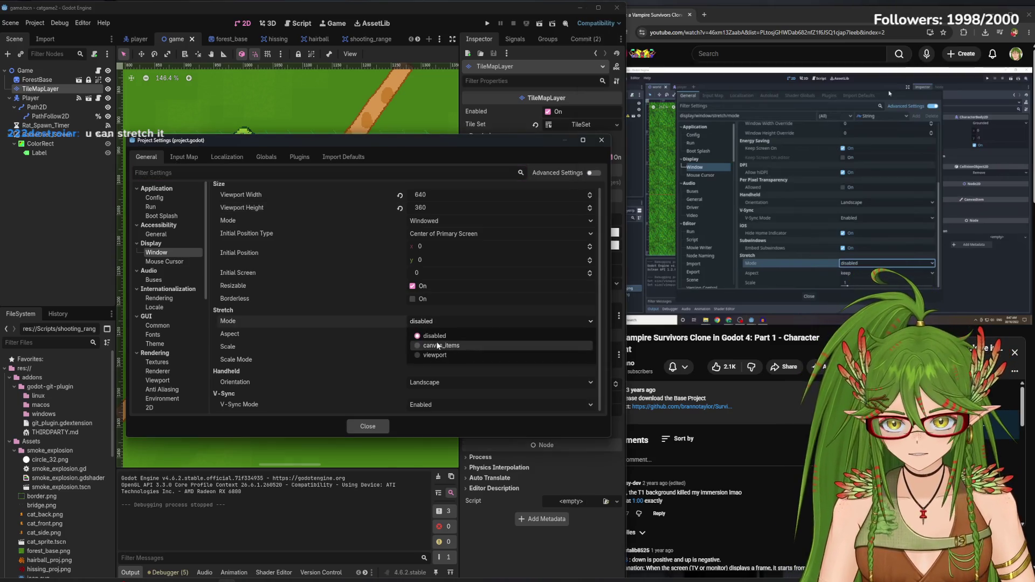
pyautogui.click(436, 341)
pyautogui.click(367, 426)
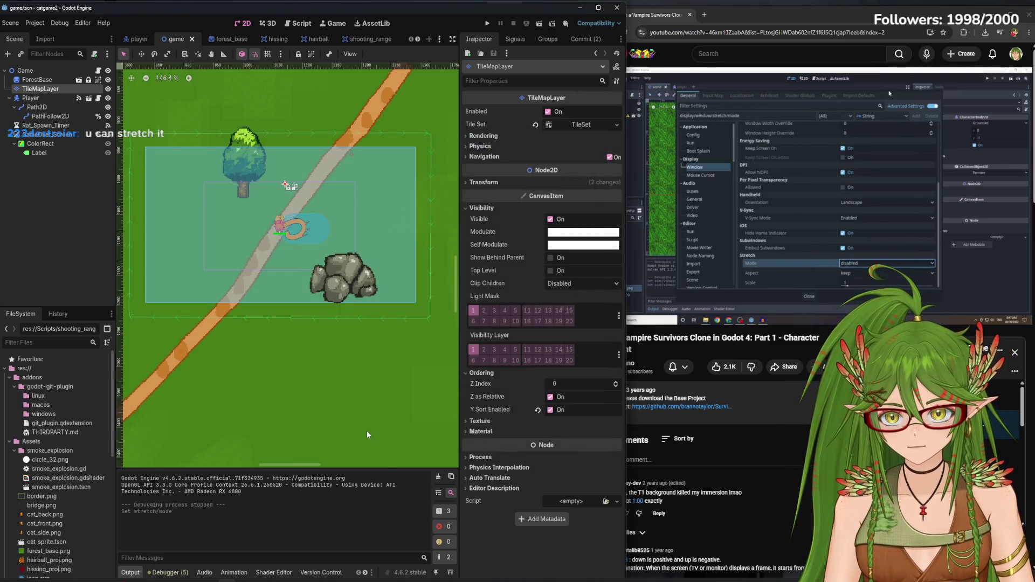
# Run the game, walk the cat down and left among the rats, then stop it
pyautogui.click(871, 198)
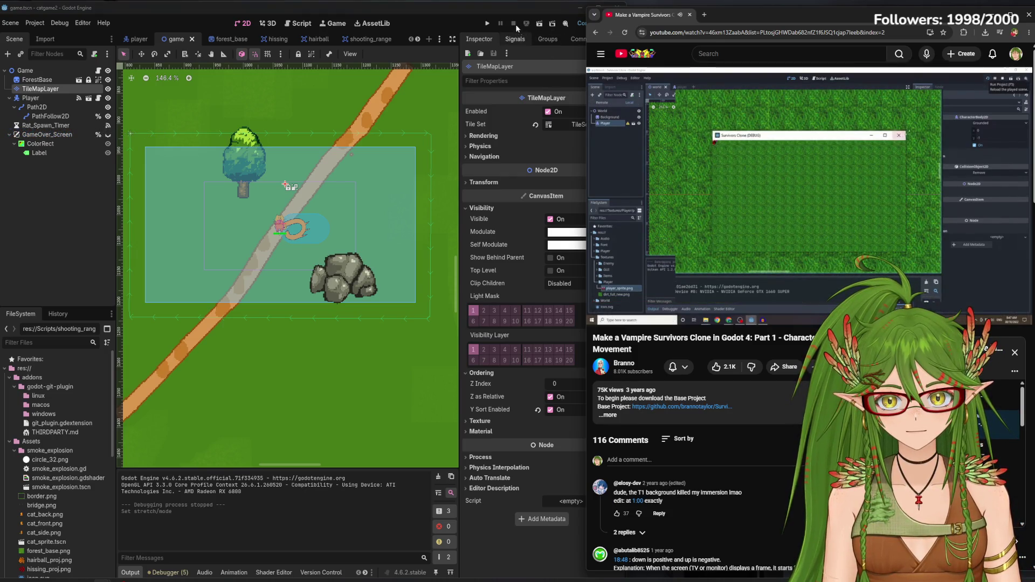
pyautogui.click(487, 23)
pyautogui.press('s')
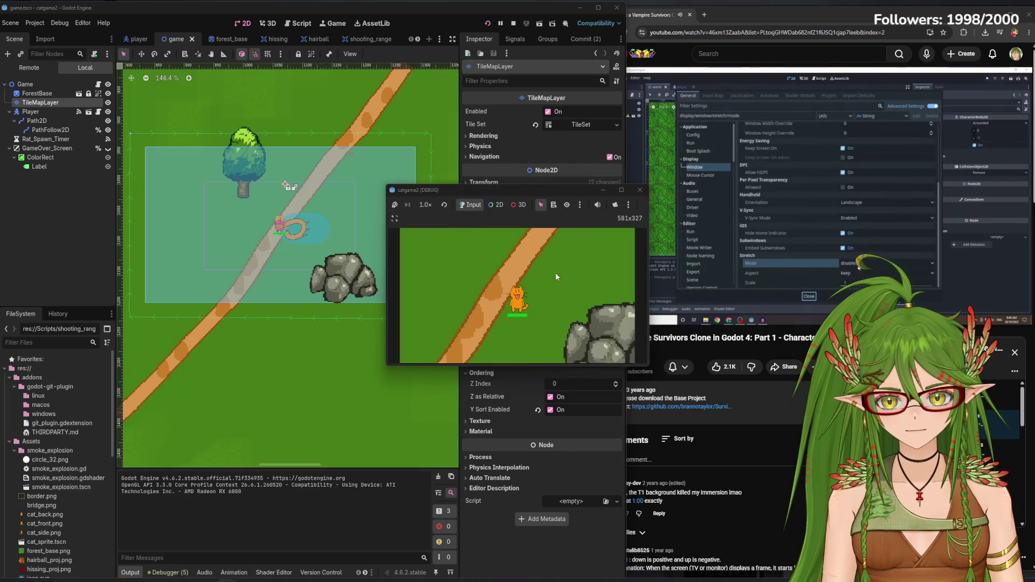
pyautogui.press('a')
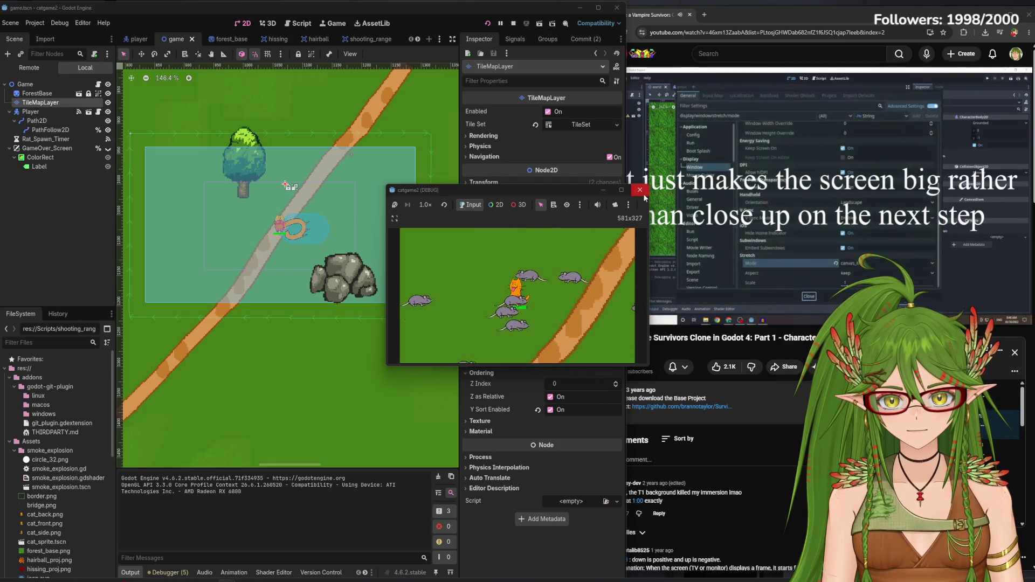
pyautogui.click(640, 190)
# Pause the tutorial, reopen Project Settings, then resume the video
pyautogui.click(792, 6)
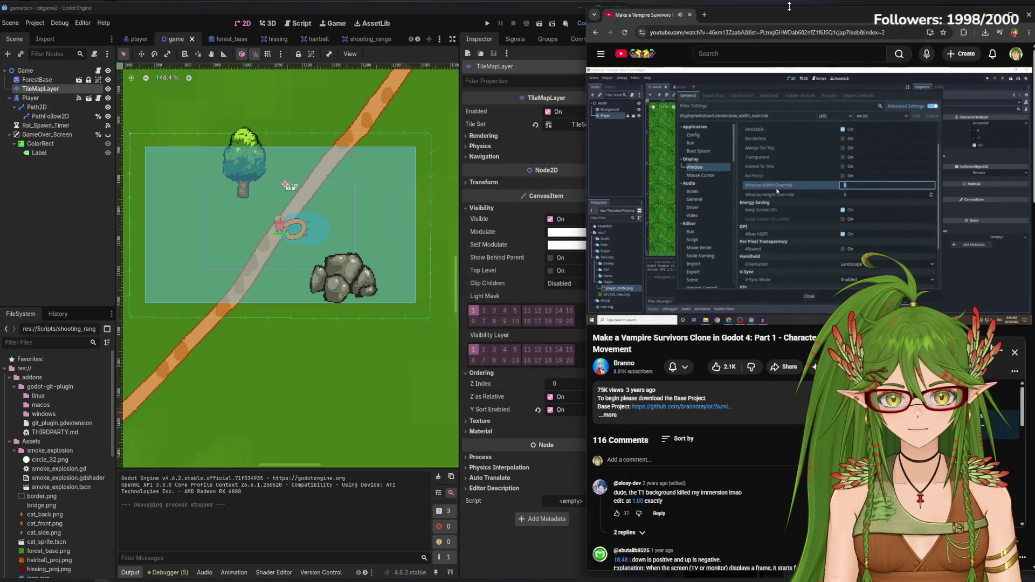
pyautogui.click(738, 220)
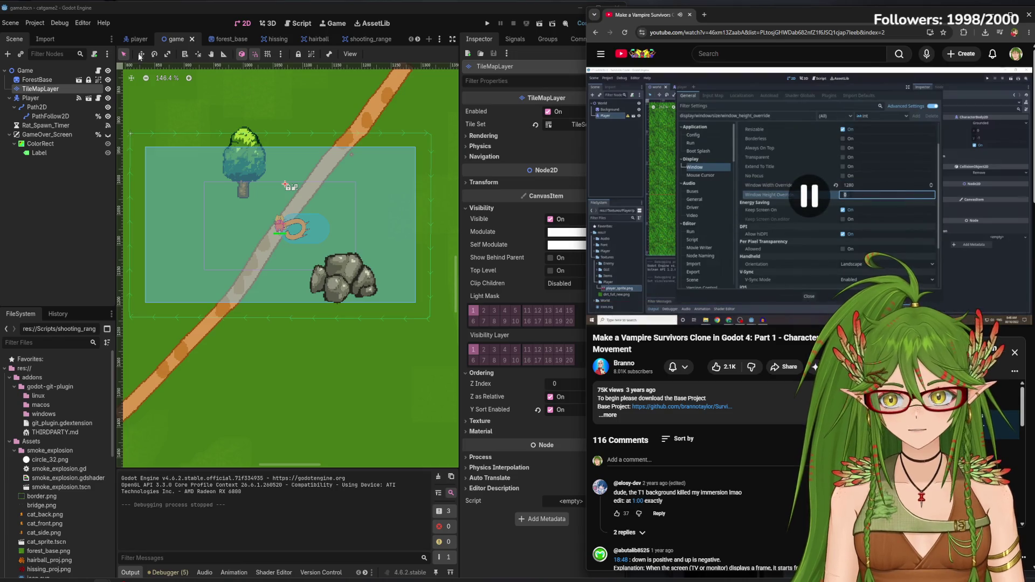
pyautogui.click(45, 22)
pyautogui.click(71, 40)
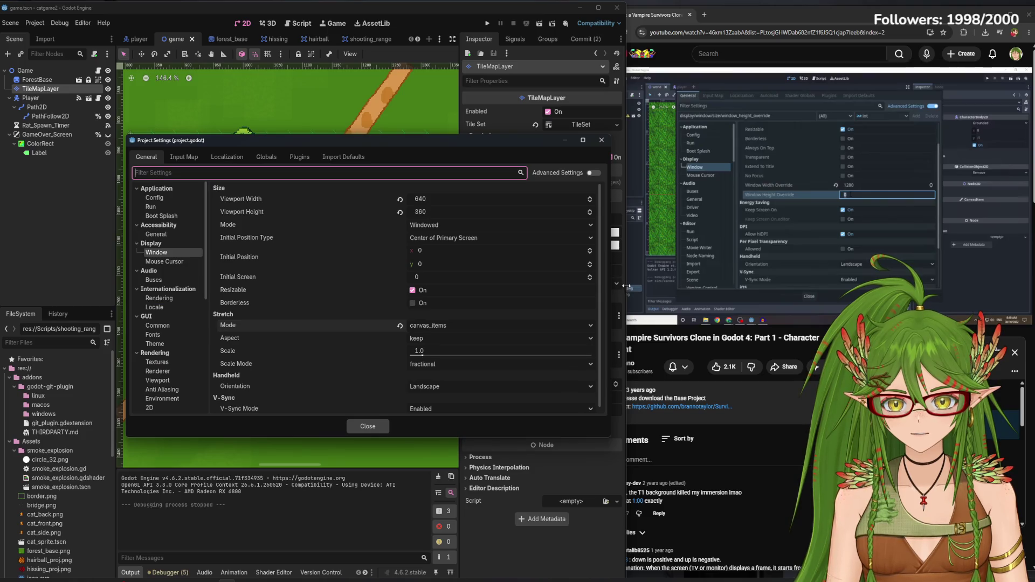
pyautogui.click(808, 194)
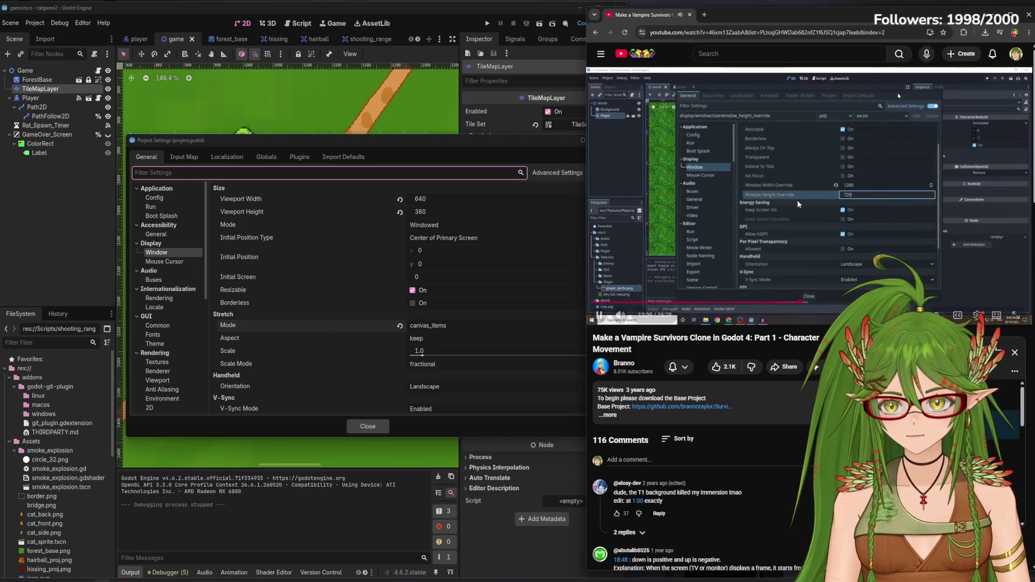
pyautogui.click(816, 198)
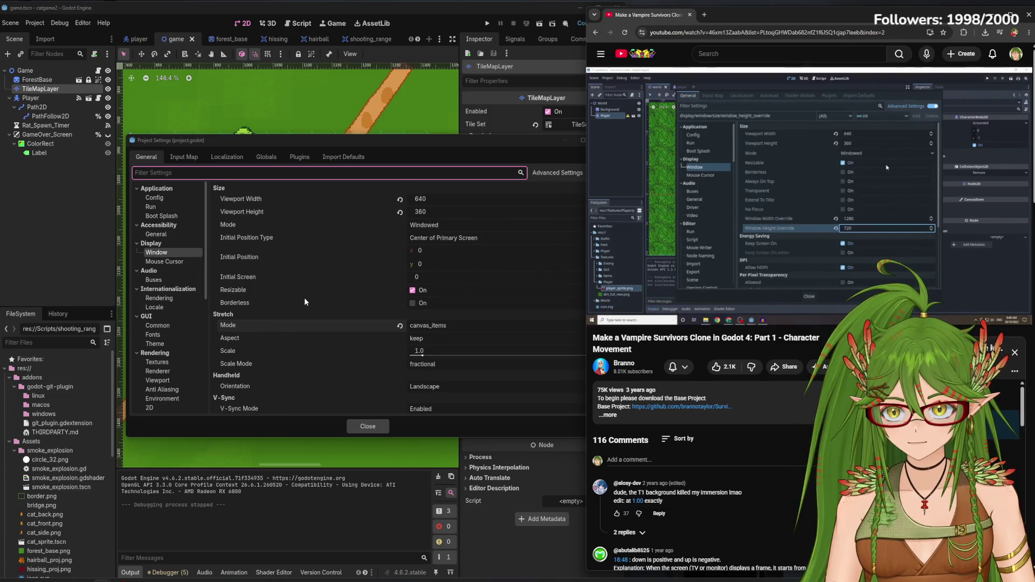
# Rewind the tutorial to 12:36 and replay it briefly to 12:39
pyautogui.moveTo(874, 218)
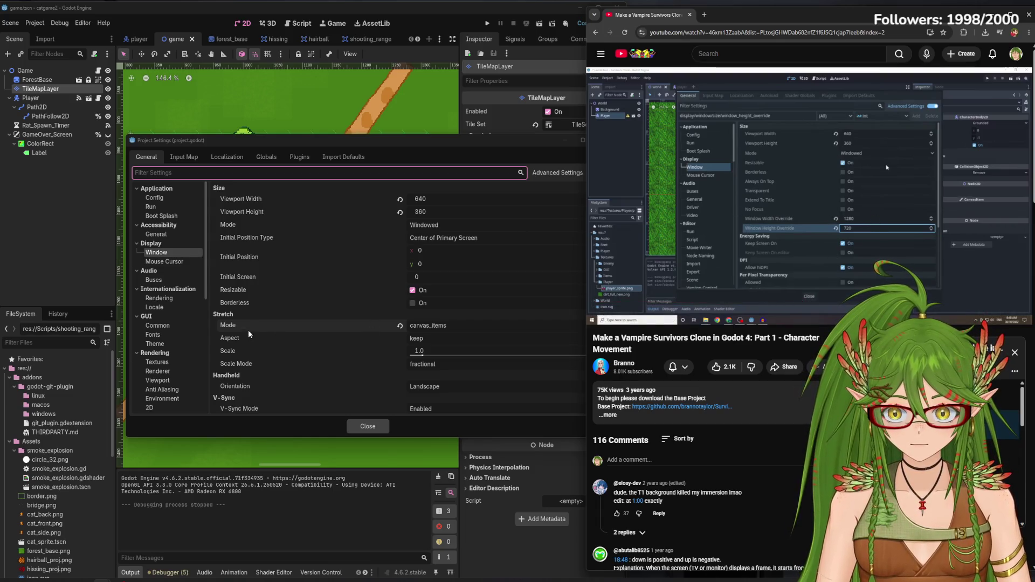
pyautogui.moveTo(871, 244)
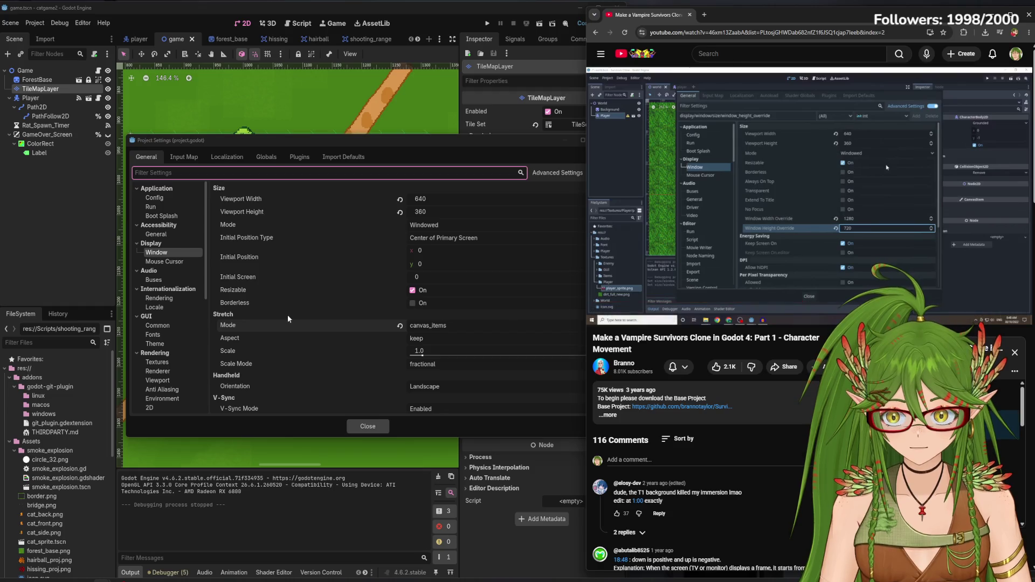
pyautogui.scroll(-1, 408, 371)
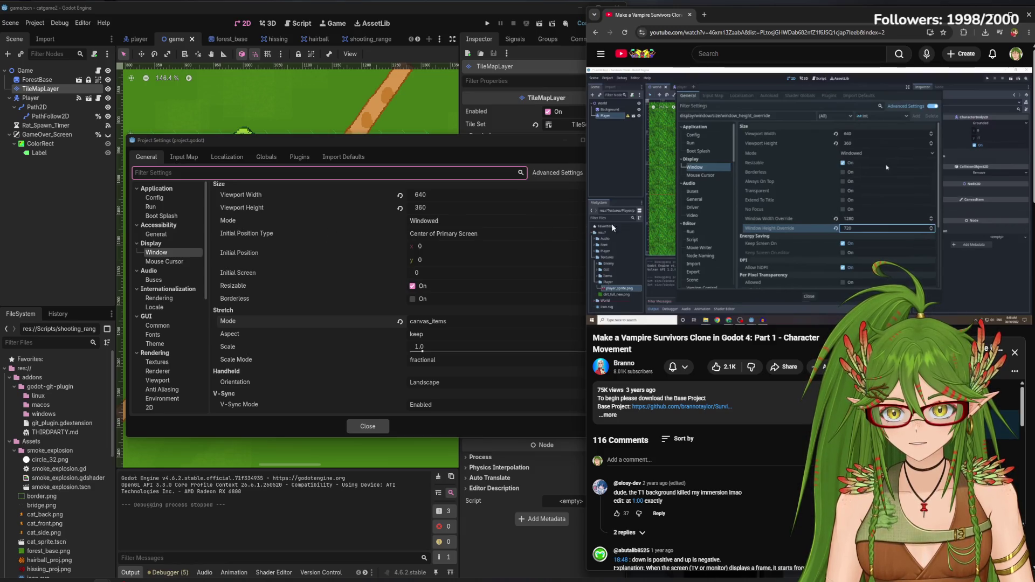
pyautogui.moveTo(777, 205)
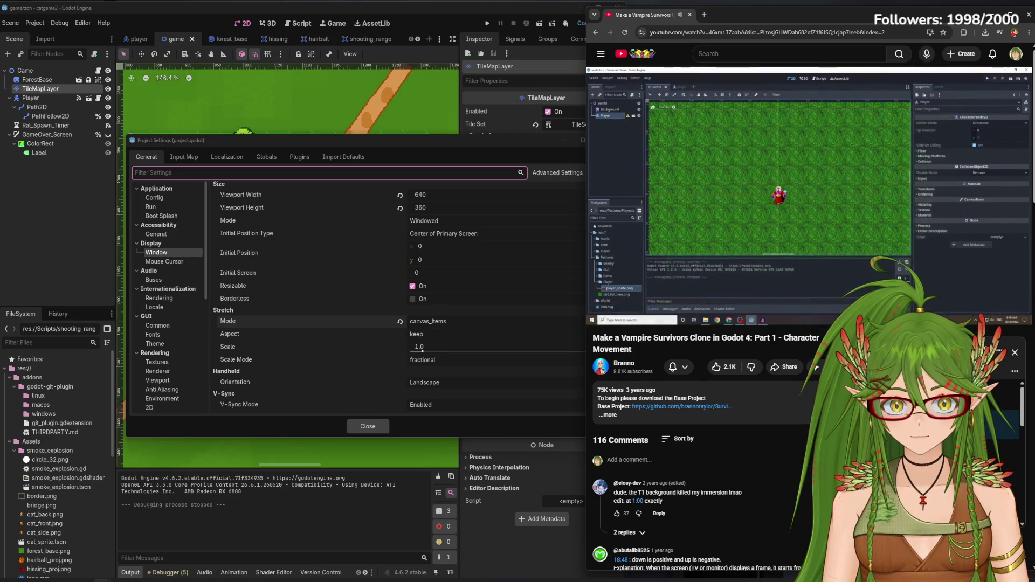
pyautogui.click(746, 249)
pyautogui.moveTo(803, 303); pyautogui.dragTo(799, 305)
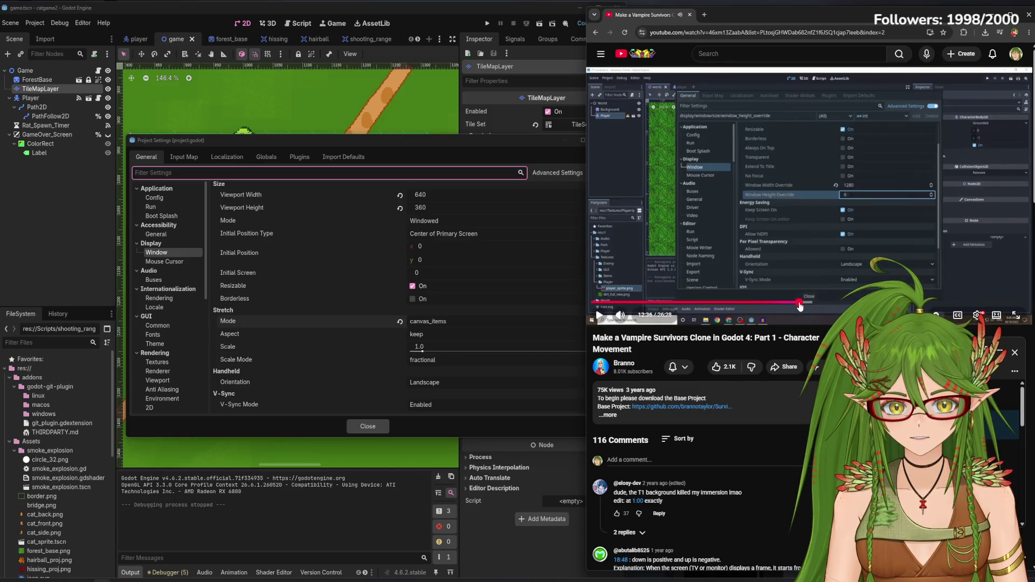
pyautogui.press('space')
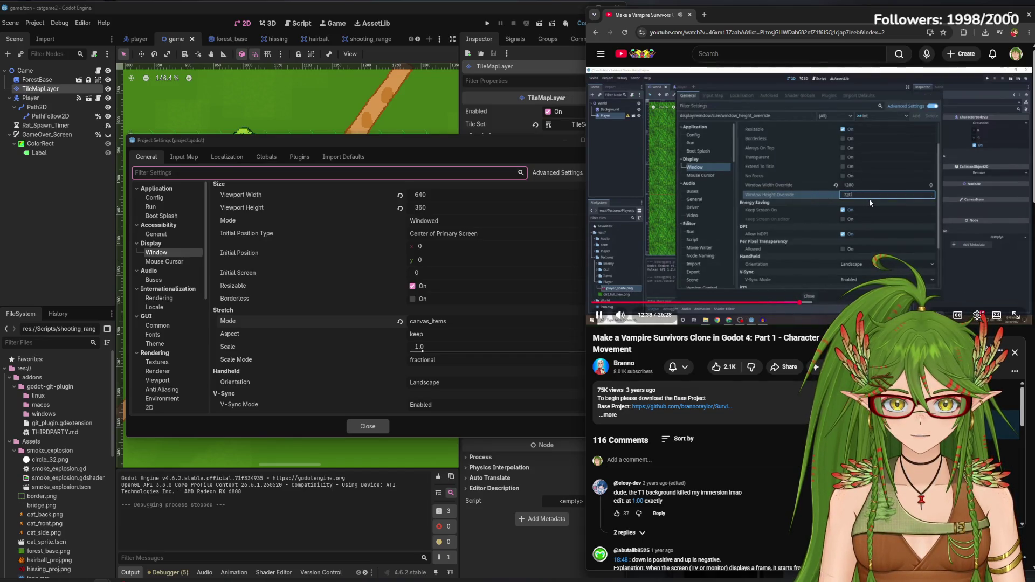
pyautogui.press('space')
# Change the viewport size to 1280 by 720 and move the settings window aside
pyautogui.click(442, 195)
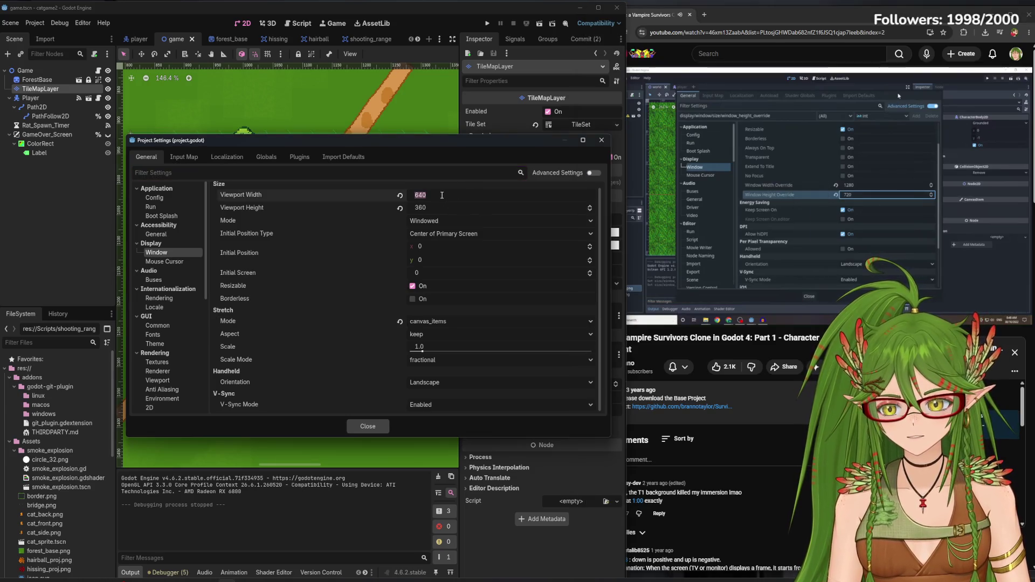
pyautogui.write('1280')
pyautogui.click(436, 208)
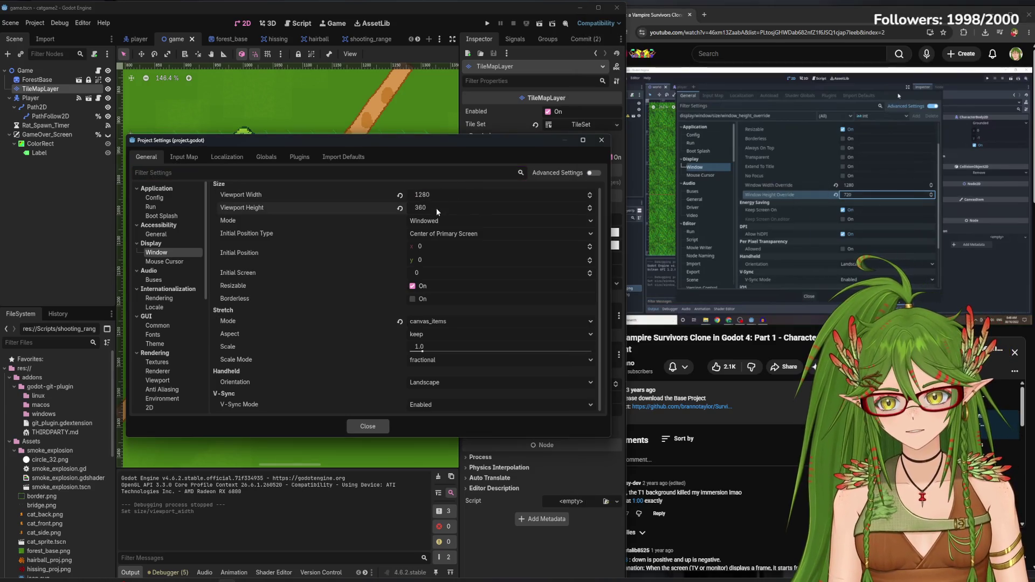
pyautogui.write('720')
pyautogui.press('Return')
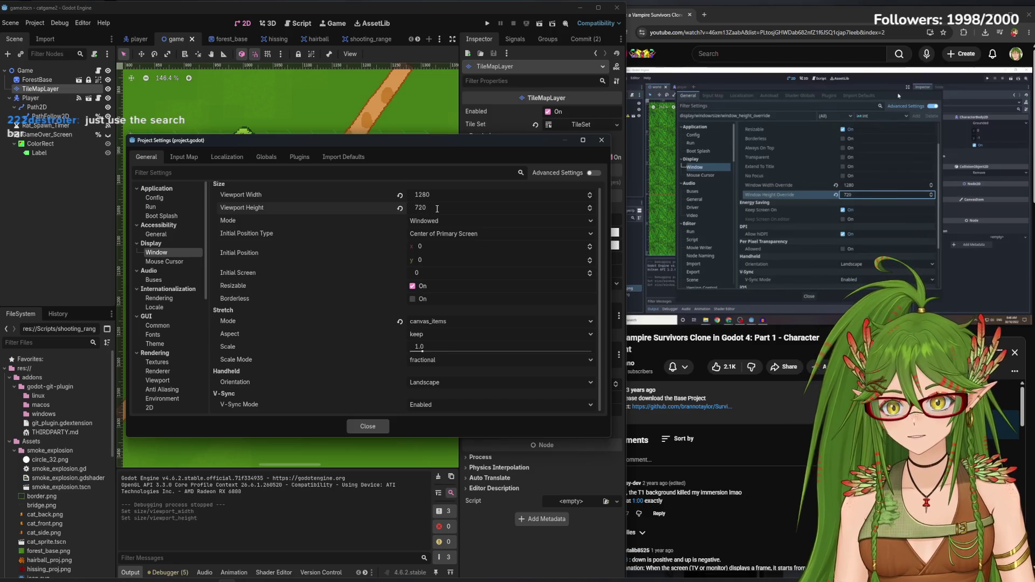
pyautogui.click(488, 24)
pyautogui.moveTo(530, 154)
pyautogui.mouseDown()
pyautogui.moveTo(564, 376)
pyautogui.moveTo(554, 156)
pyautogui.moveTo(538, 114)
pyautogui.mouseUp()
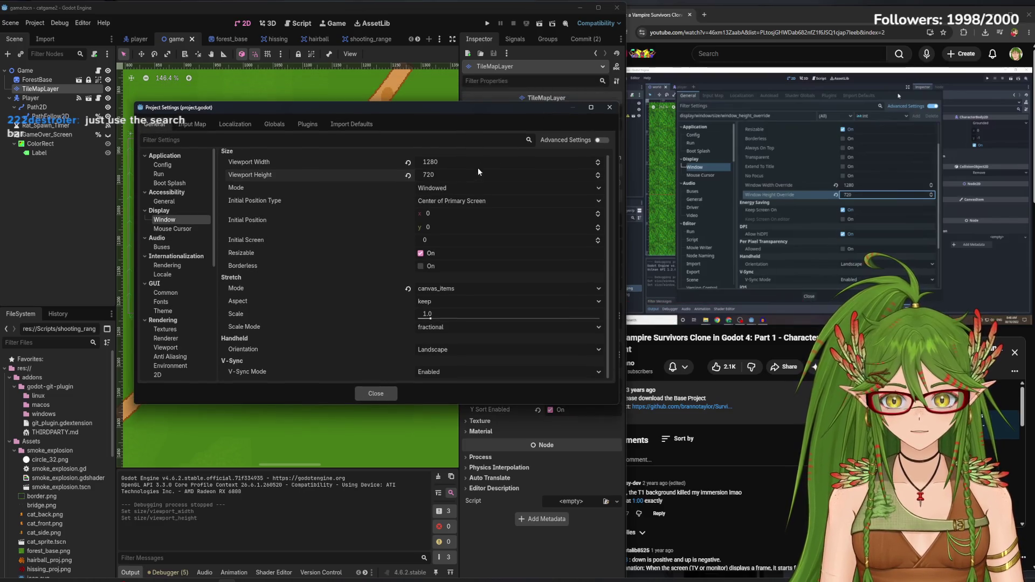
# Revert the viewport to 640 by 360, show Advanced Settings, and set window overrides to 1280 by 720
pyautogui.hotkey('ctrl', 'z')
pyautogui.hotkey('ctrl', 'z')
pyautogui.click(253, 142)
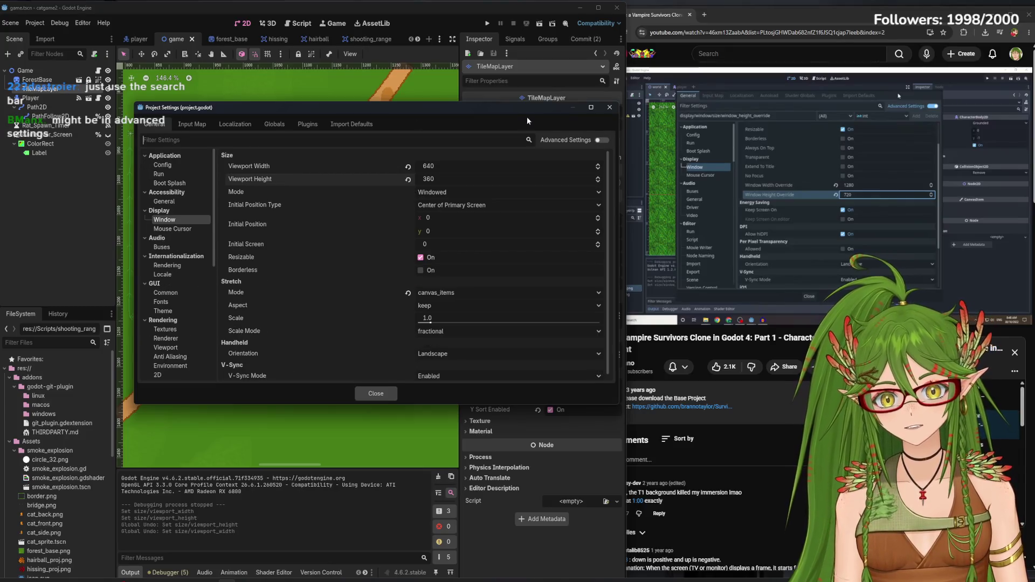
pyautogui.click(600, 140)
pyautogui.scroll(-3, 489, 298)
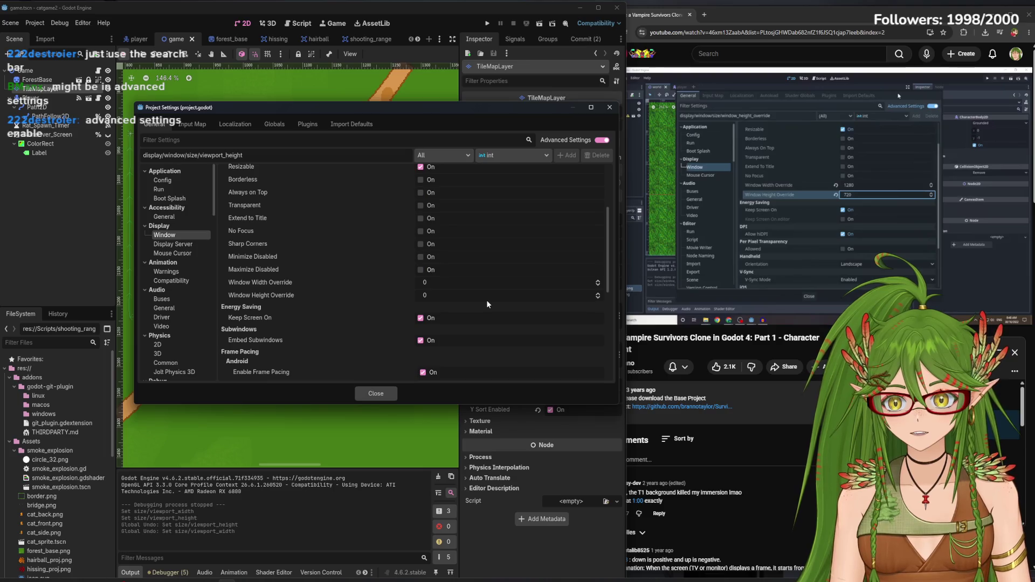
pyautogui.click(442, 281)
pyautogui.write('1280')
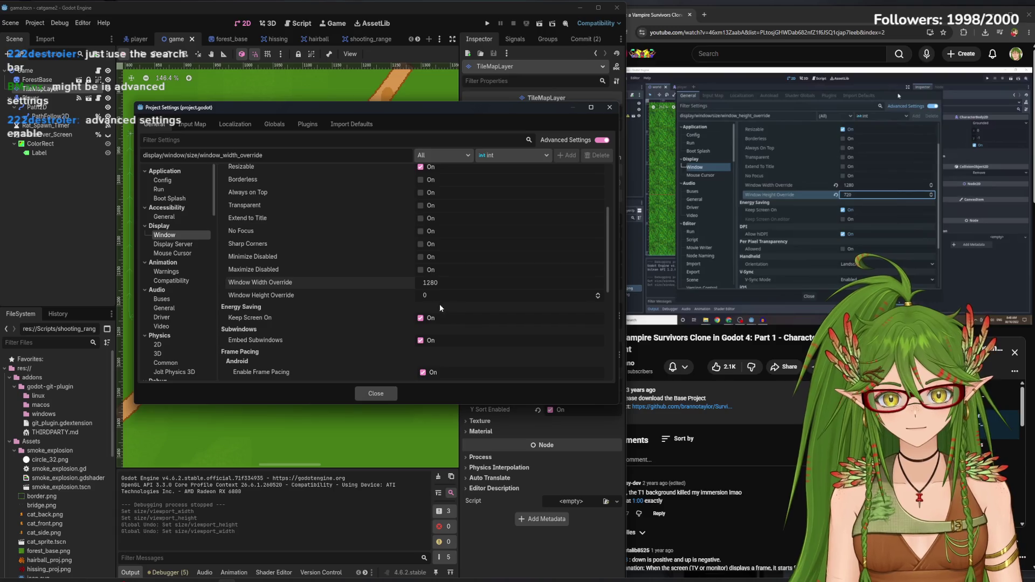
pyautogui.click(434, 296)
pyautogui.write('720')
pyautogui.press('Return')
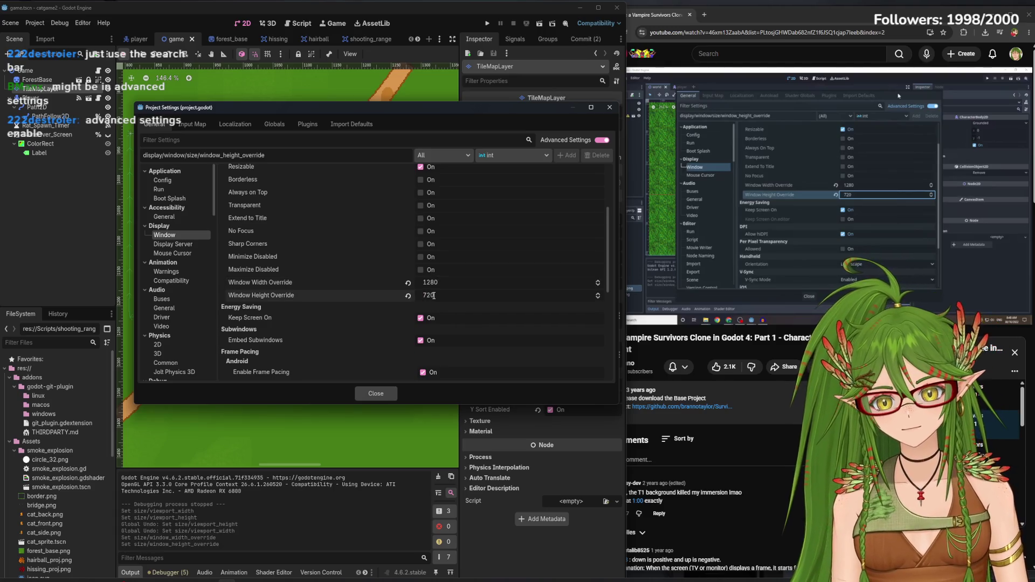
pyautogui.moveTo(323, 107); pyautogui.dragTo(320, 348)
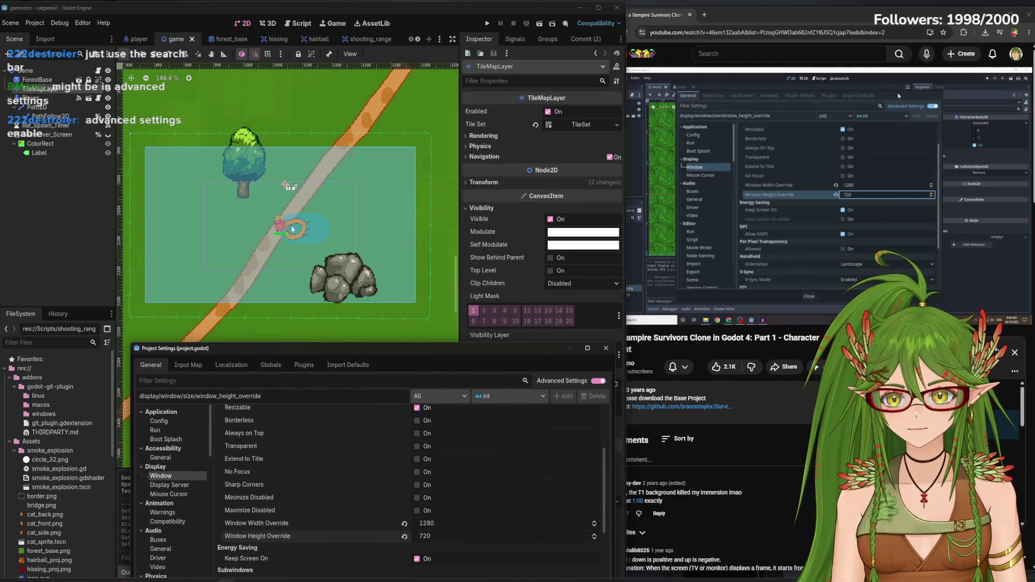
# Test-run the game at 1280x720, walk the cat with A, W and D, then stop it
pyautogui.click(486, 26)
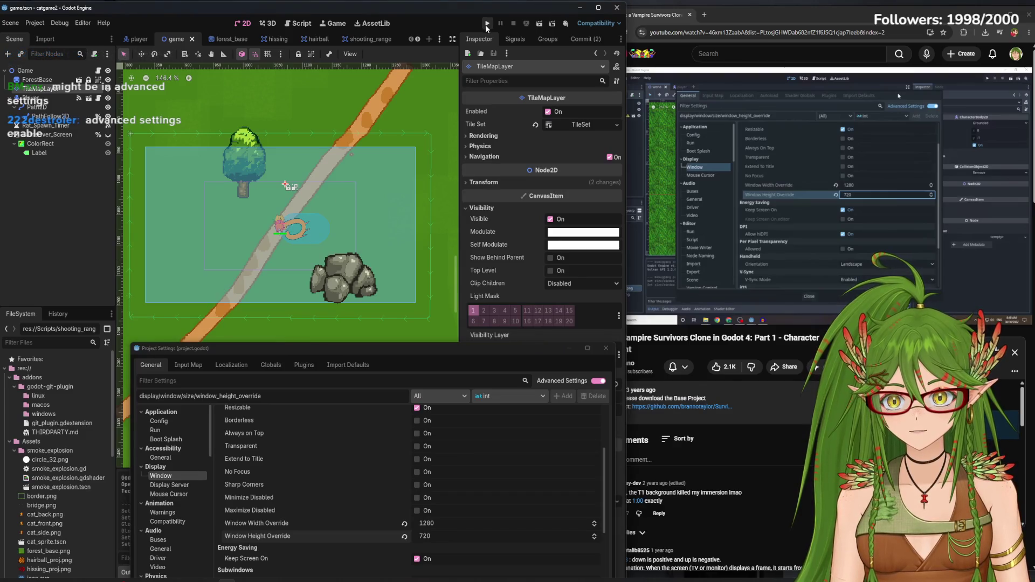
pyautogui.click(606, 347)
pyautogui.press('a')
pyautogui.press('w')
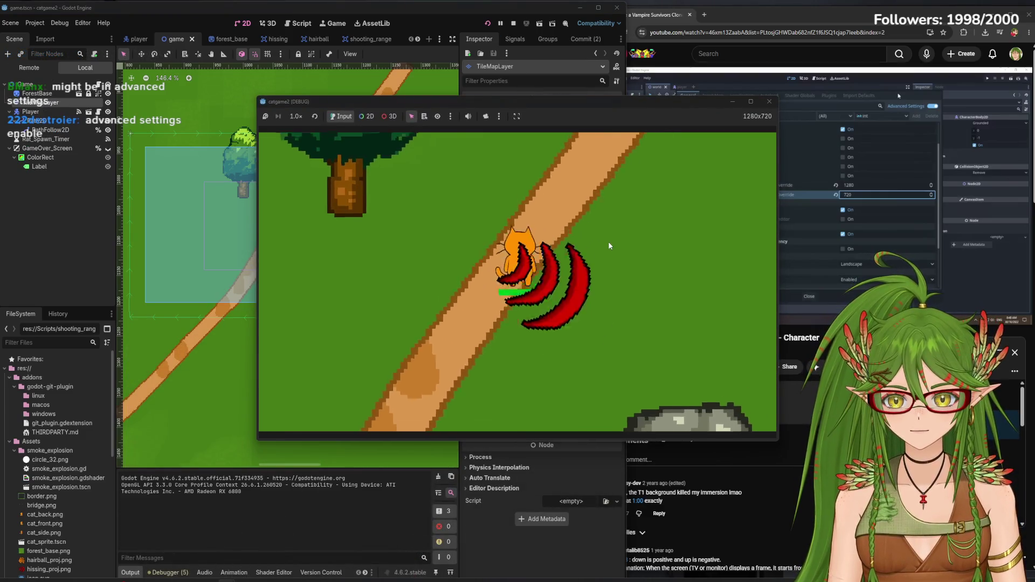
pyautogui.press('d')
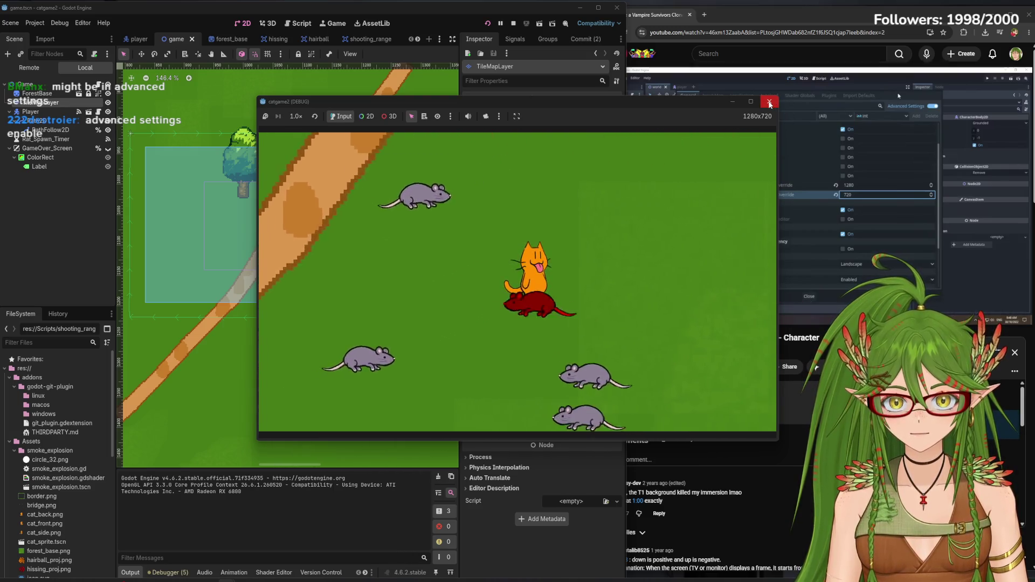
pyautogui.click(767, 102)
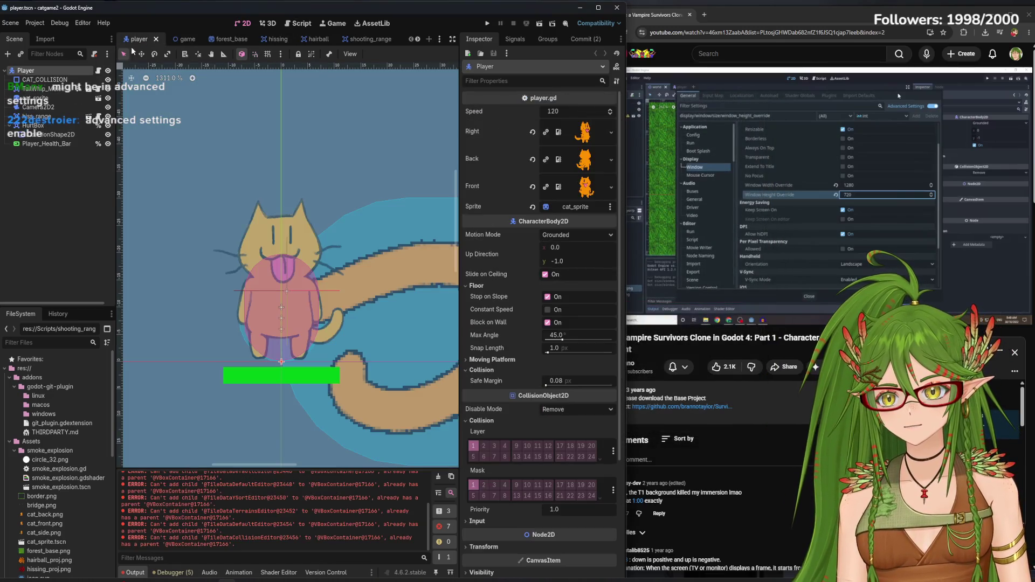
# Select the player scene's Camera2D2 to view zoom 2.5 and smoothing speed 6.0
pyautogui.click(139, 39)
pyautogui.click(47, 107)
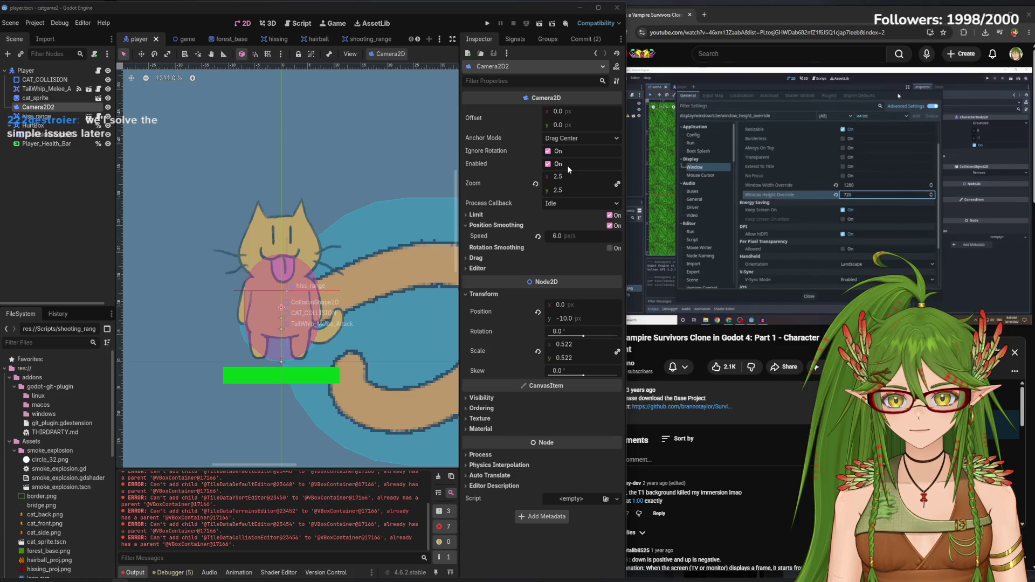
pyautogui.click(748, 186)
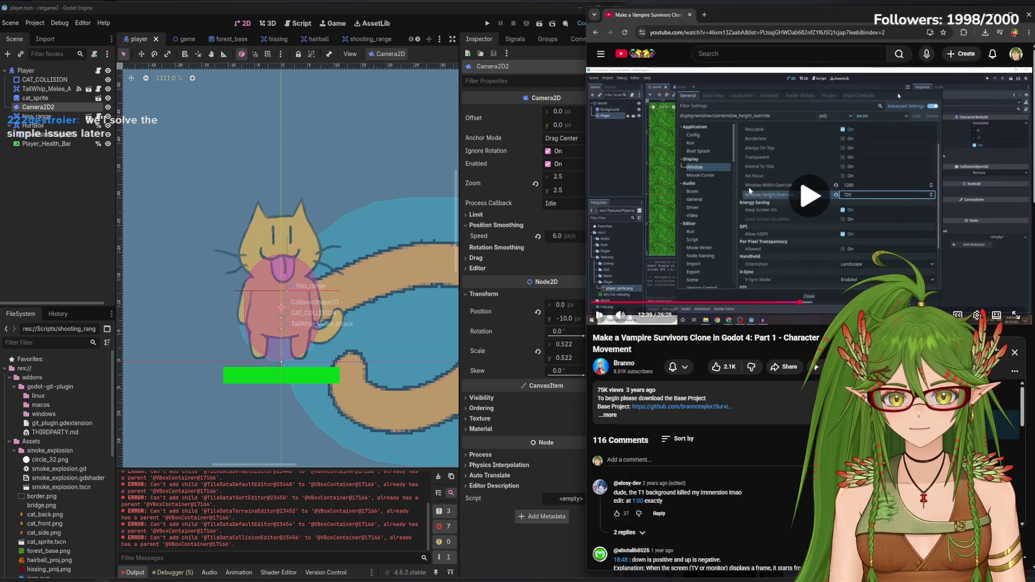
pyautogui.scroll(-5, 370, 266)
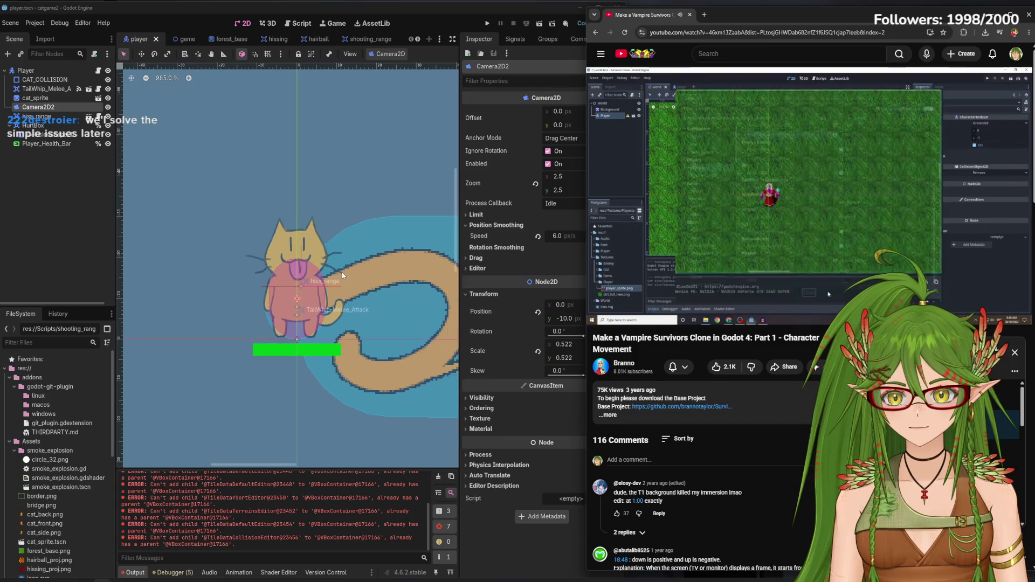
pyautogui.click(338, 293)
pyautogui.scroll(-6, 359, 270)
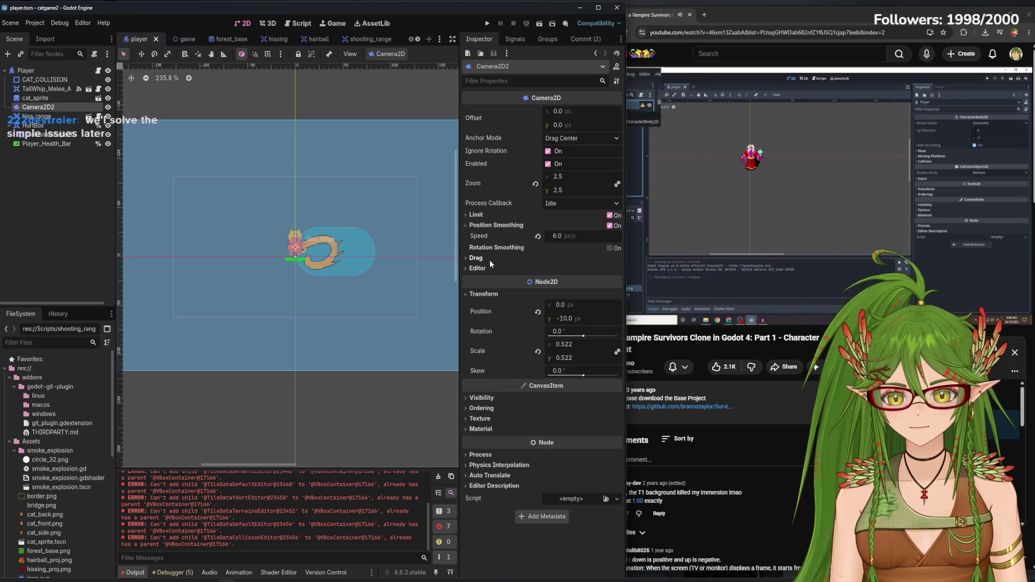
# Expand Camera2D2's Limit settings, then trial-move the camera and undo the move
pyautogui.click(475, 215)
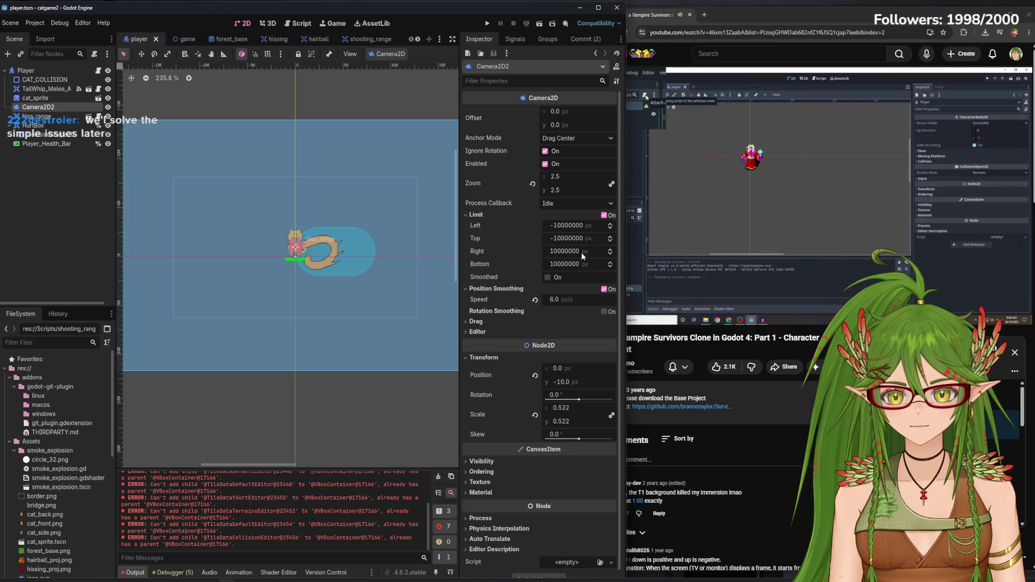
pyautogui.click(142, 53)
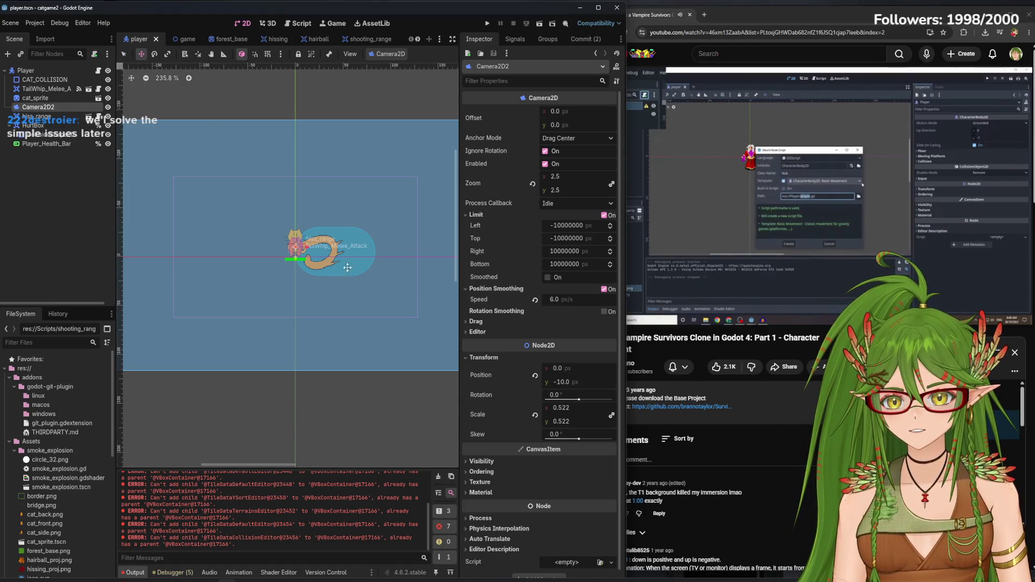
pyautogui.scroll(2, 297, 258)
pyautogui.scroll(-3, 298, 257)
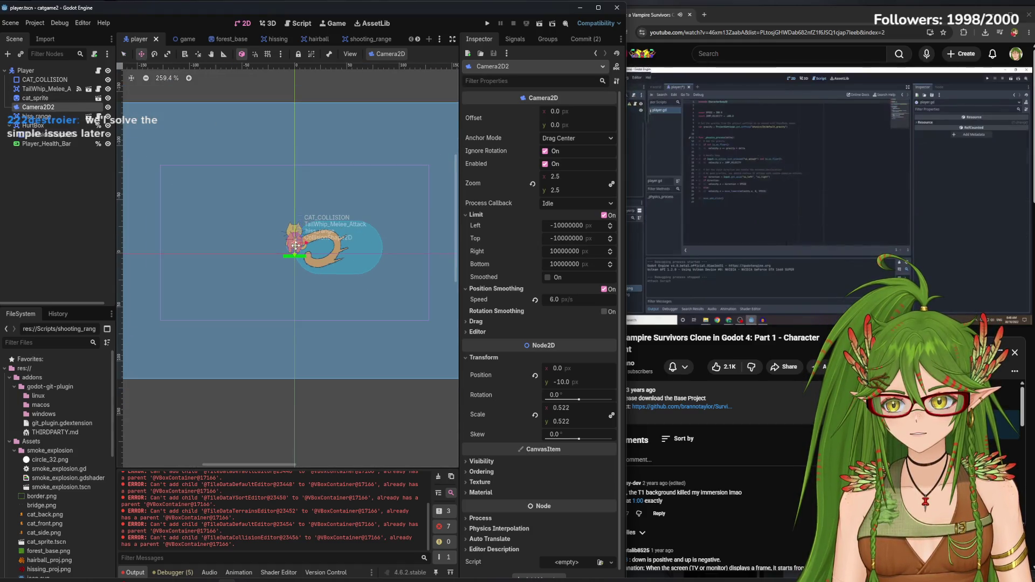
pyautogui.moveTo(296, 246)
pyautogui.mouseDown()
pyautogui.moveTo(309, 244)
pyautogui.moveTo(300, 249)
pyautogui.mouseUp()
pyautogui.hotkey('ctrl', 'z')
pyautogui.hotkey('ctrl', 'z')
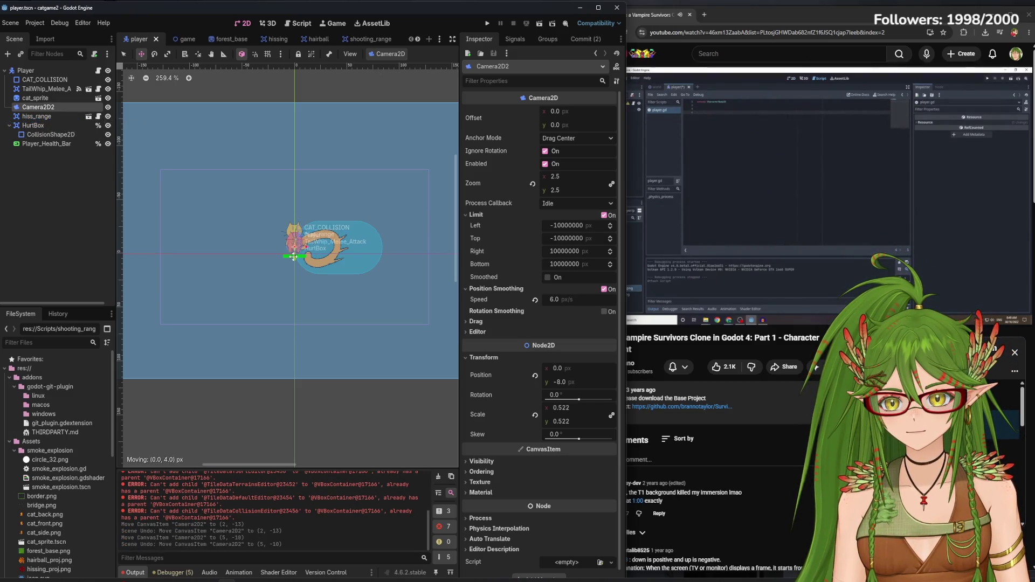
pyautogui.hotkey('ctrl', 'z')
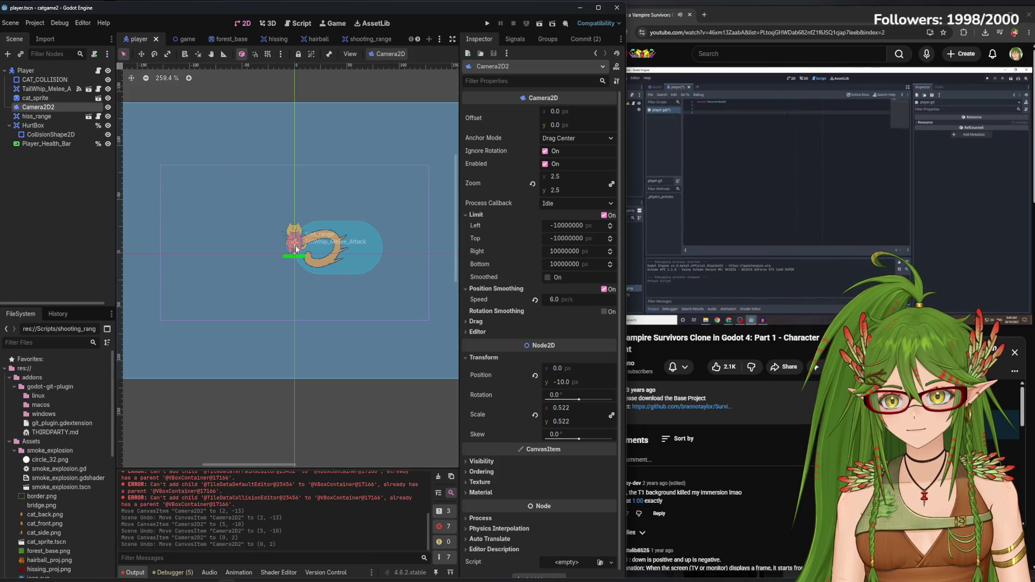
# Trial-scale the camera with the Scale tool and undo it, keeping scale 0.522
pyautogui.click(168, 54)
pyautogui.moveTo(302, 239); pyautogui.dragTo(302, 357)
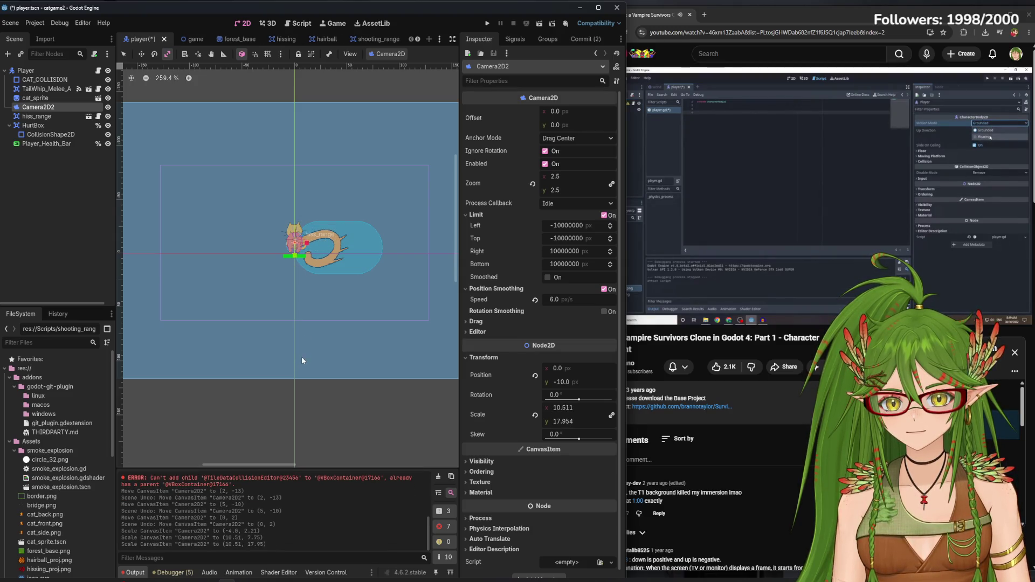
pyautogui.hotkey('ctrl', 'z')
pyautogui.hotkey('ctrl', 'z')
pyautogui.hotkey('ctrl', 'z')
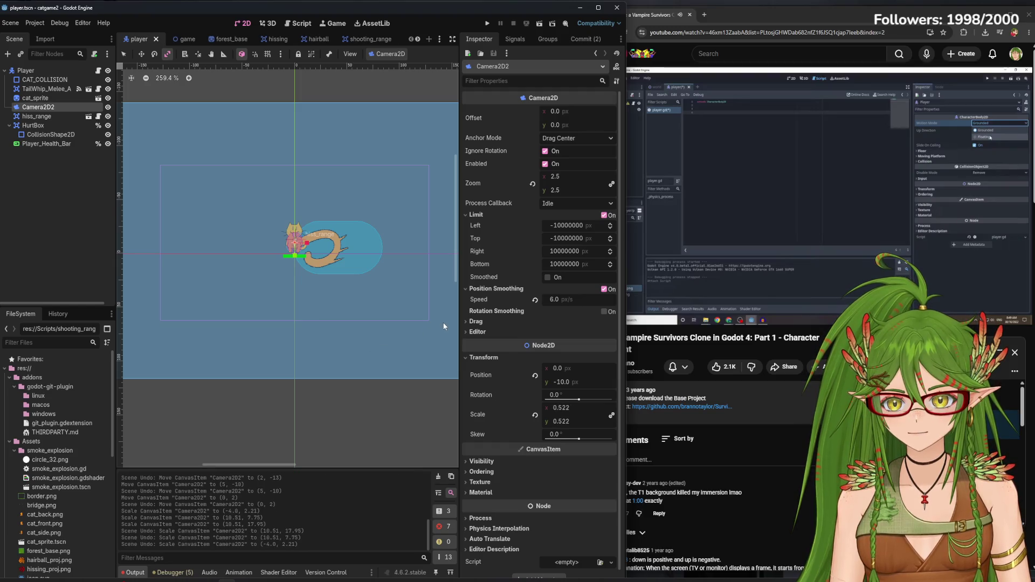
pyautogui.hotkey('ctrl', 'z')
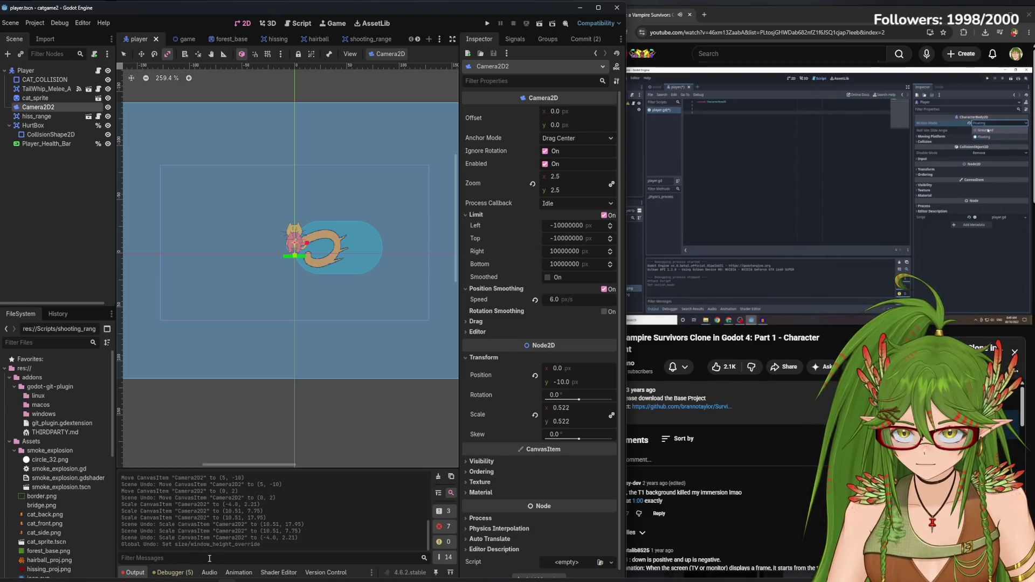
pyautogui.click(11, 22)
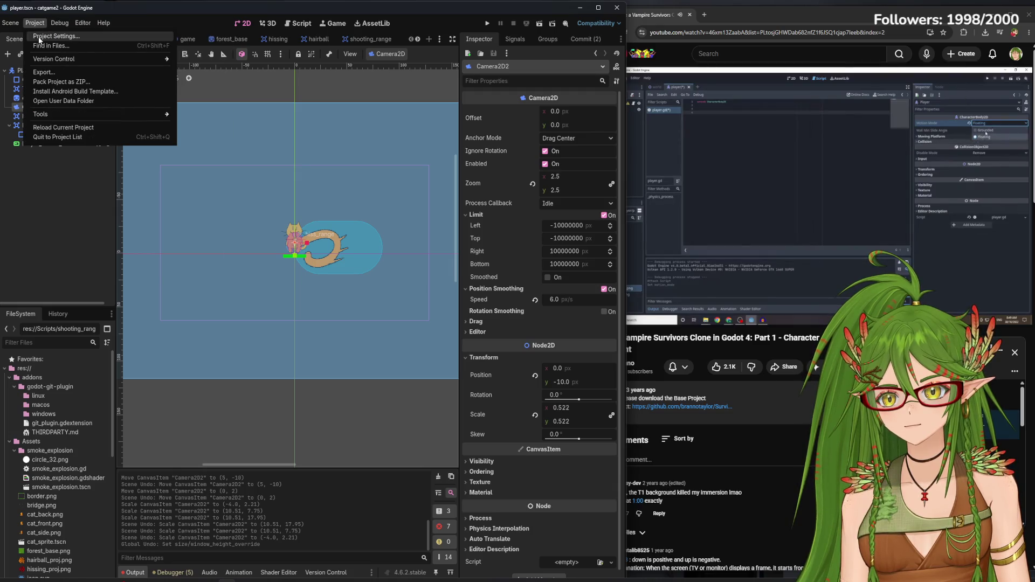
# Restore the Window Height Override to 720 in Project Settings, then bring the tutorial video forward
pyautogui.click(52, 35)
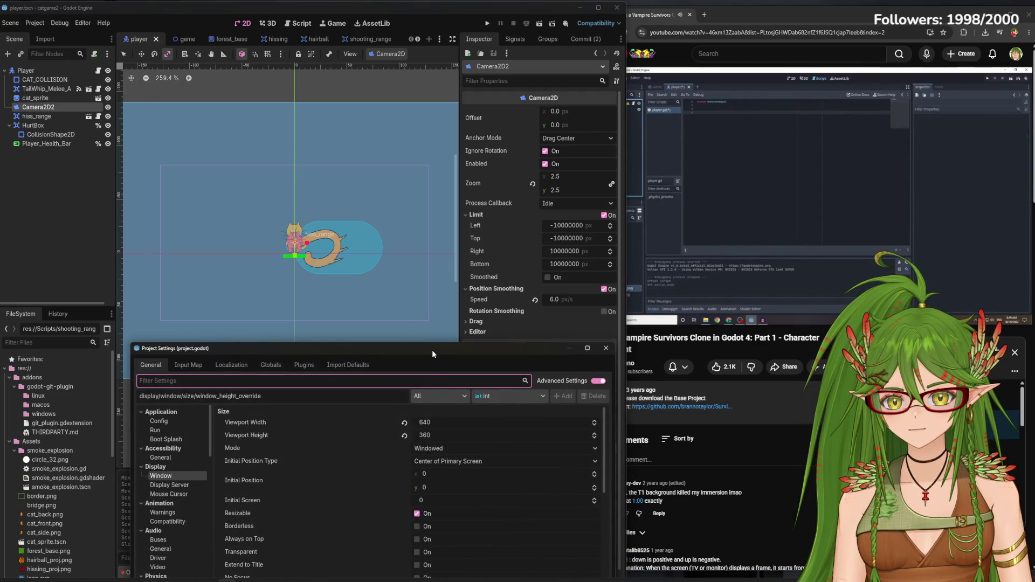
pyautogui.moveTo(431, 349); pyautogui.dragTo(404, 146)
pyautogui.click(415, 308)
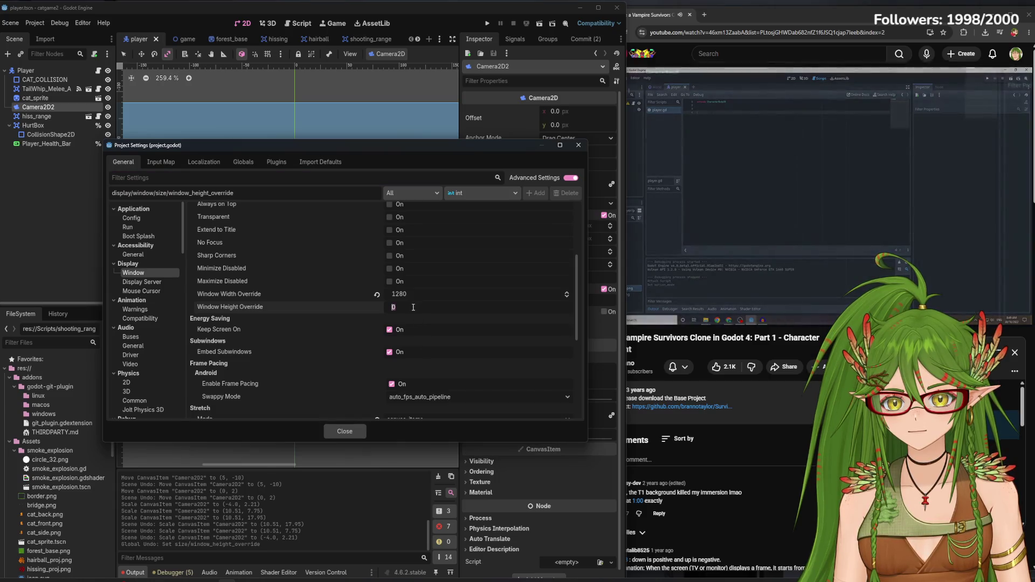
pyautogui.write('720')
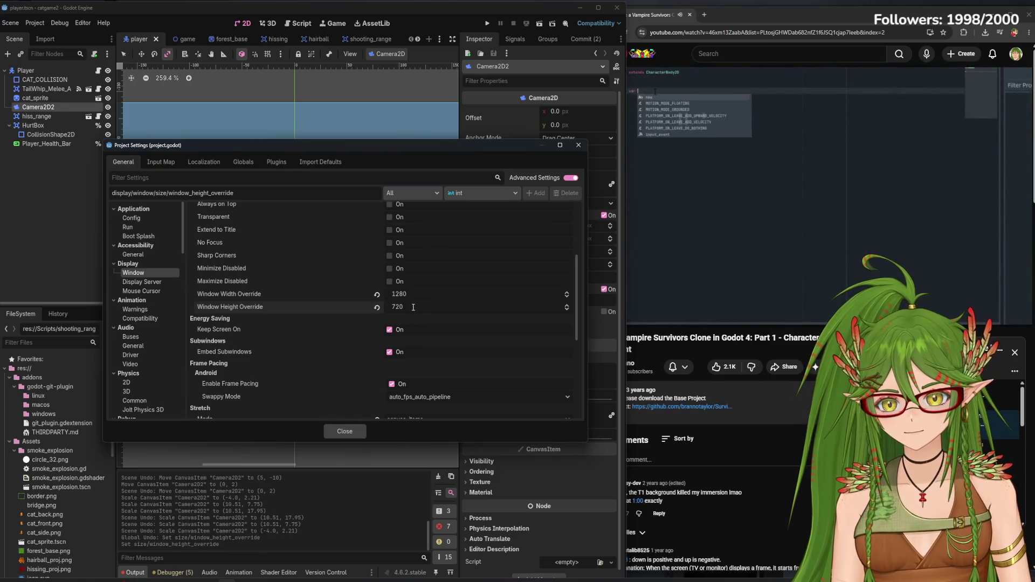
pyautogui.click(578, 145)
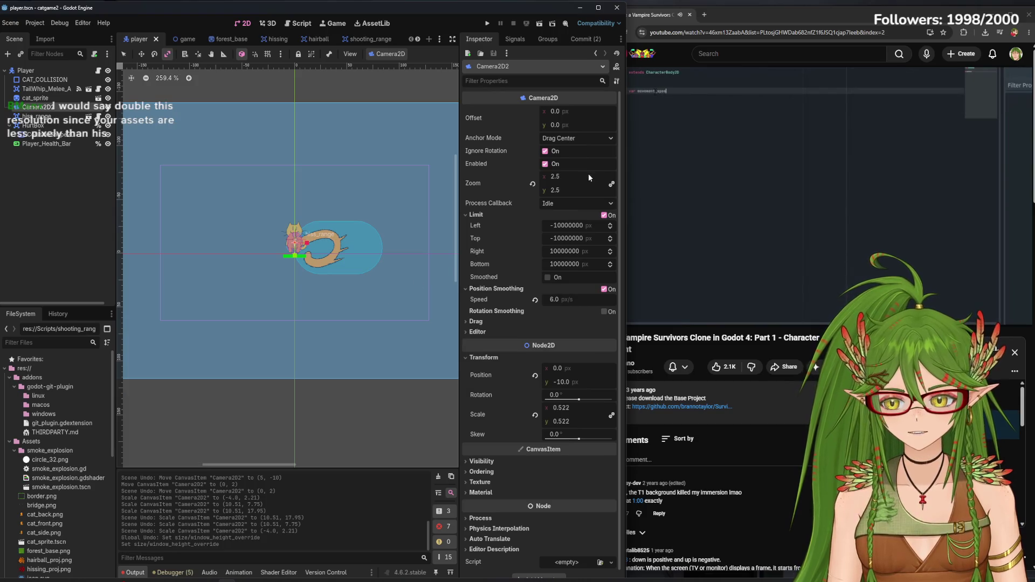
pyautogui.click(724, 190)
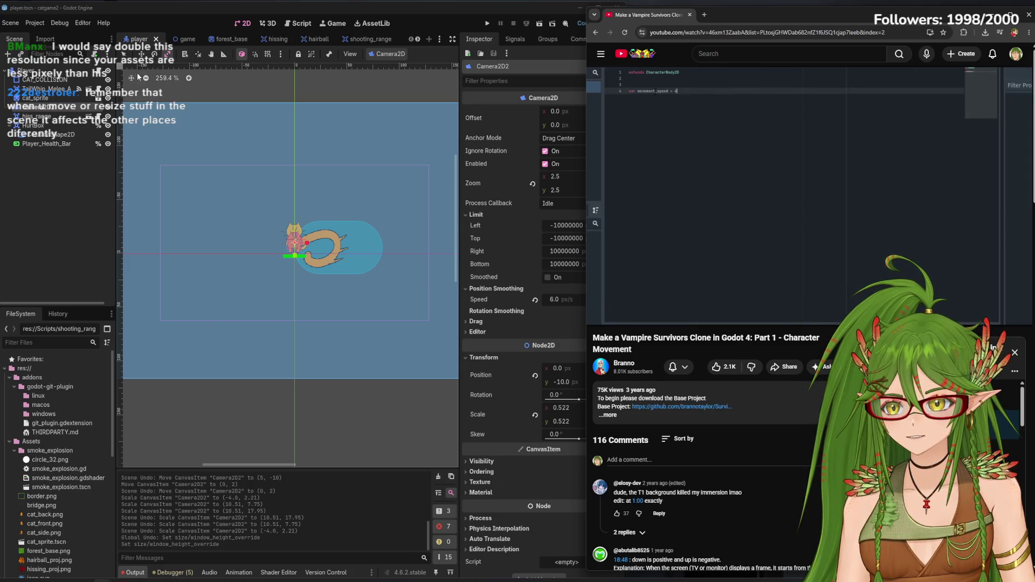
# Compare the 640x360 viewport with the 1280x720 window override in Display > Window settings
pyautogui.click(33, 24)
pyautogui.click(54, 36)
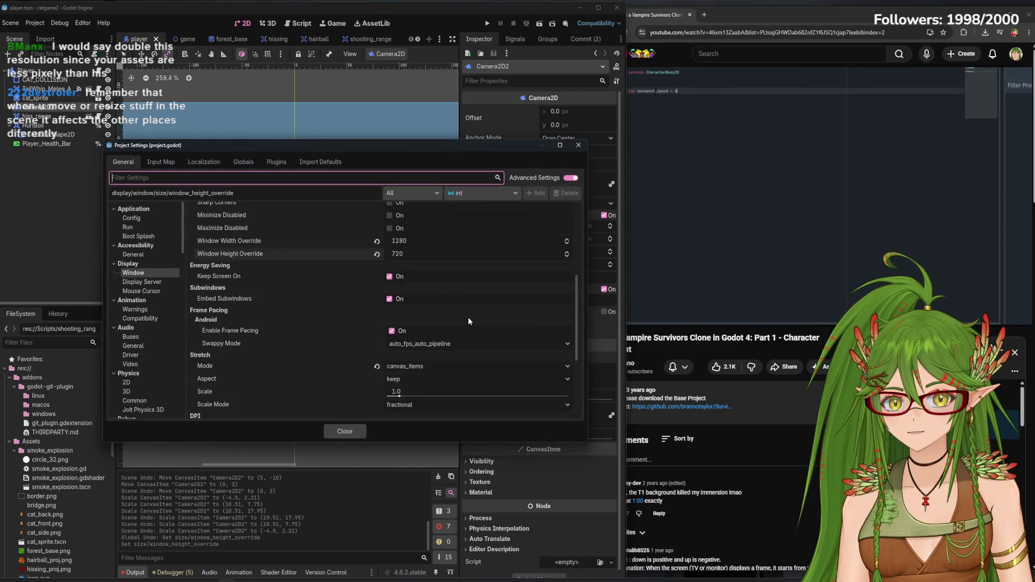
pyautogui.scroll(5, 468, 317)
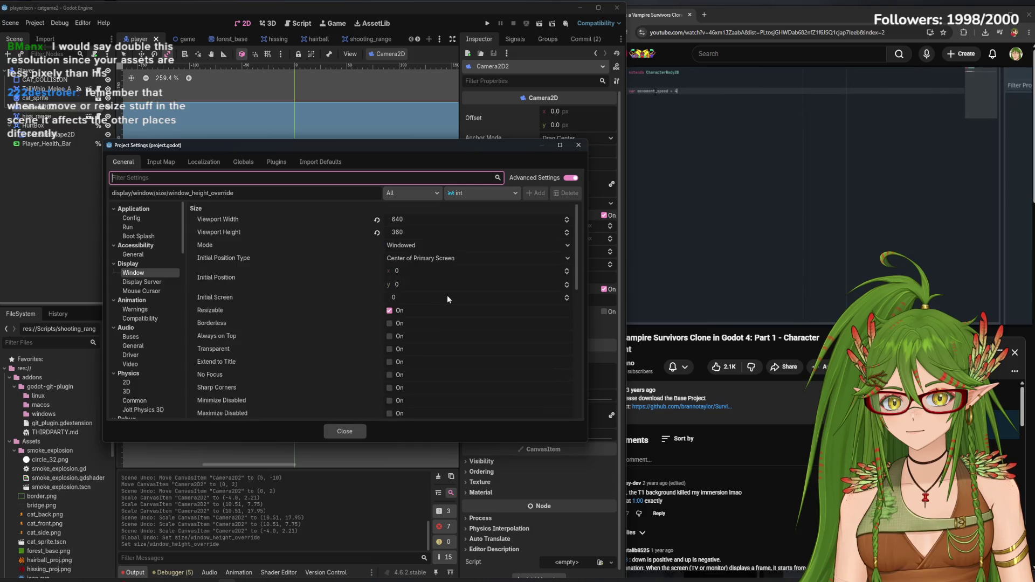
pyautogui.scroll(-4, 448, 299)
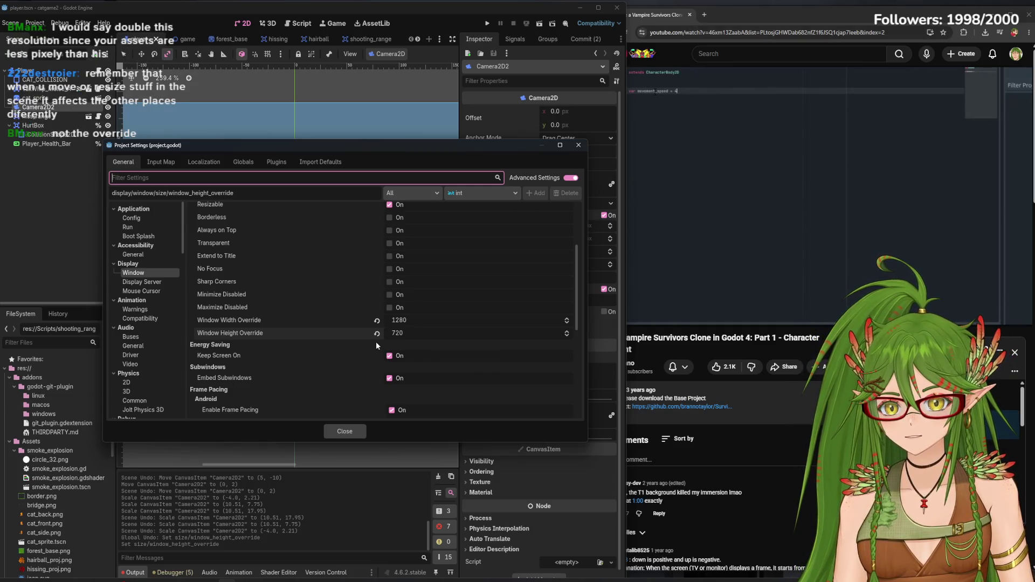
pyautogui.scroll(4, 377, 343)
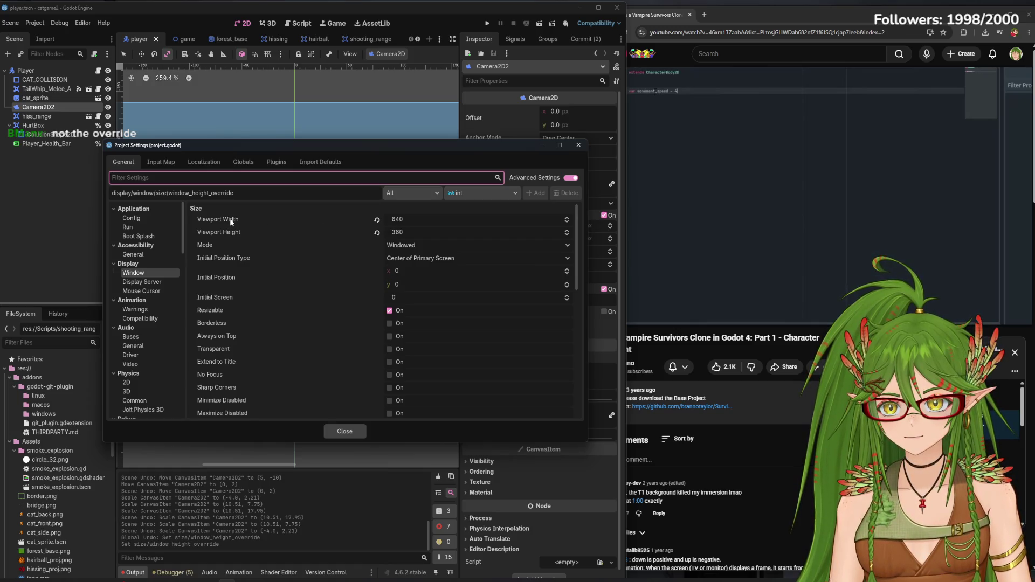
pyautogui.moveTo(231, 225)
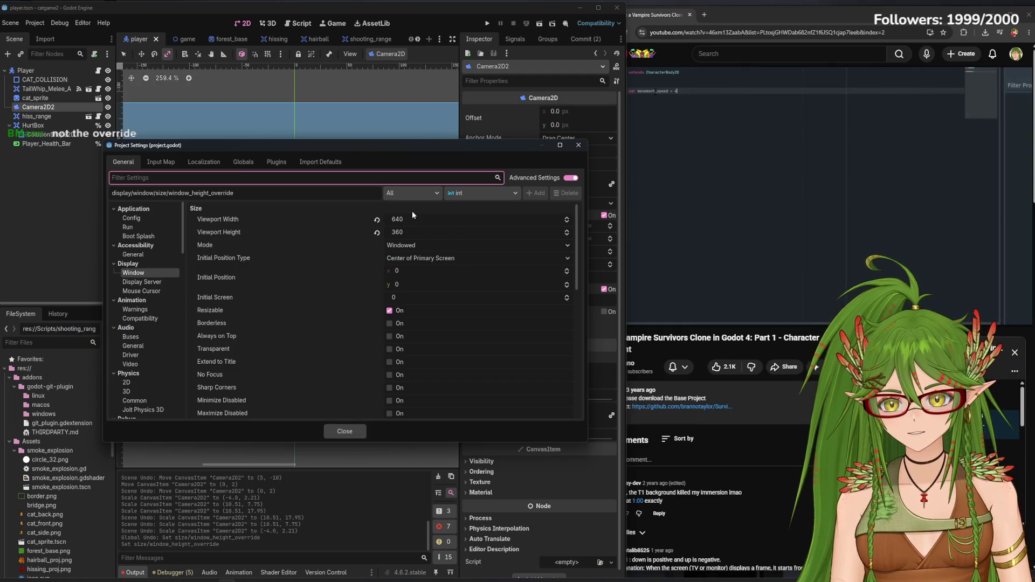
pyautogui.scroll(-5, 405, 217)
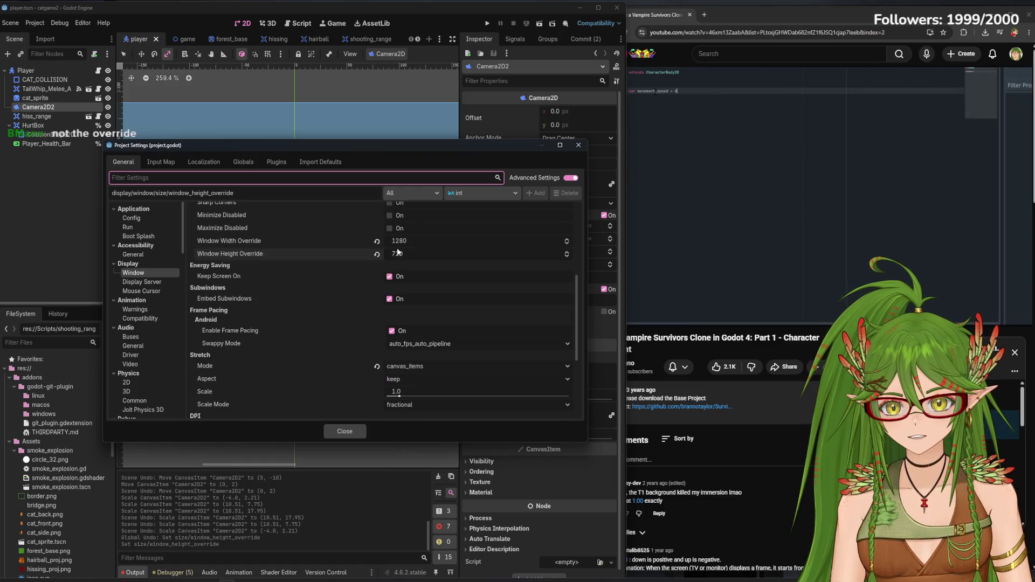
pyautogui.scroll(5, 400, 313)
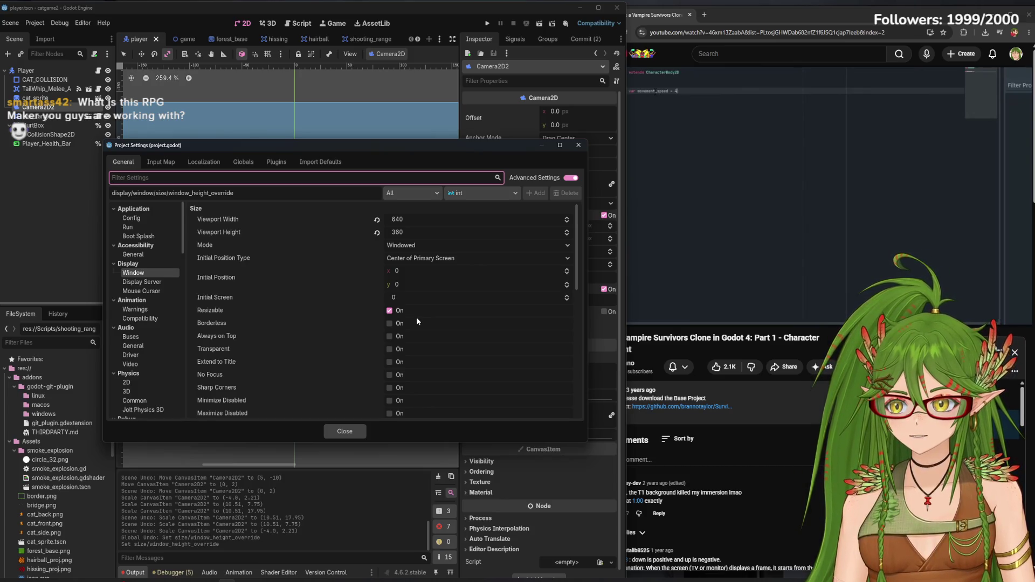
pyautogui.moveTo(435, 144)
pyautogui.mouseDown()
pyautogui.moveTo(792, 434)
pyautogui.moveTo(412, 302)
pyautogui.moveTo(497, 182)
pyautogui.moveTo(564, 120)
pyautogui.moveTo(713, 351)
pyautogui.moveTo(721, 161)
pyautogui.moveTo(426, 211)
pyautogui.moveTo(477, 161)
pyautogui.moveTo(454, 157)
pyautogui.mouseUp()
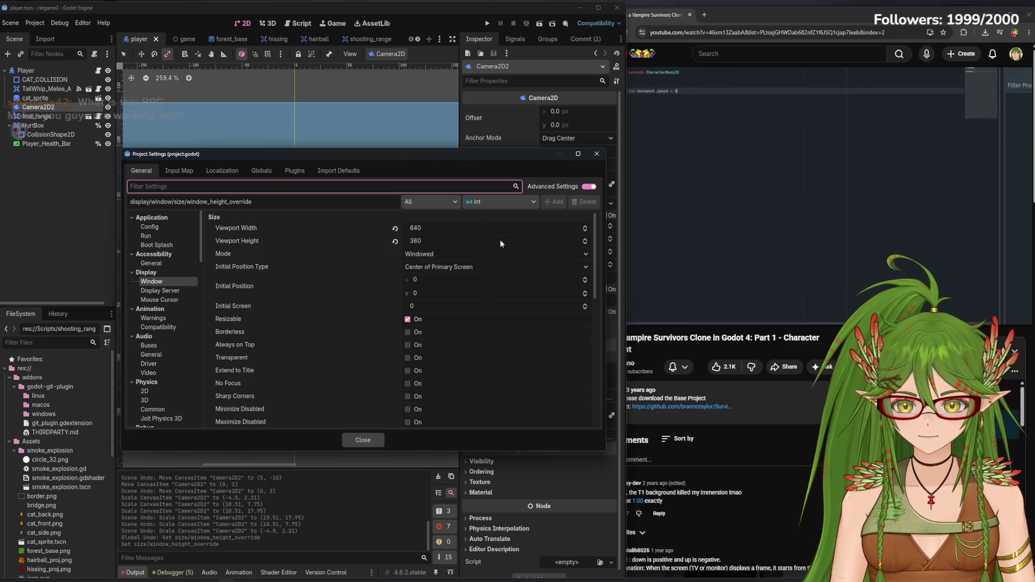
# Close Project Settings and pause the tutorial video
pyautogui.click(596, 154)
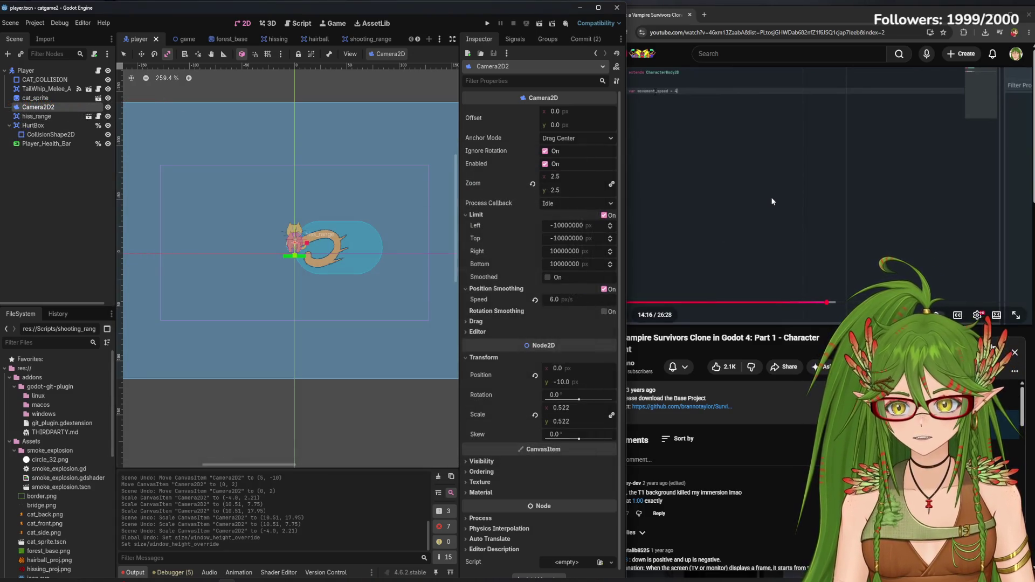
pyautogui.click(788, 180)
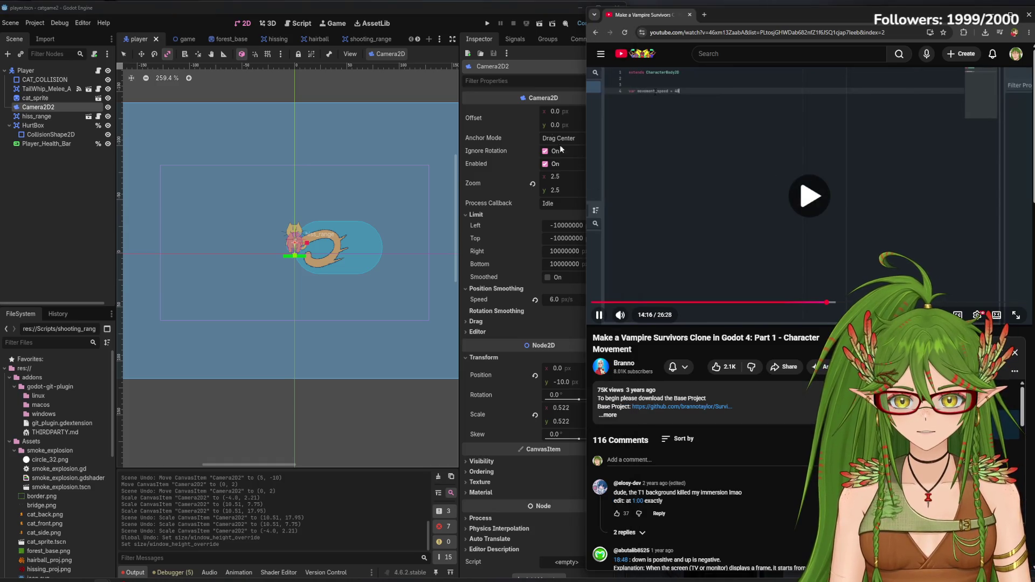
pyautogui.click(441, 9)
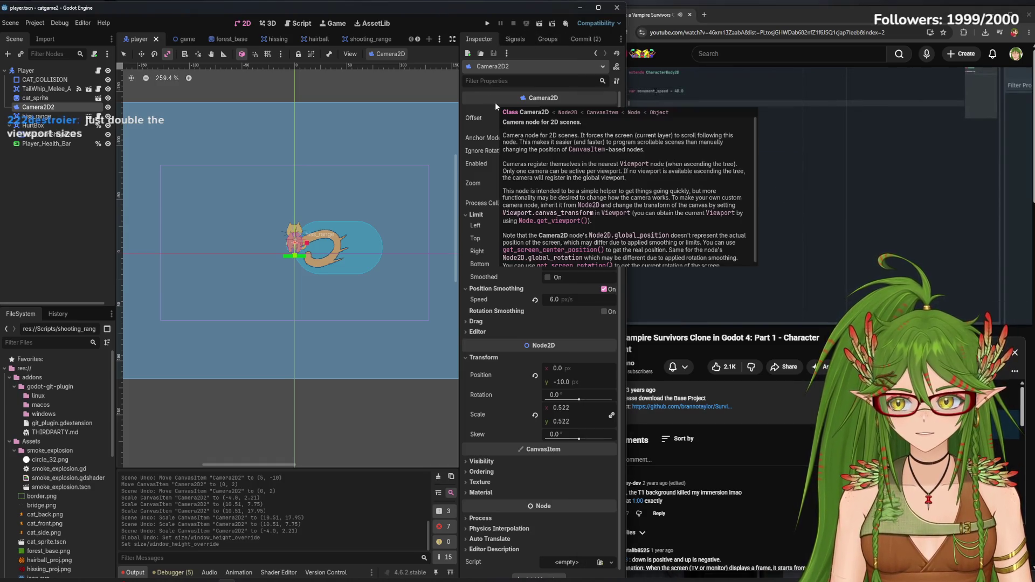
pyautogui.click(795, 173)
pyautogui.click(795, 174)
# Set the base viewport width to 1280 and height to 720, then close Project Settings
pyautogui.click(34, 22)
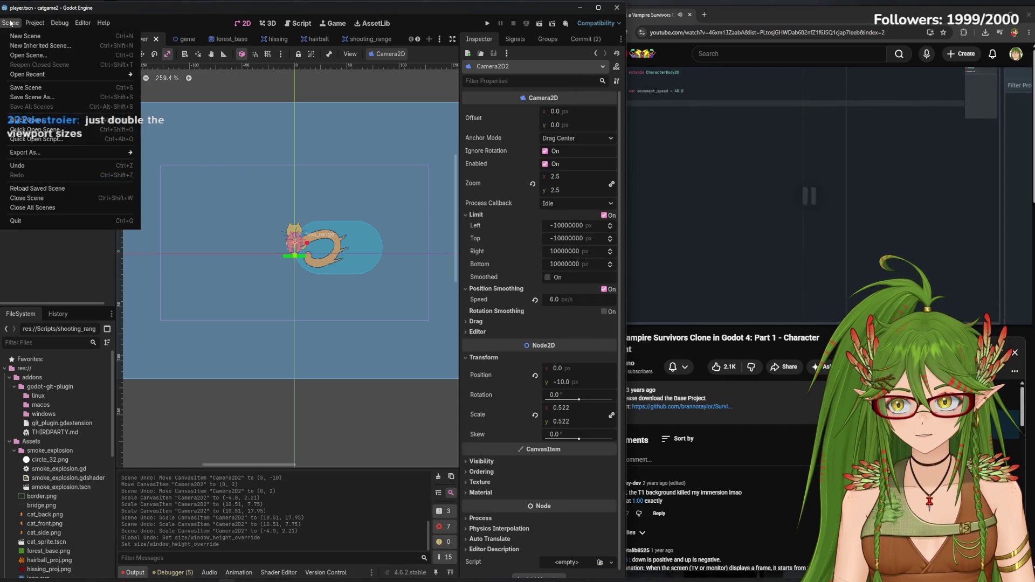
pyautogui.click(56, 35)
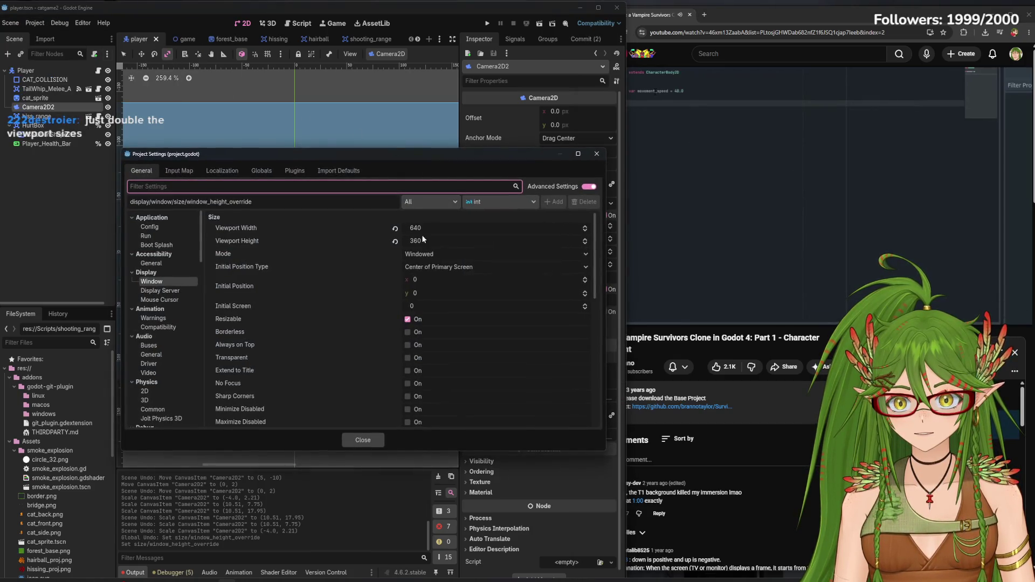
pyautogui.click(443, 229)
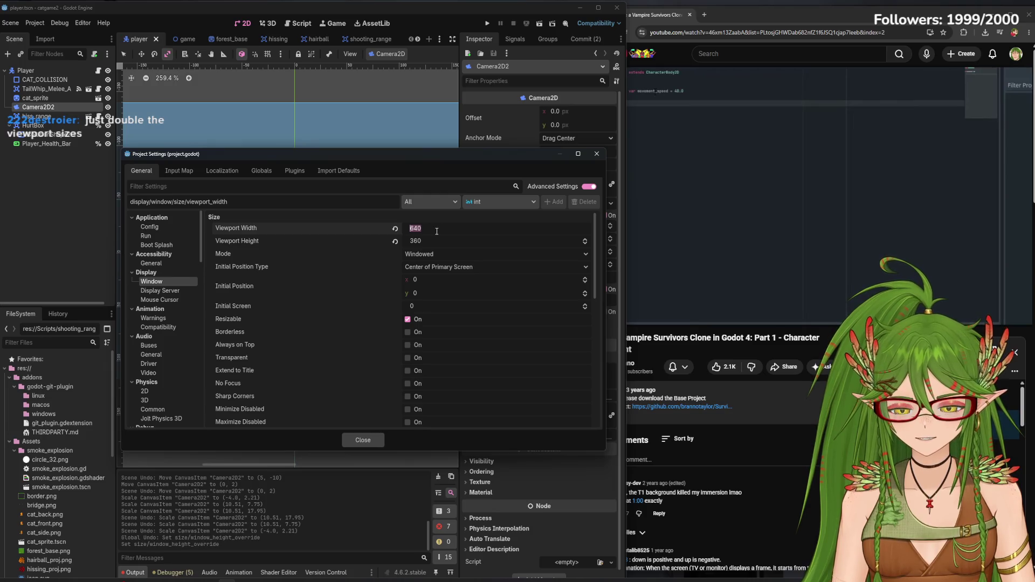
pyautogui.write('1280')
pyautogui.click(430, 242)
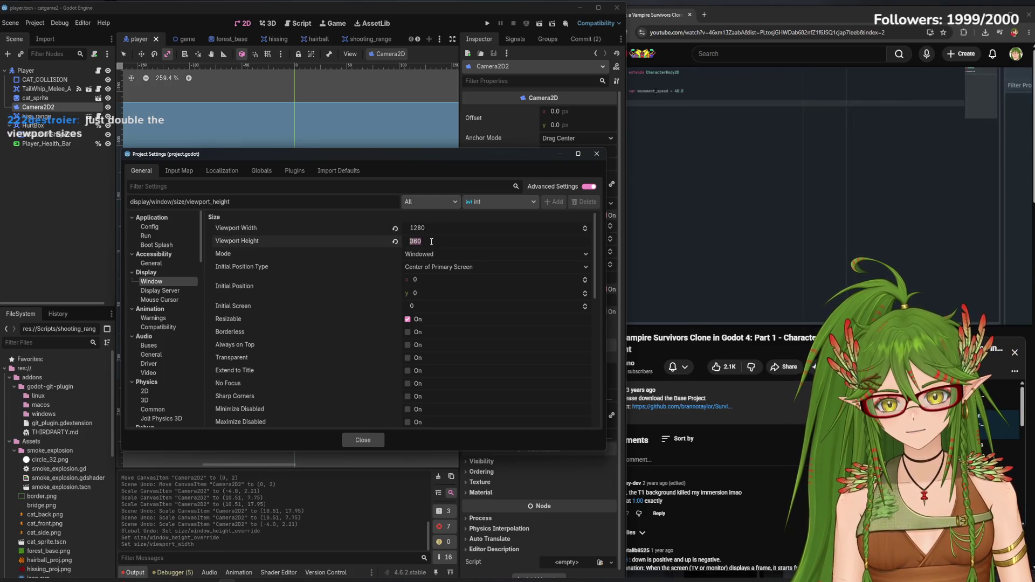
pyautogui.write('72')
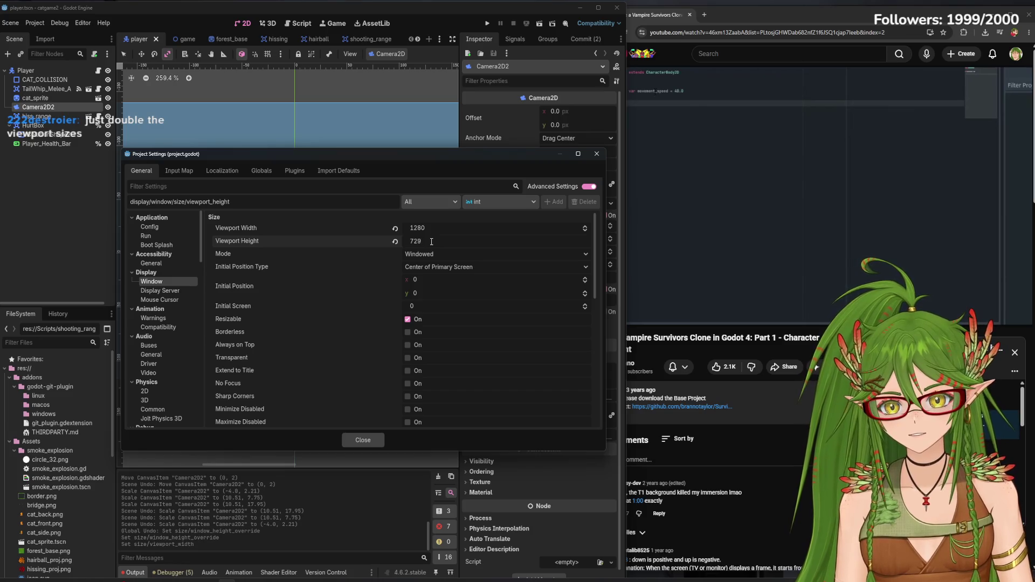
pyautogui.write('0')
pyautogui.click(362, 439)
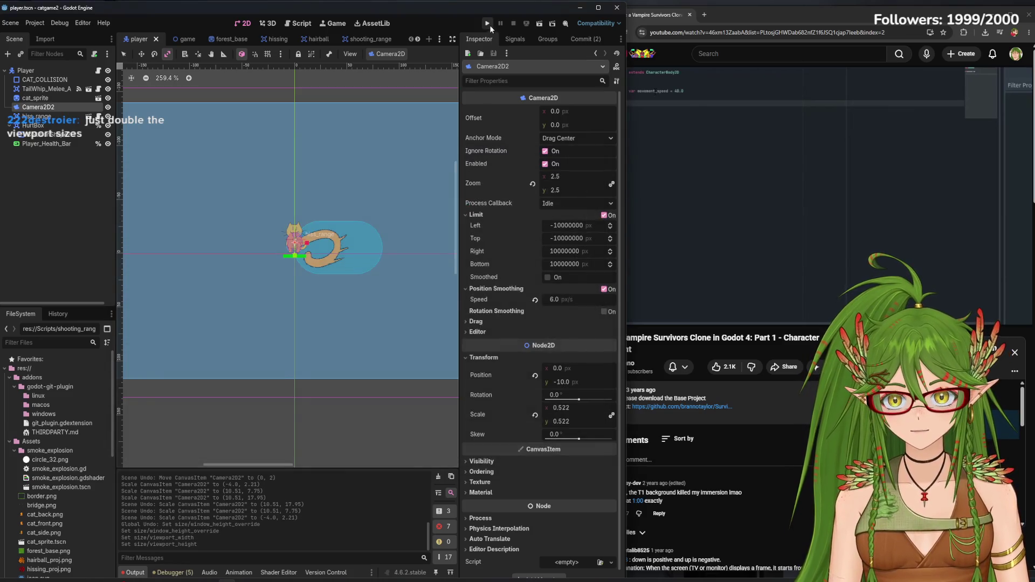
# Run the game at the new resolution, steer the cat until it dies, and close it
pyautogui.click(488, 24)
pyautogui.press('s')
pyautogui.press('d')
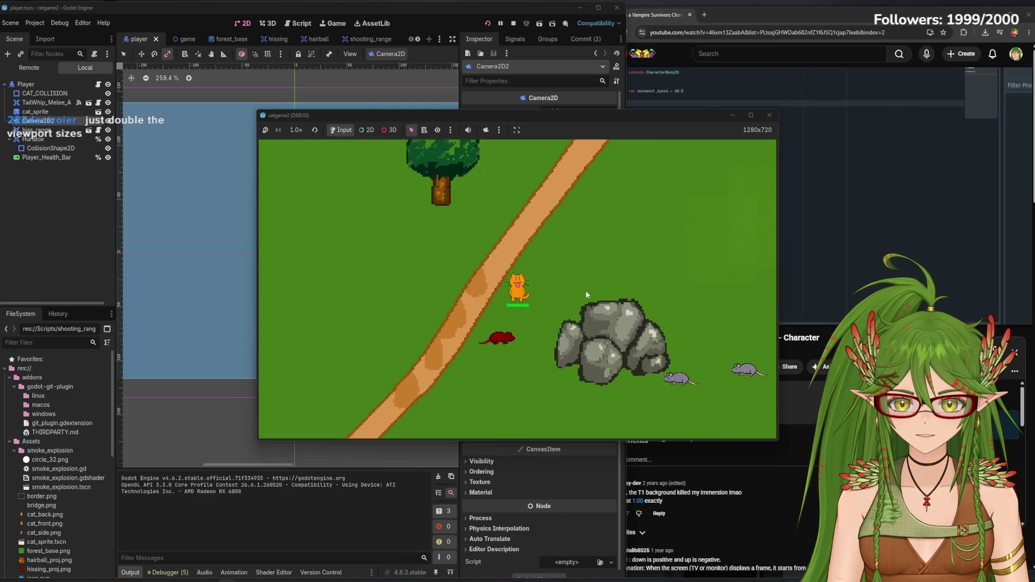
pyautogui.press('w')
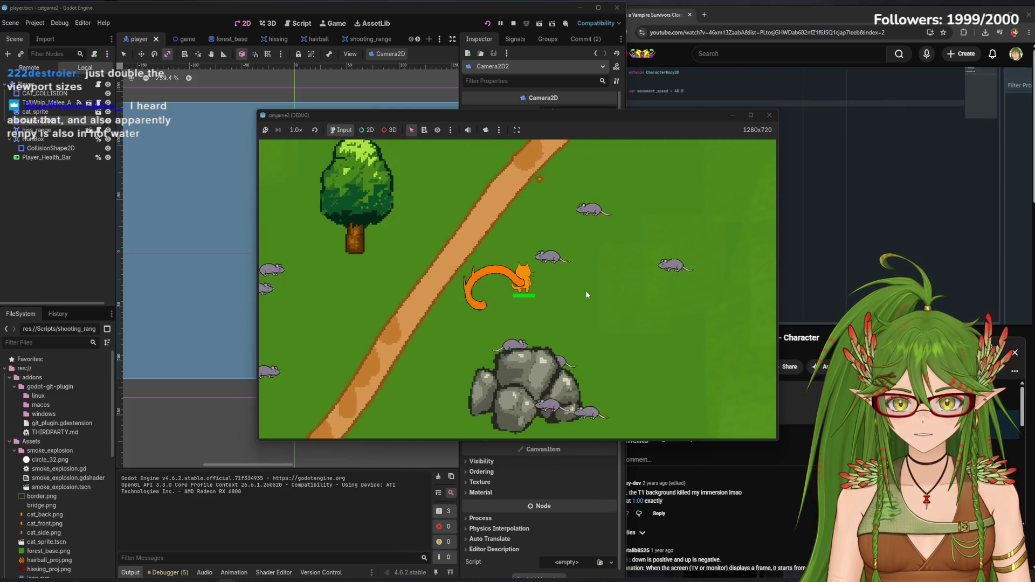
pyautogui.press('a')
pyautogui.press('s')
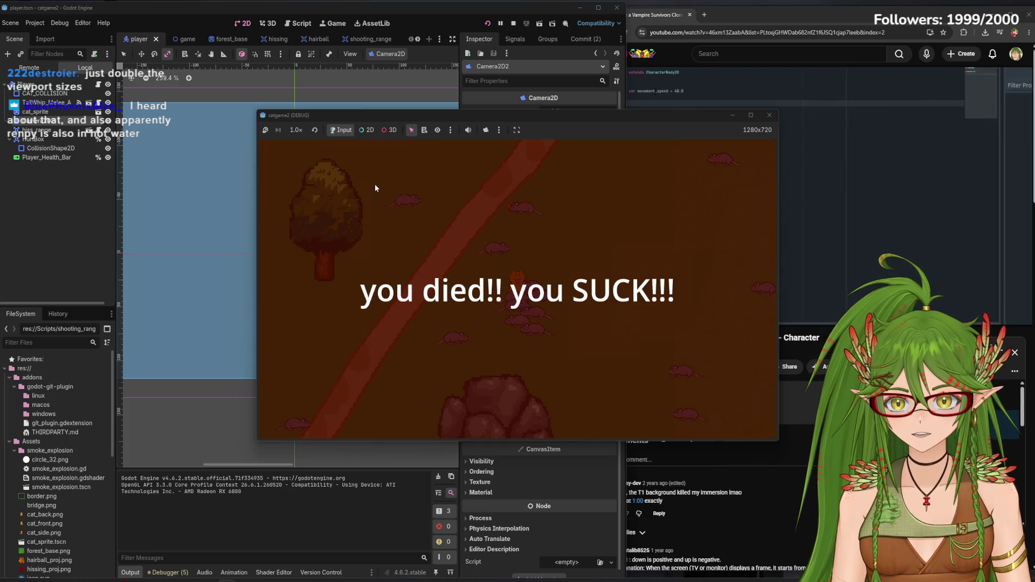
pyautogui.click(769, 115)
# Relaunch the game and move the cat up and right toward the water
pyautogui.click(484, 23)
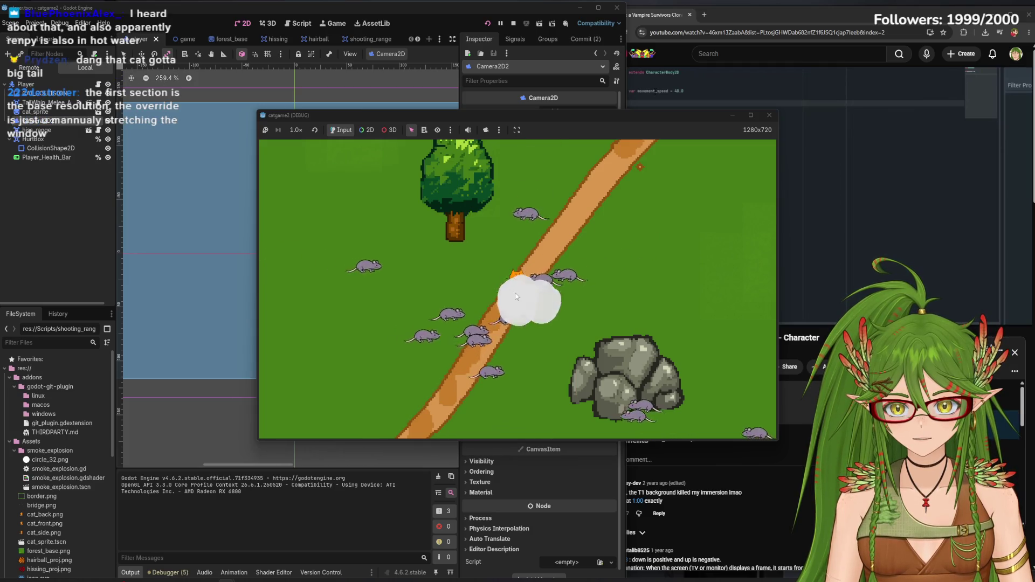
pyautogui.press('w')
pyautogui.press('d')
pyautogui.press('w')
pyautogui.press('d')
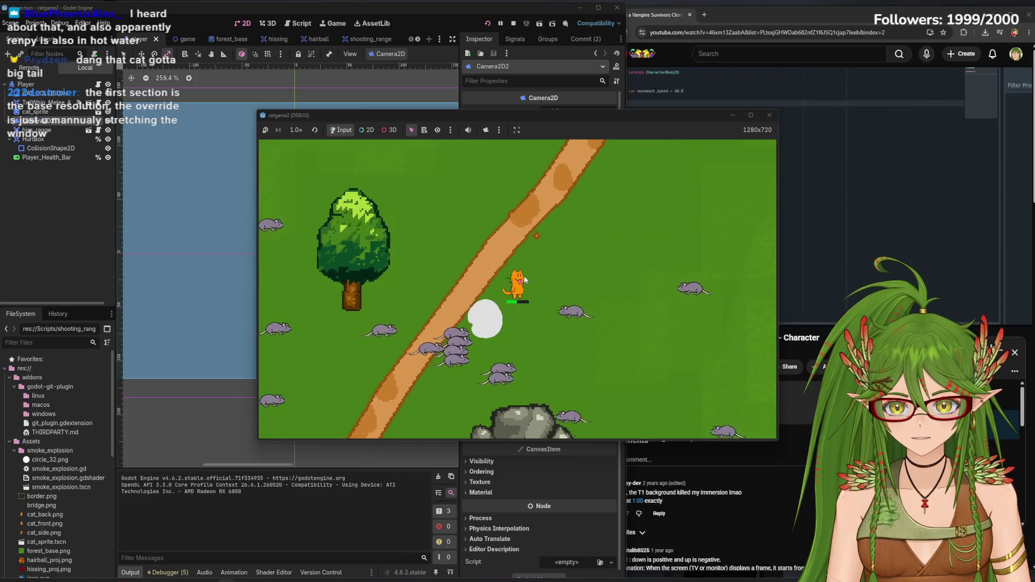
pyautogui.press('d')
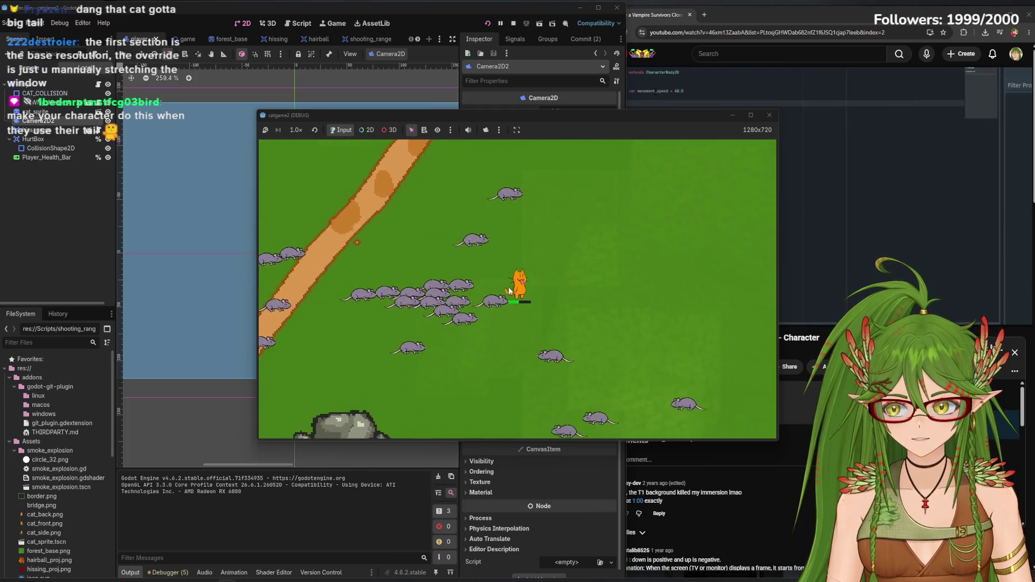
pyautogui.press('d')
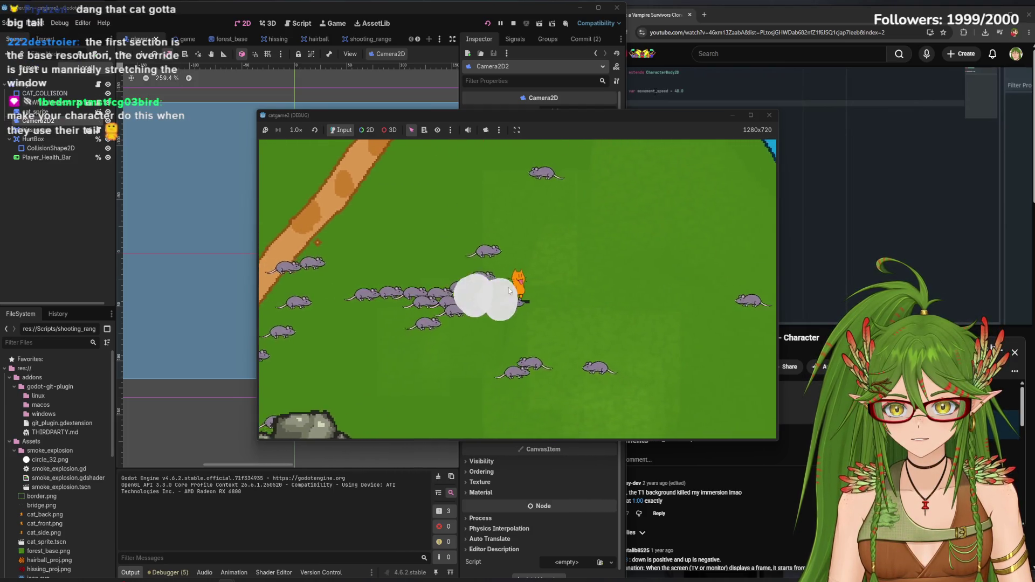
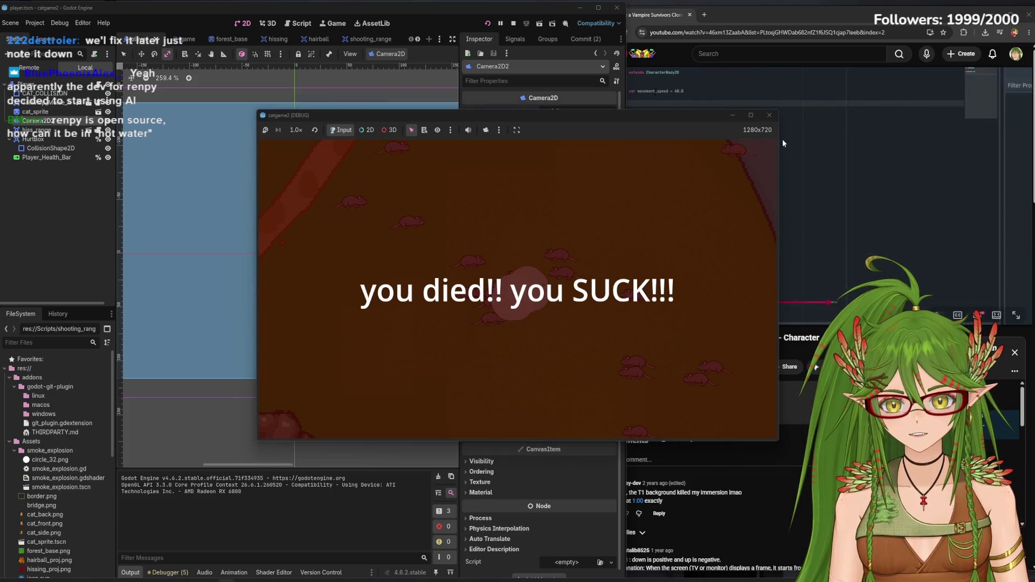
# Test-run the cat game, walking the cat down and right around the map, then stop it with F8
pyautogui.scroll(-3, 281, 261)
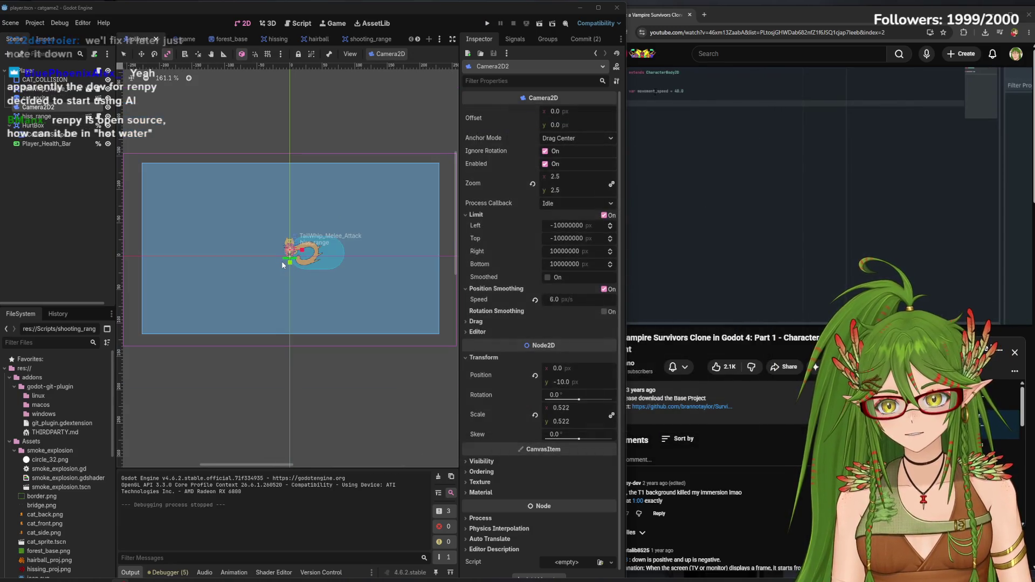
pyautogui.scroll(-1, 281, 261)
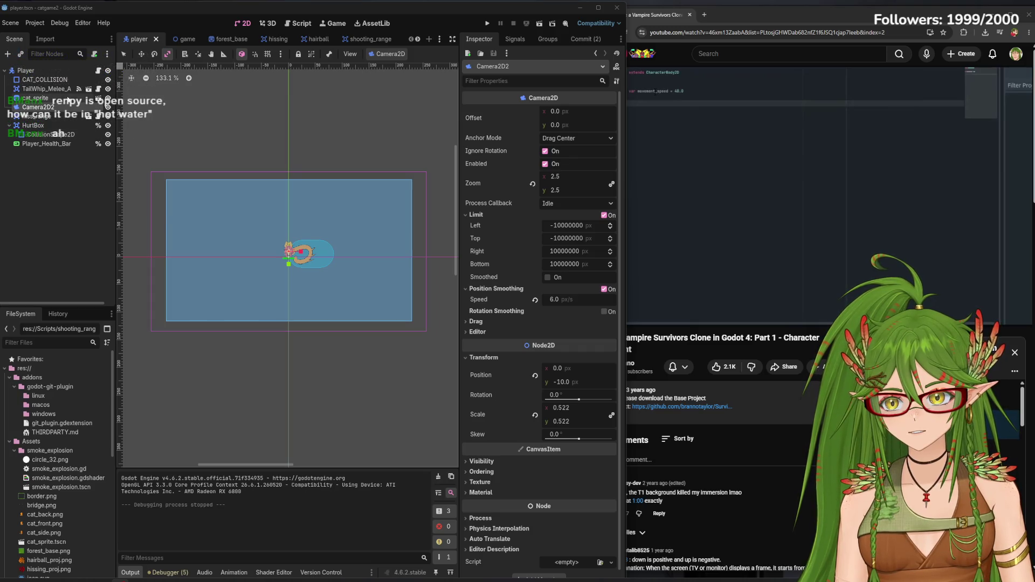
pyautogui.click(487, 24)
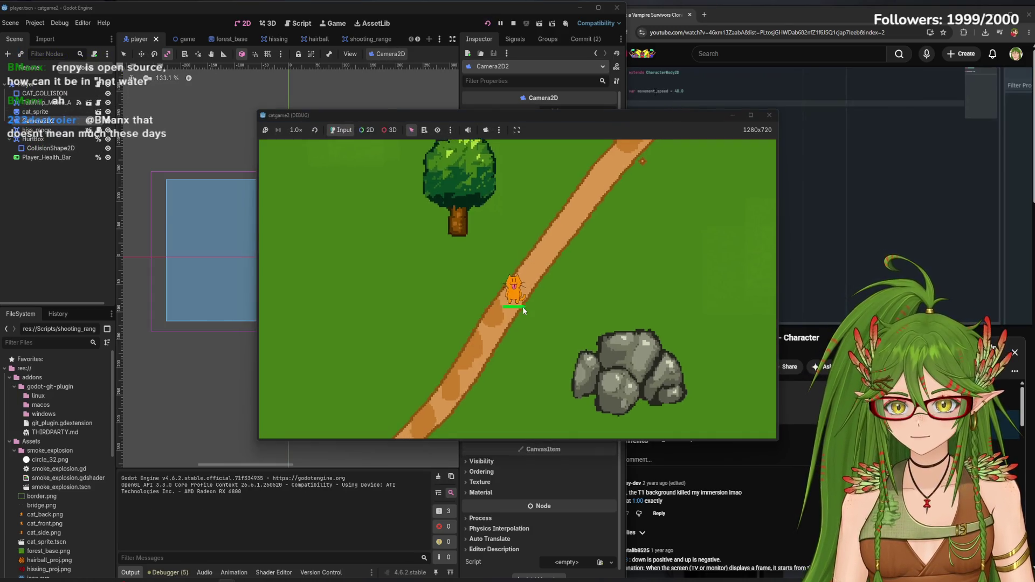
pyautogui.press('s')
pyautogui.press('s')
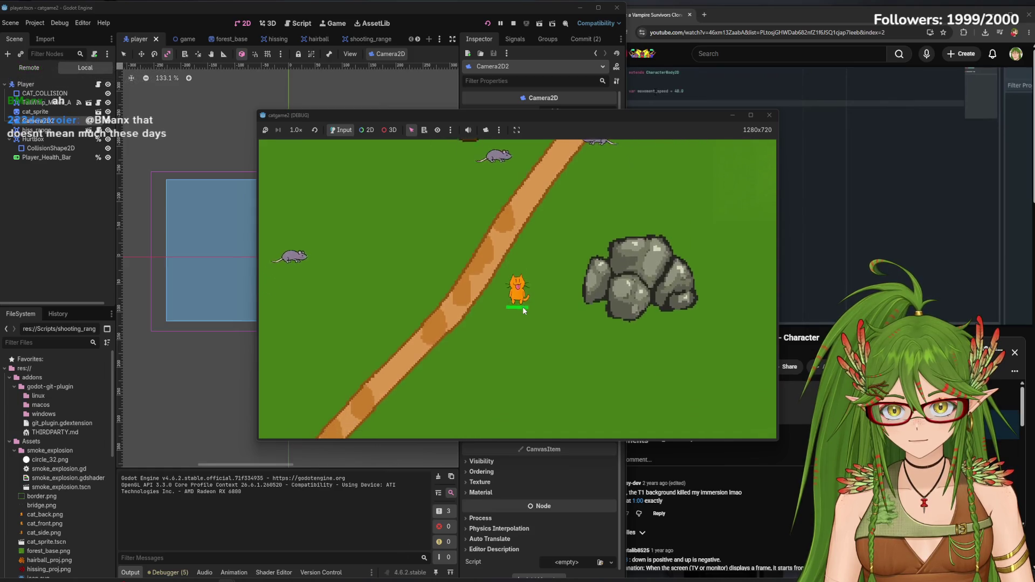
pyautogui.press('d')
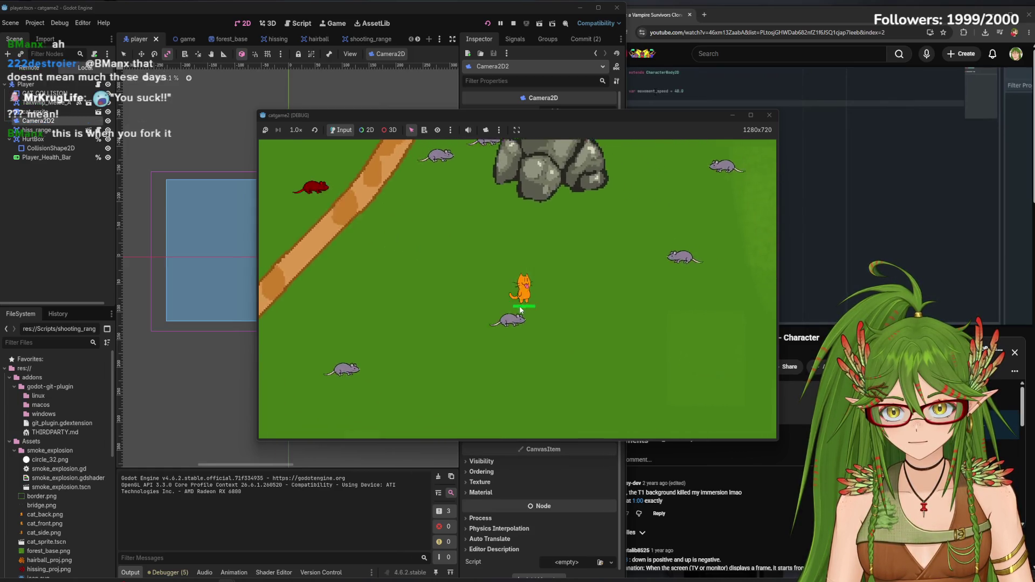
pyautogui.press('s')
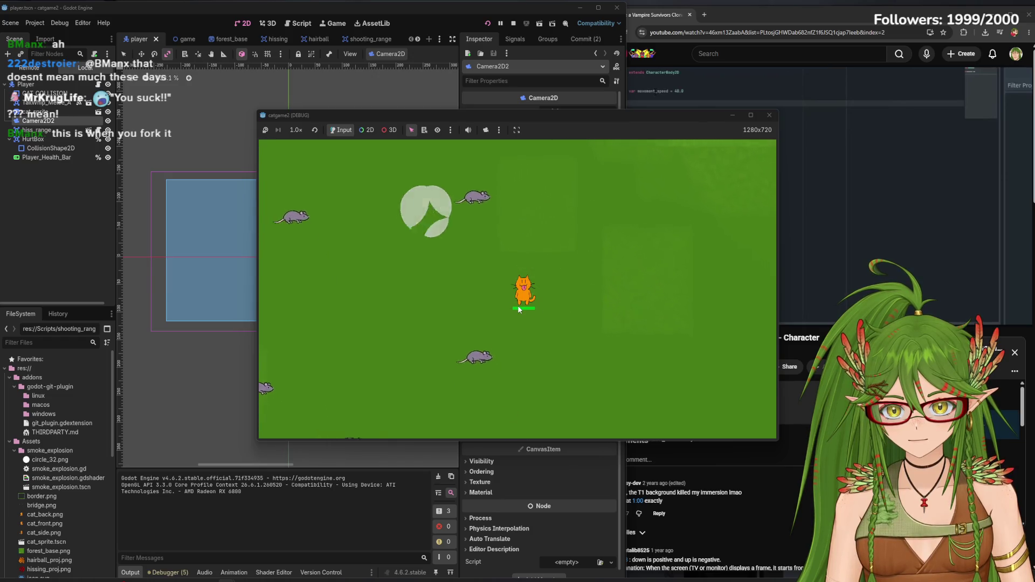
pyautogui.press('d')
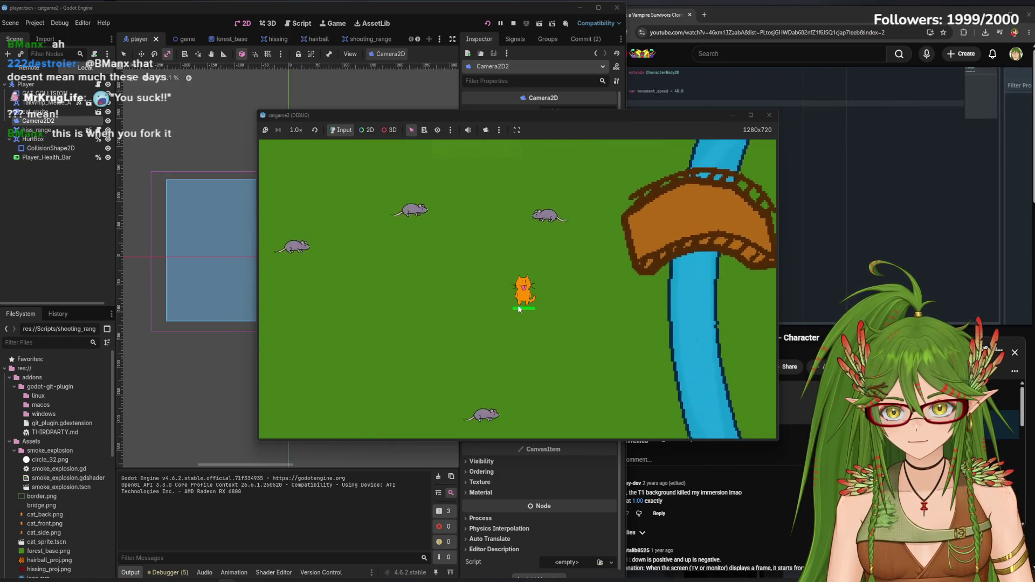
pyautogui.press('d')
pyautogui.press('s')
pyautogui.press('F8')
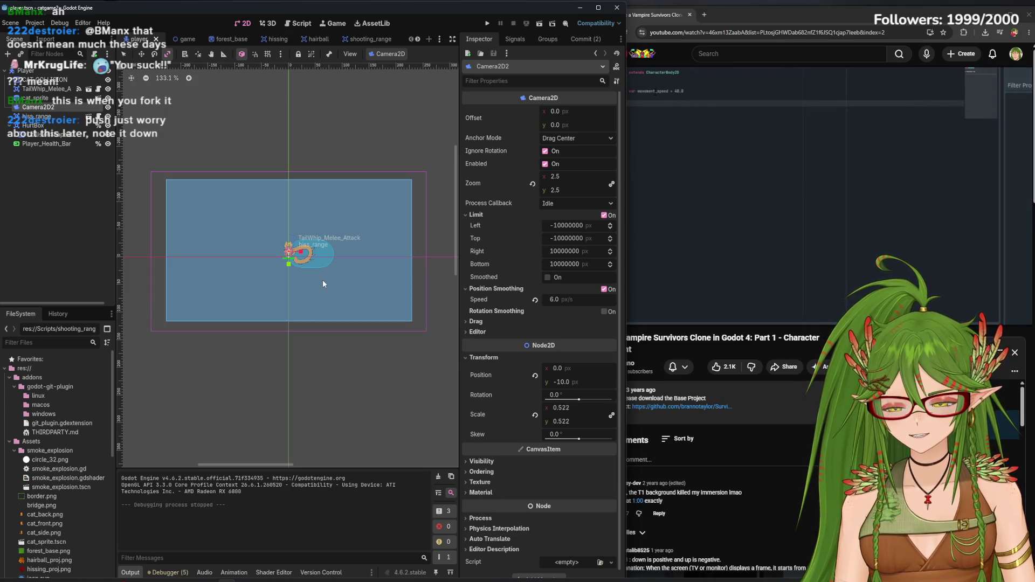
# Inspect hiss_range and HurtBox, then view shooting_range's 456 × 256 Hiss_range collision shape
pyautogui.scroll(1, 323, 279)
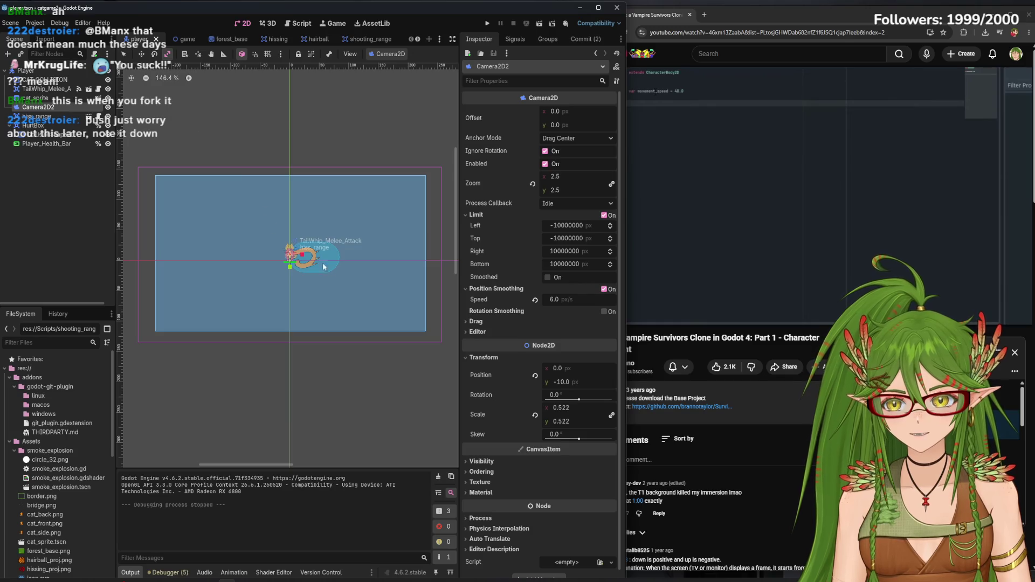
pyautogui.click(38, 115)
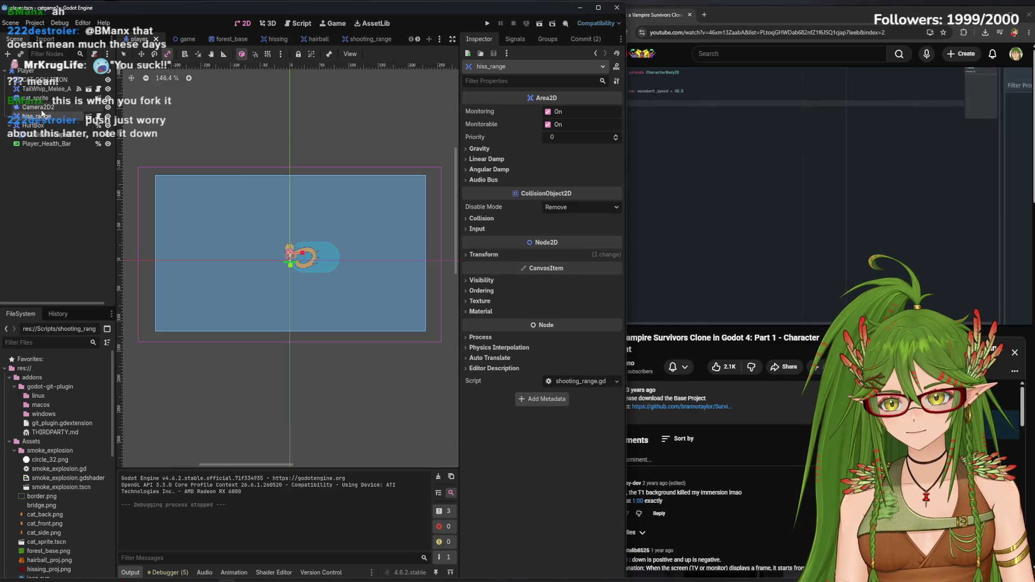
pyautogui.click(34, 125)
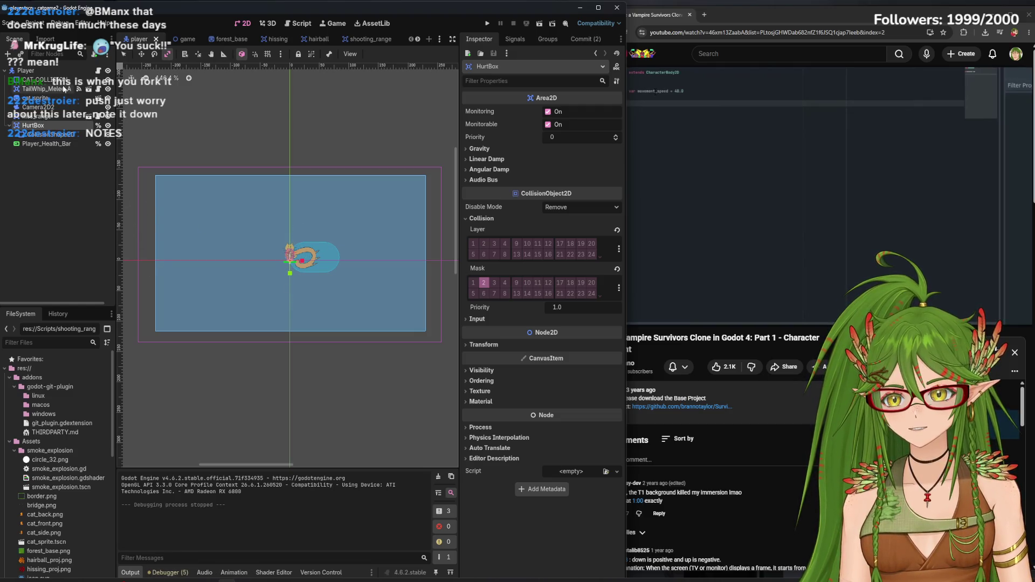
pyautogui.click(370, 40)
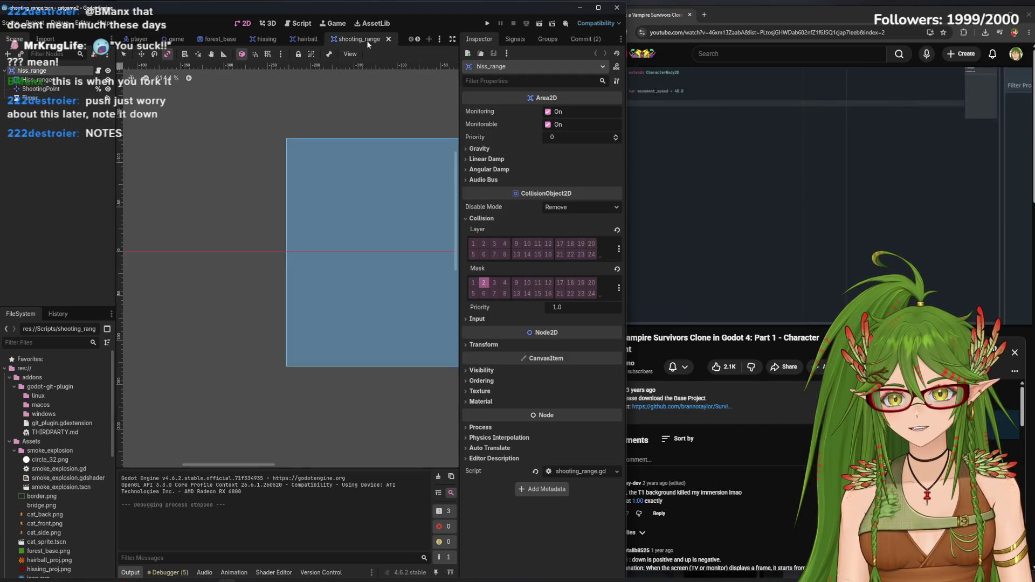
pyautogui.click(44, 81)
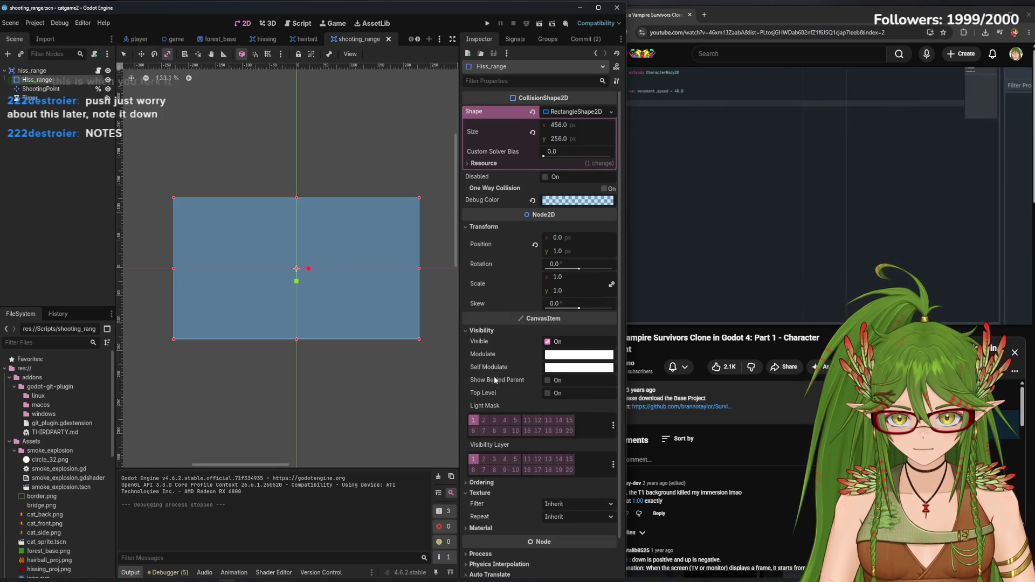
pyautogui.click(573, 129)
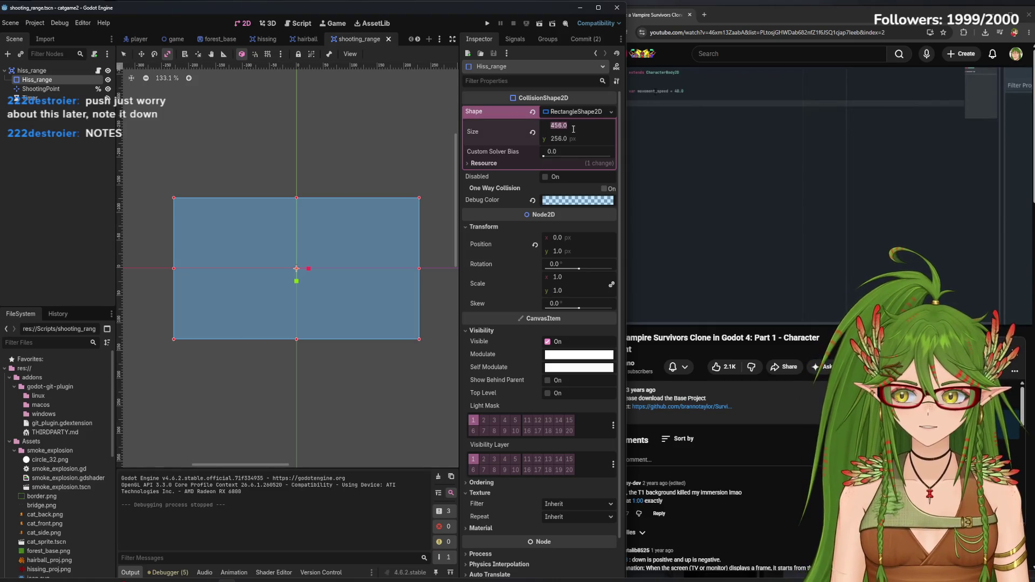
pyautogui.write('1280')
pyautogui.click(557, 136)
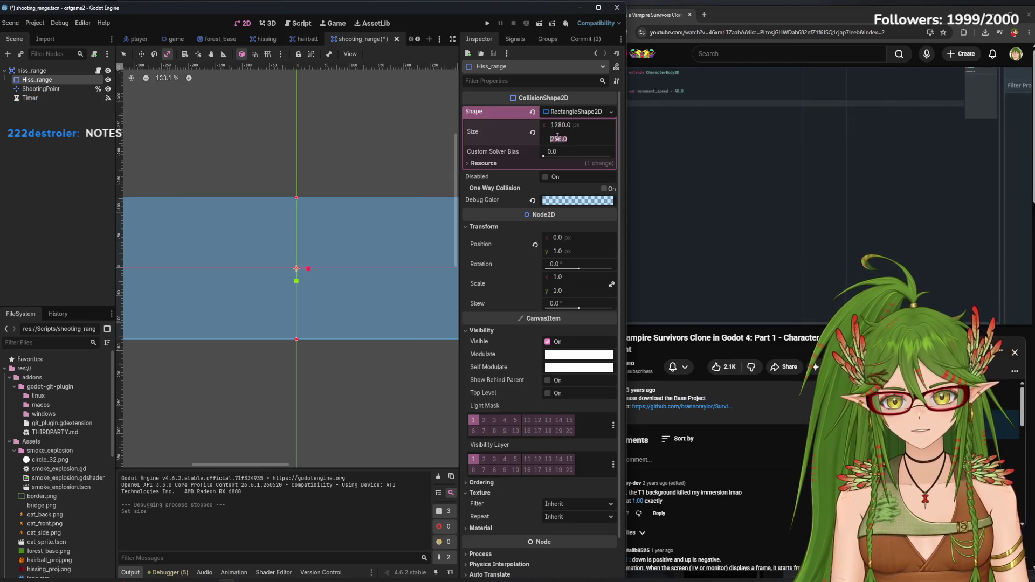
pyautogui.write('720')
pyautogui.press('Return')
pyautogui.hotkey('ctrl', 's')
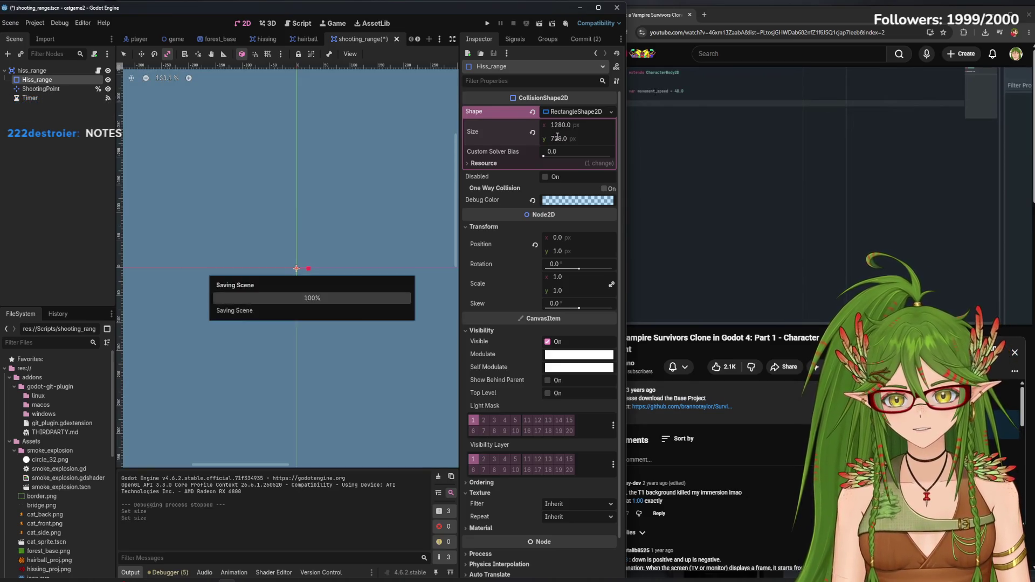
pyautogui.scroll(-5, 321, 279)
pyautogui.click(137, 39)
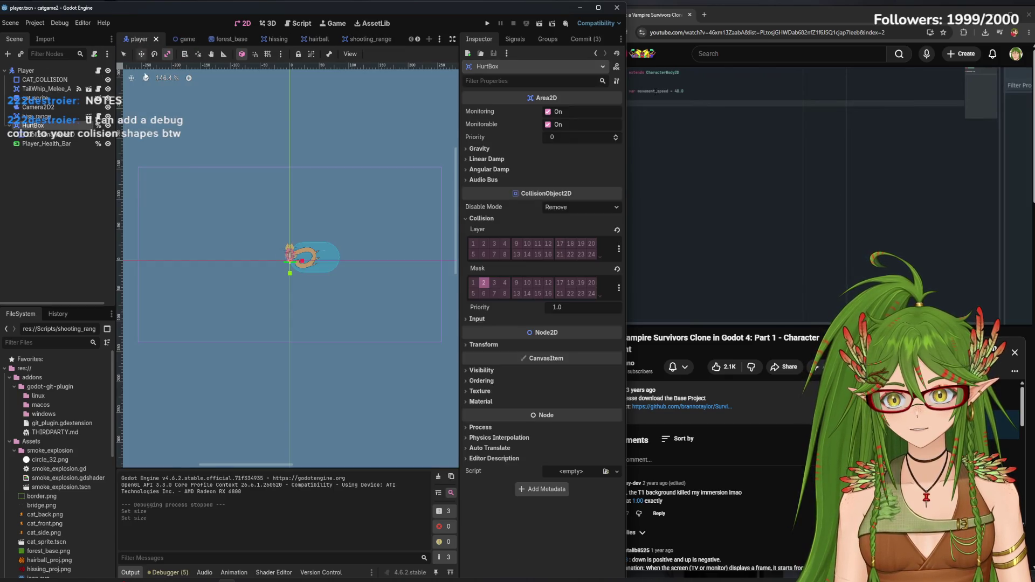
pyautogui.scroll(-4, 258, 248)
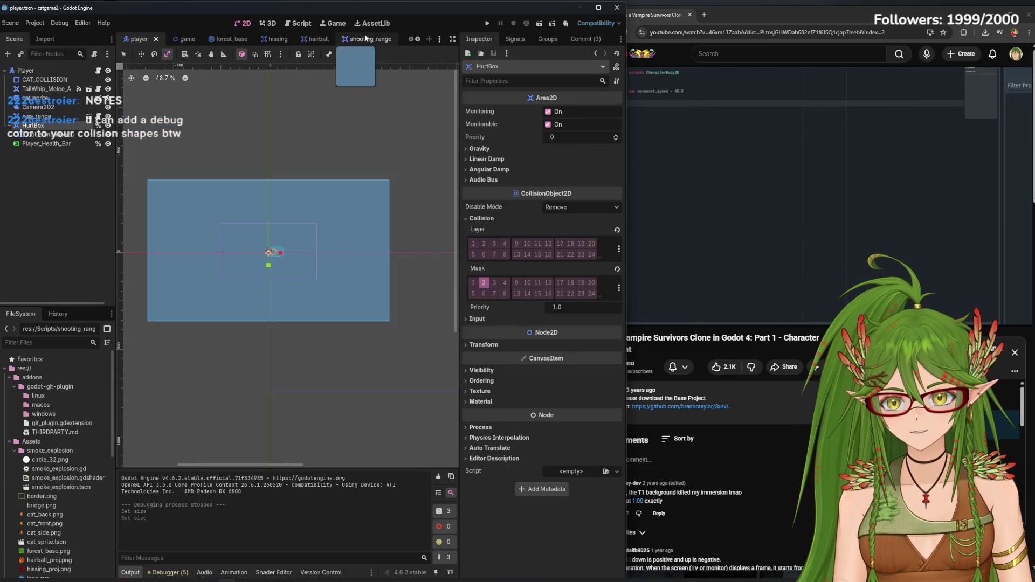
pyautogui.click(372, 39)
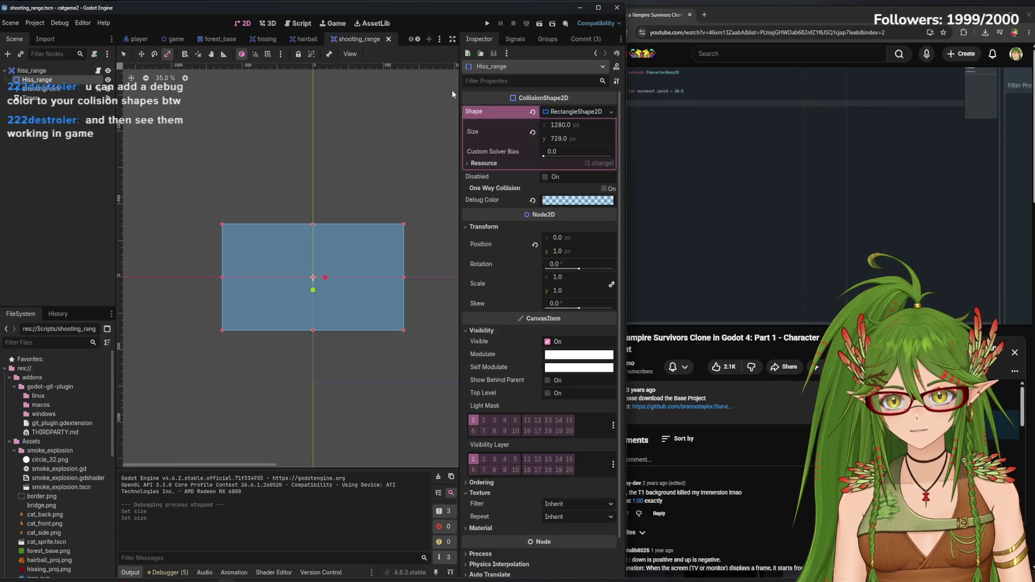
pyautogui.hotkey('ctrl', 'z')
pyautogui.hotkey('ctrl', 'z')
pyautogui.scroll(3, 329, 296)
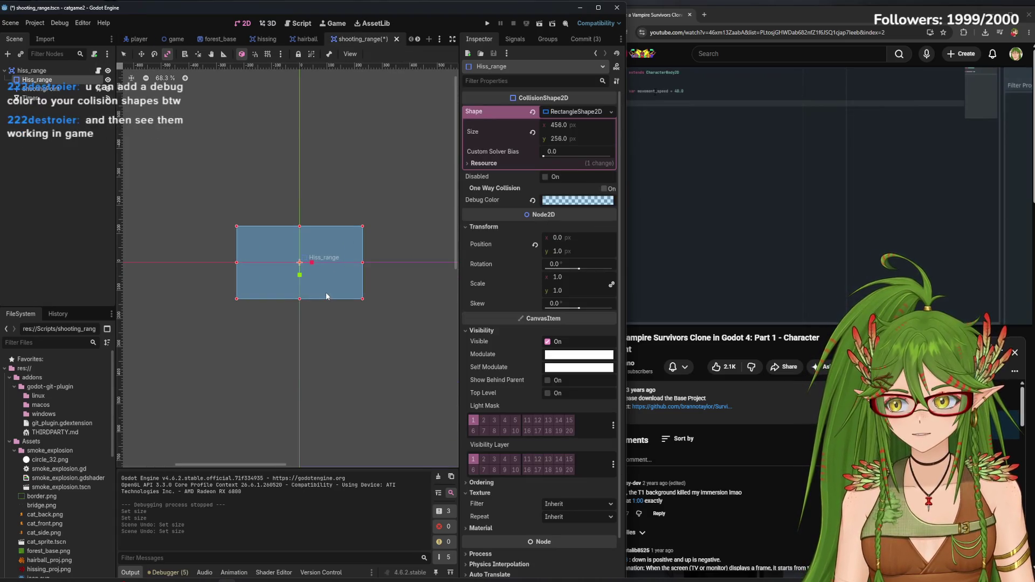
pyautogui.hotkey('ctrl', 's')
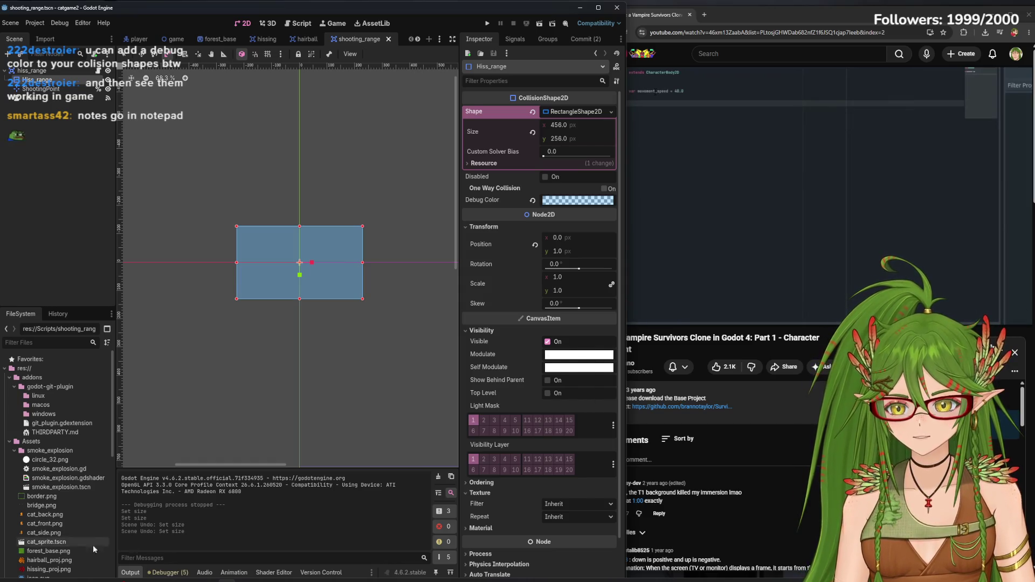
# Open Notepad from search and delete the collision and boxes notes
pyautogui.press('super')
pyautogui.write('notepad')
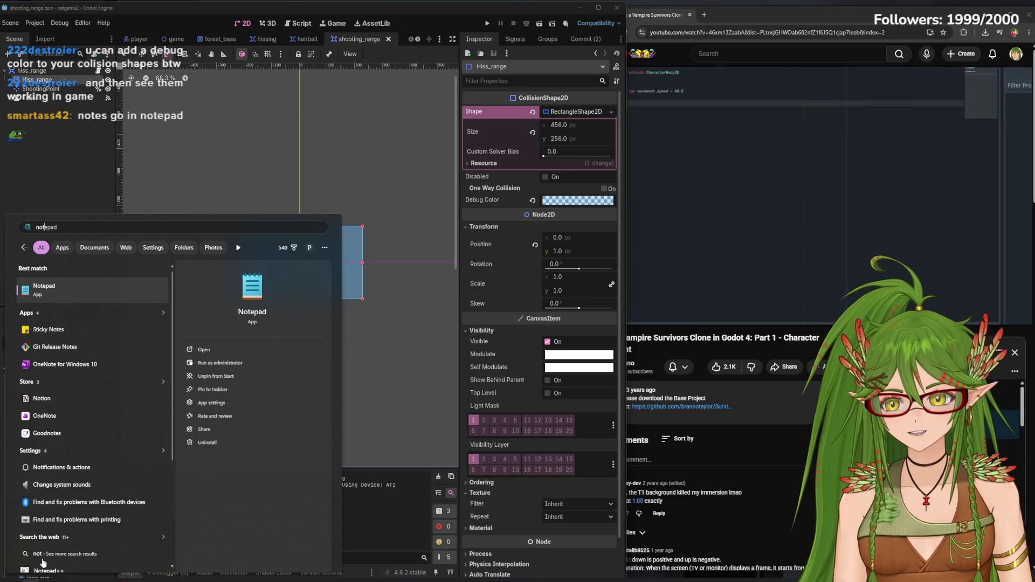
pyautogui.press('Escape')
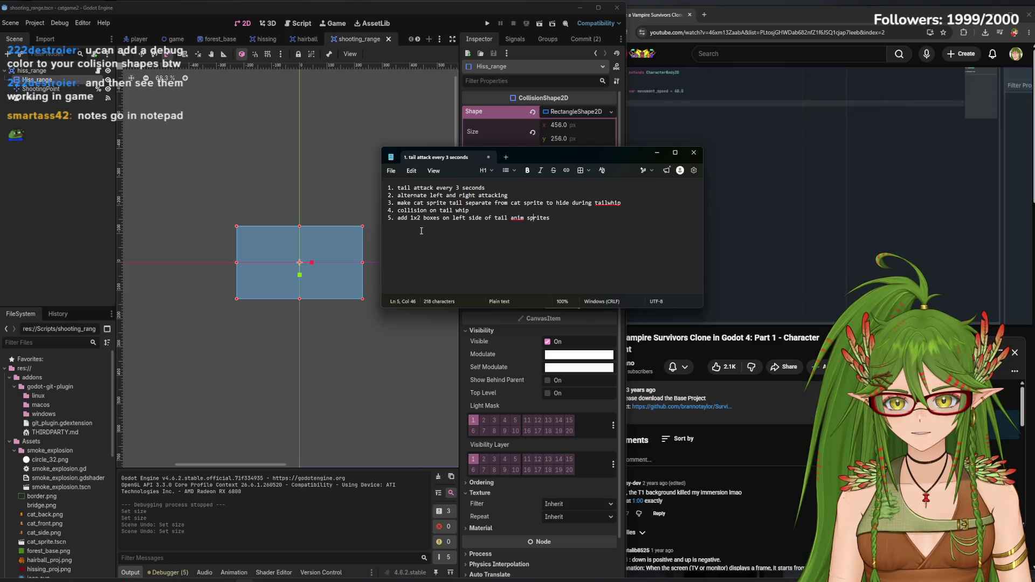
pyautogui.moveTo(582, 218)
pyautogui.mouseDown()
pyautogui.moveTo(389, 223)
pyautogui.moveTo(384, 211)
pyautogui.mouseUp()
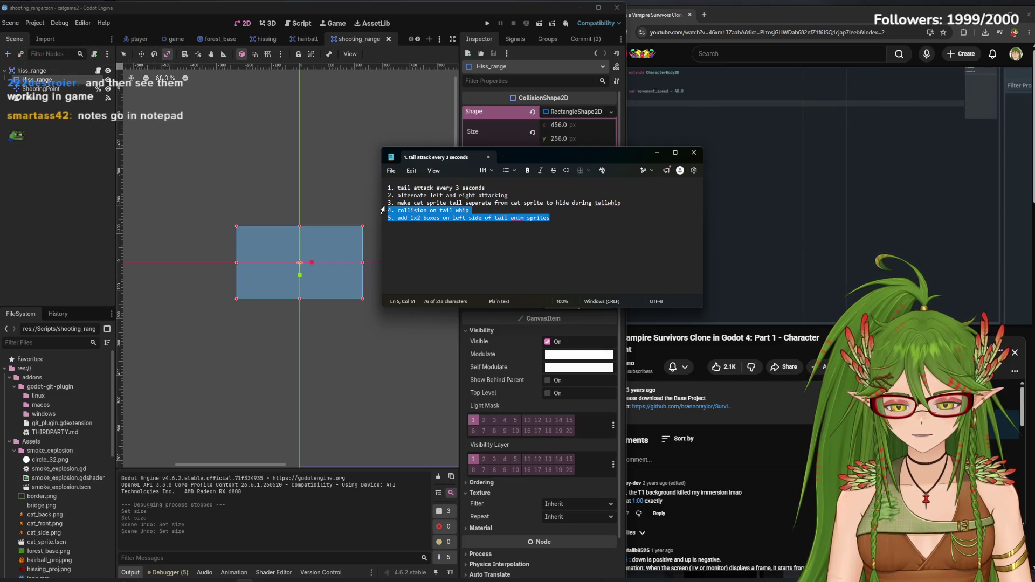
pyautogui.press('BackSpace')
# Delete the first two notes, renumber the tail-sprite item to '1.', and minimize Notepad
pyautogui.moveTo(518, 196); pyautogui.dragTo(388, 187)
pyautogui.press('BackSpace')
pyautogui.click(394, 195)
pyautogui.press('BackSpace')
pyautogui.press('BackSpace')
pyautogui.press('BackSpace')
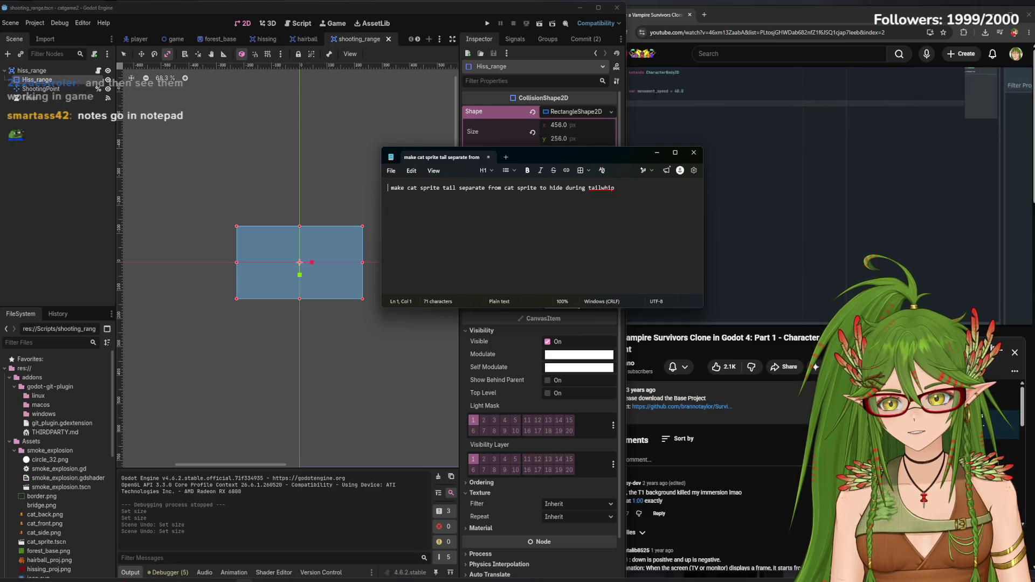
pyautogui.write('1.')
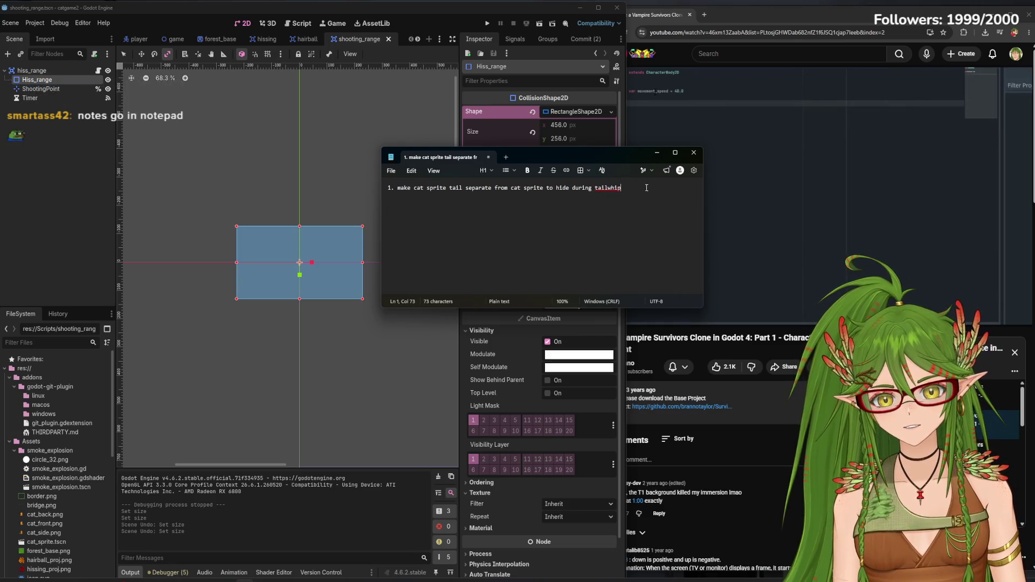
pyautogui.click(537, 4)
pyautogui.click(657, 152)
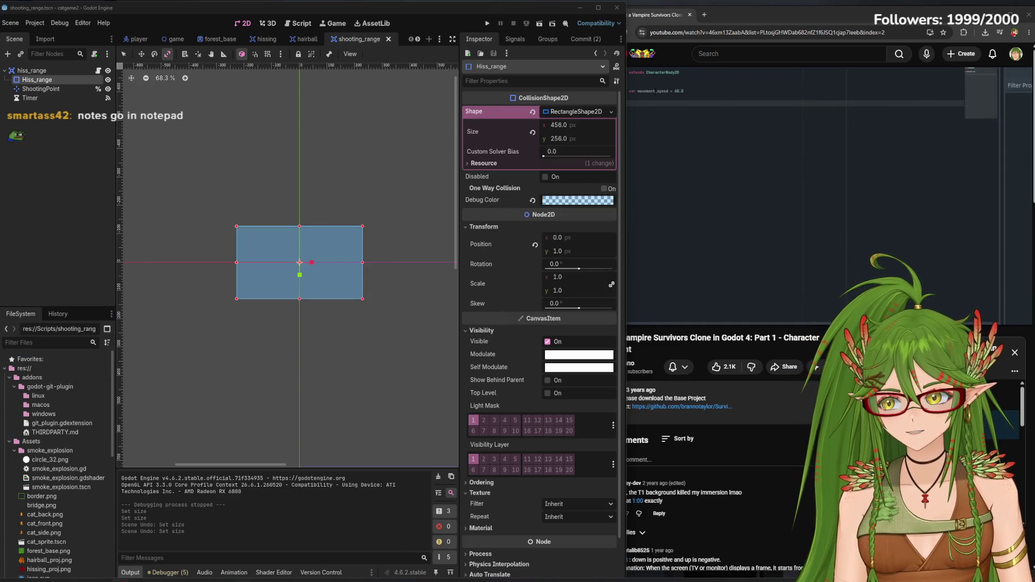
# Change Hiss_range's debug colour to pink (ff8bba6b), then test-run the game and close it
pyautogui.scroll(3, 306, 291)
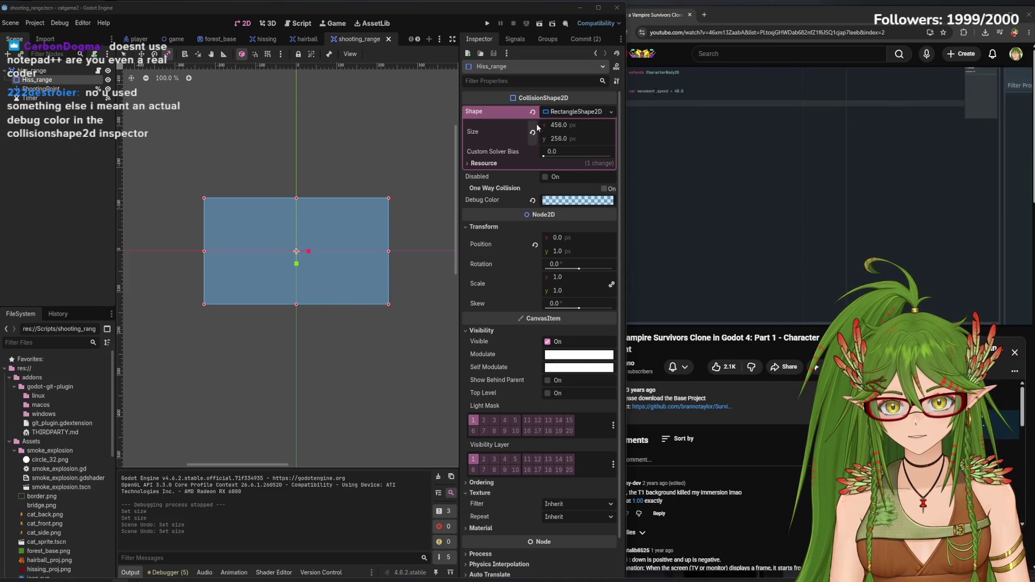
pyautogui.click(560, 202)
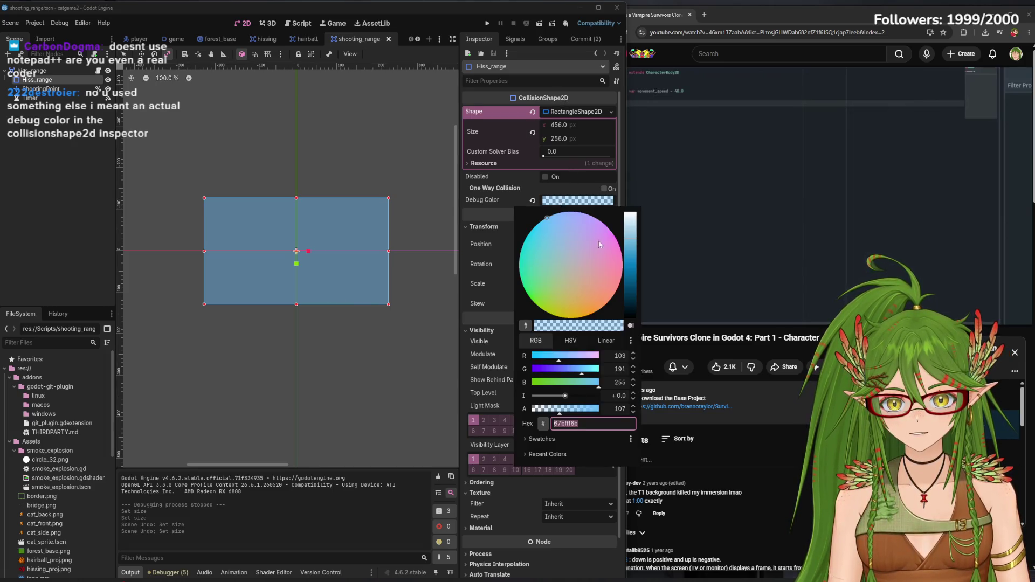
pyautogui.moveTo(587, 254); pyautogui.dragTo(622, 260)
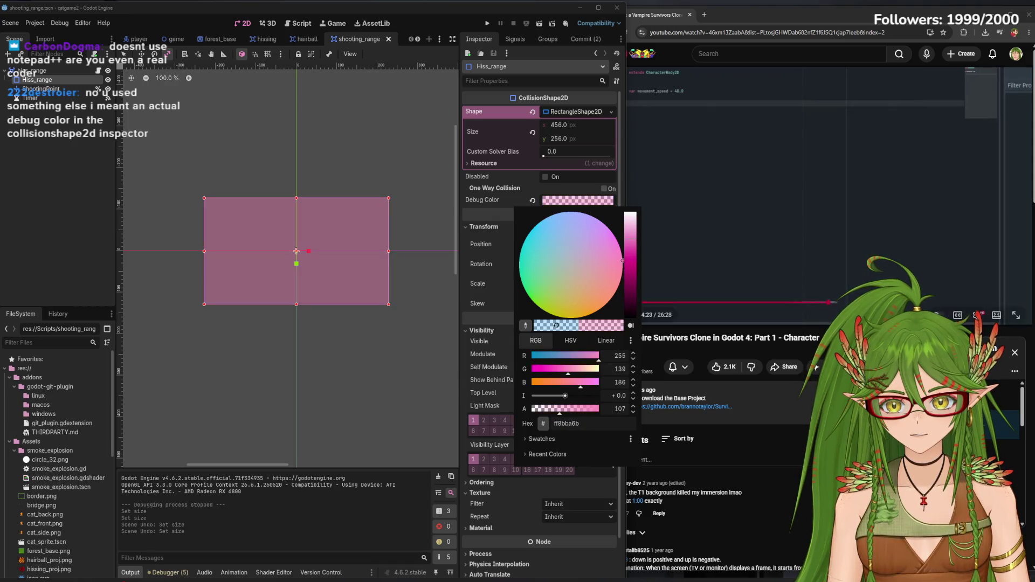
pyautogui.click(486, 23)
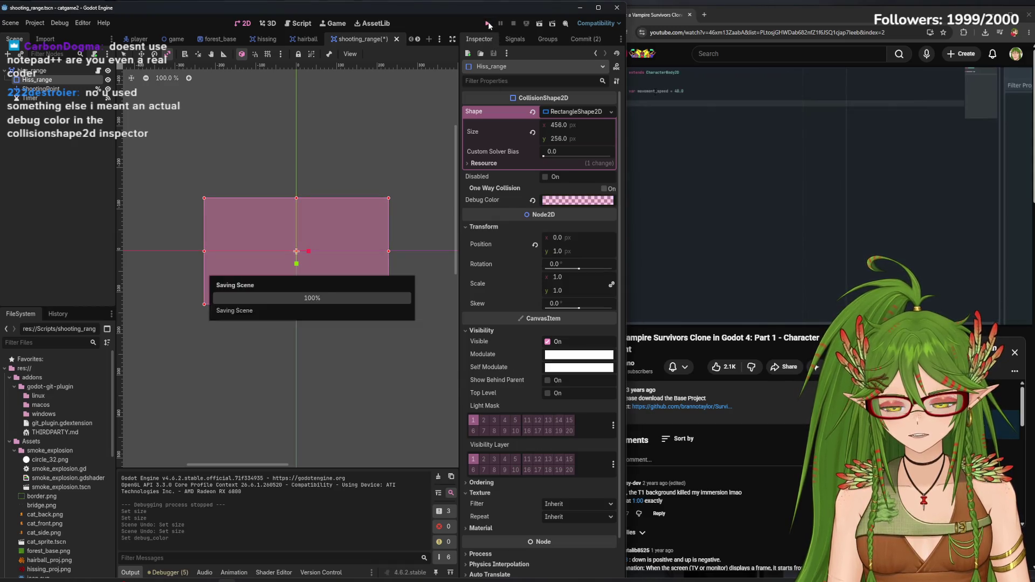
pyautogui.click(769, 115)
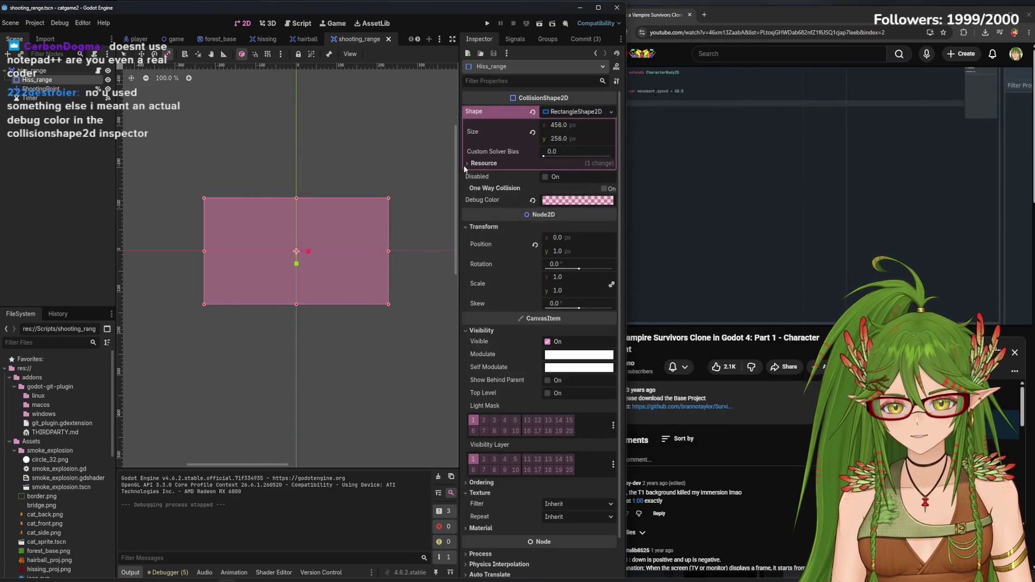
# Widen the Hiss_range rectangle, experimenting with scaling it and toggling the shape off and on
pyautogui.moveTo(388, 251); pyautogui.dragTo(399, 251)
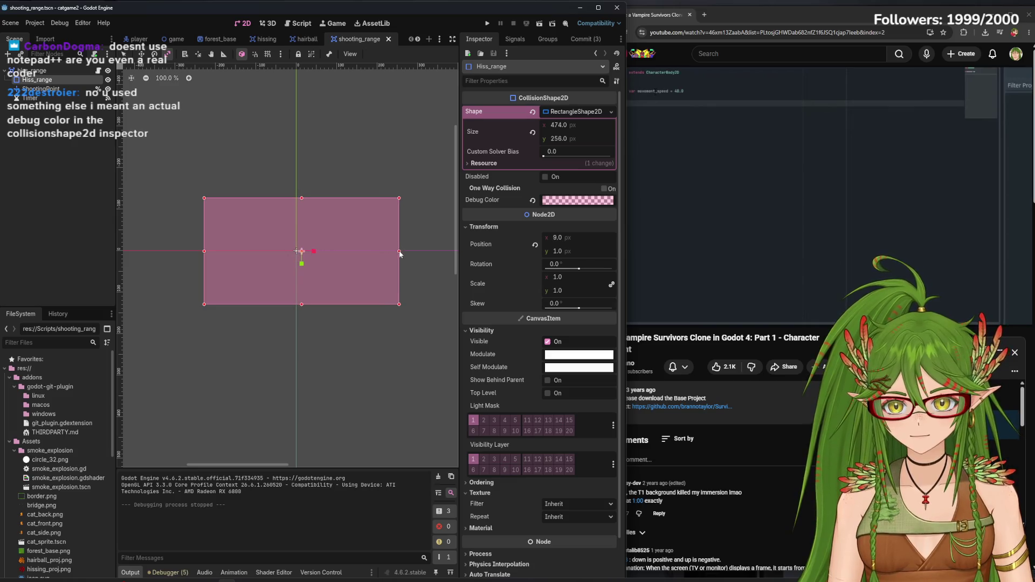
pyautogui.moveTo(203, 251); pyautogui.dragTo(189, 251)
pyautogui.scroll(5, 282, 264)
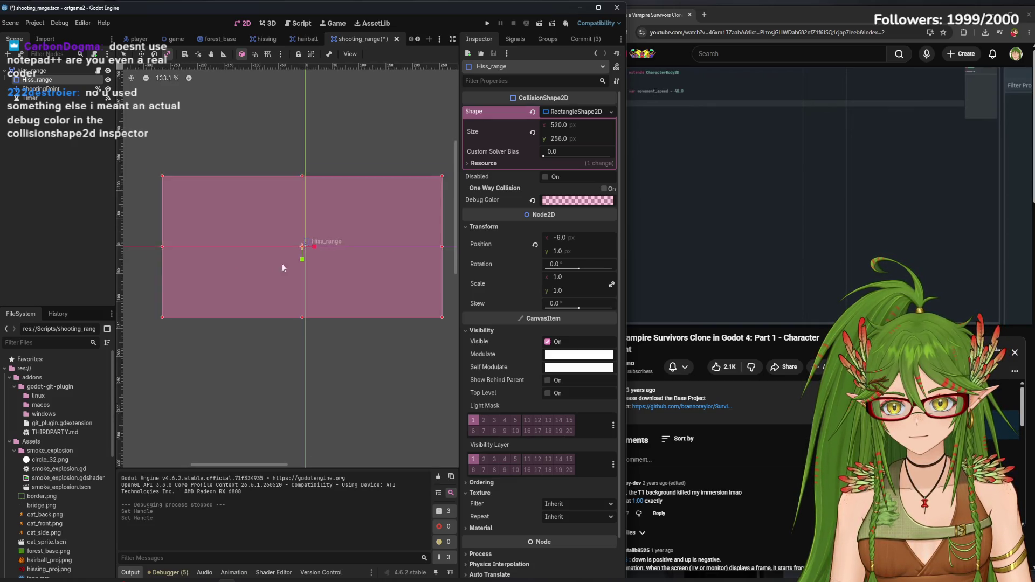
pyautogui.moveTo(324, 260); pyautogui.dragTo(333, 287)
pyautogui.hotkey('ctrl', 'z')
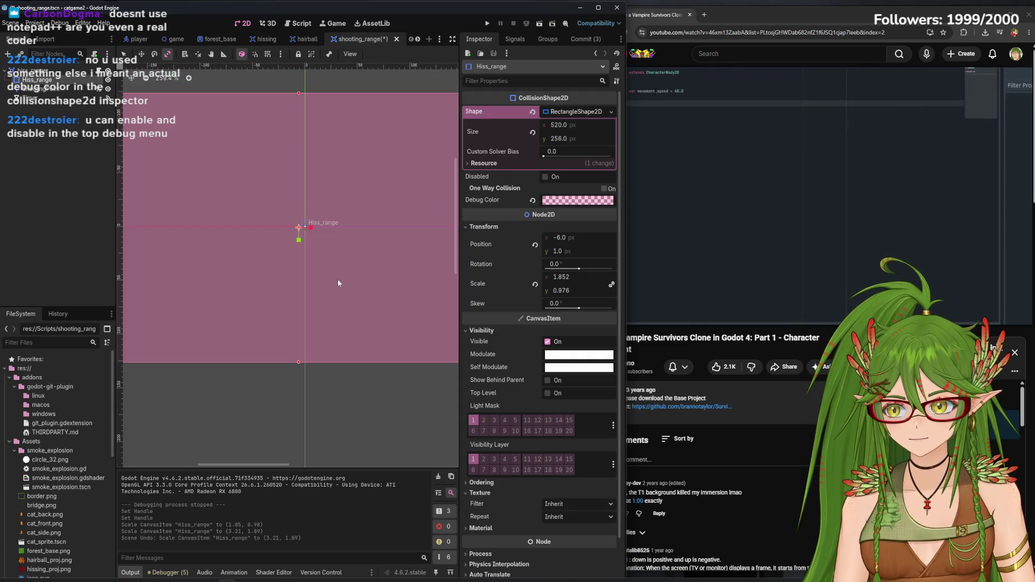
pyautogui.click(545, 176)
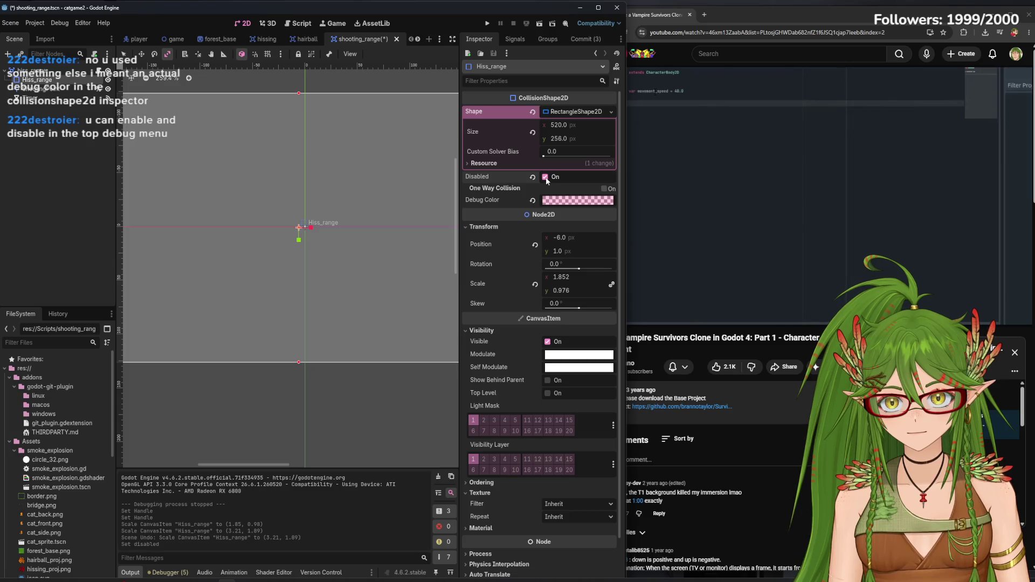
pyautogui.click(546, 176)
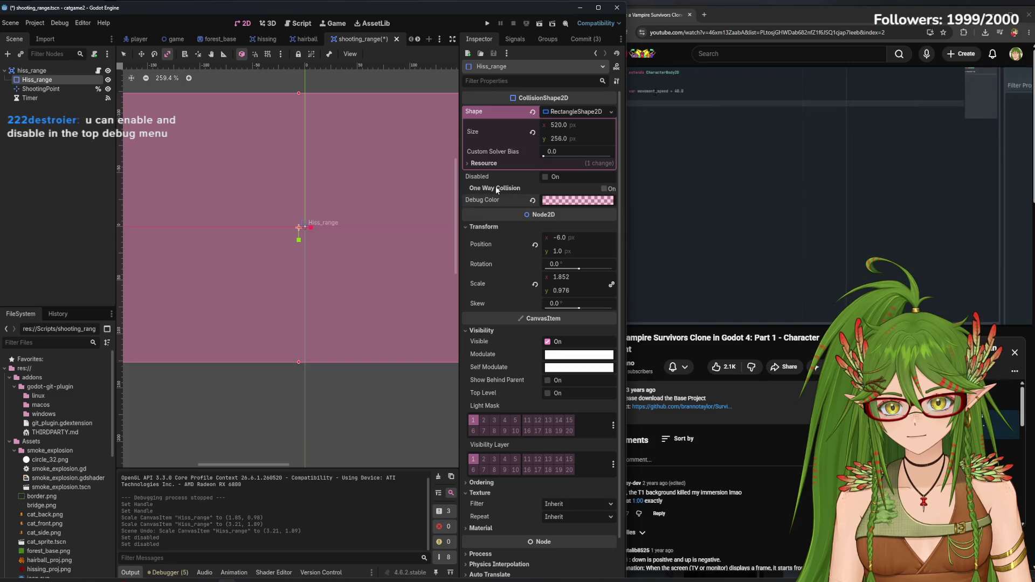
pyautogui.moveTo(311, 227)
pyautogui.mouseDown()
pyautogui.moveTo(321, 261)
pyautogui.moveTo(354, 278)
pyautogui.mouseUp()
pyautogui.click(127, 54)
# Undo the accidental move, stretch and toggles, reverting Hiss_range's scale to 1 by 1
pyautogui.hotkey('ctrl', 'z')
pyautogui.scroll(-10, 353, 279)
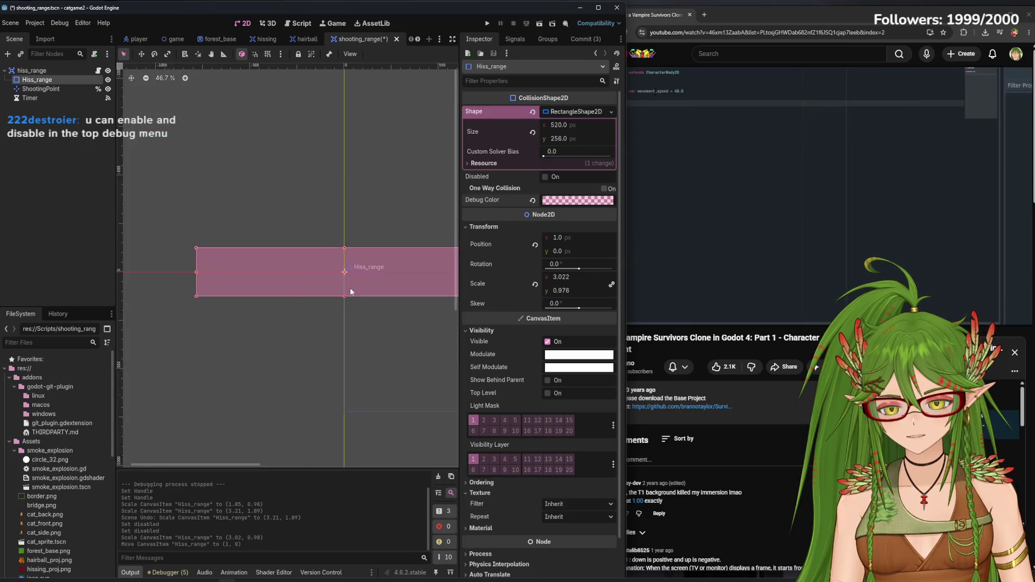
pyautogui.hotkey('ctrl', 'z')
pyautogui.scroll(2, 352, 296)
pyautogui.hotkey('ctrl', 'z')
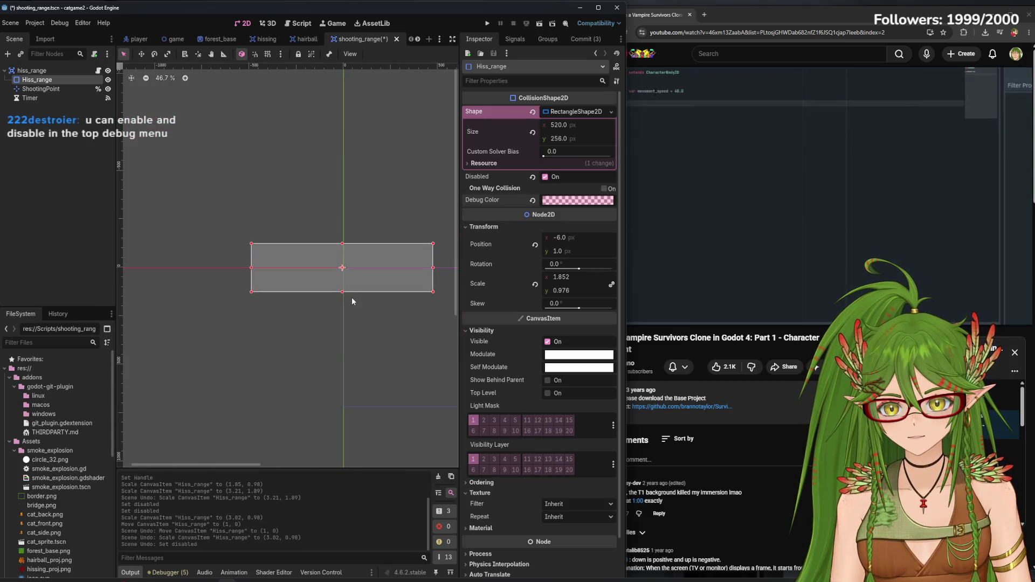
pyautogui.hotkey('ctrl', 'z')
pyautogui.scroll(3, 351, 296)
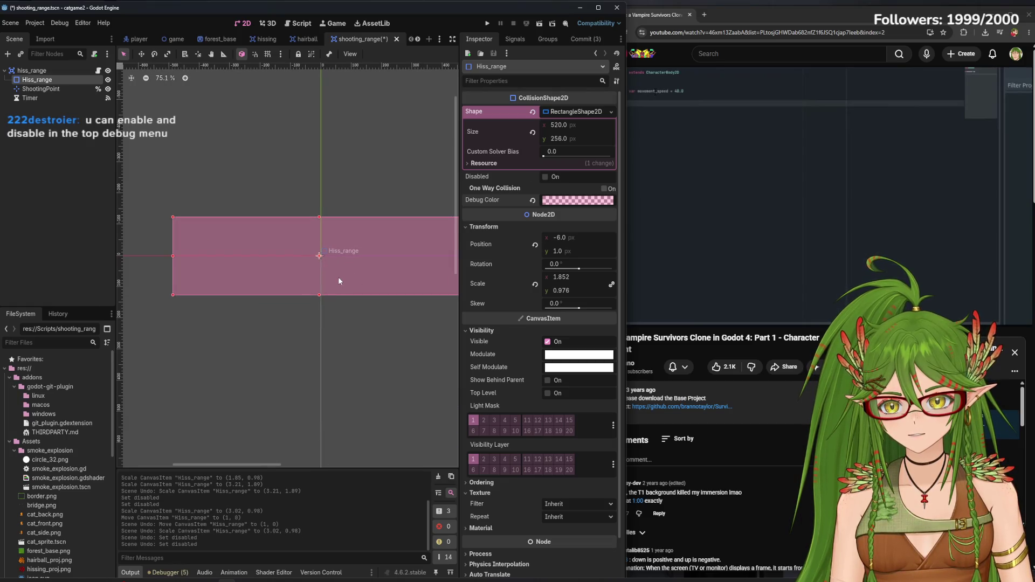
pyautogui.scroll(-1, 338, 278)
pyautogui.scroll(2, 332, 258)
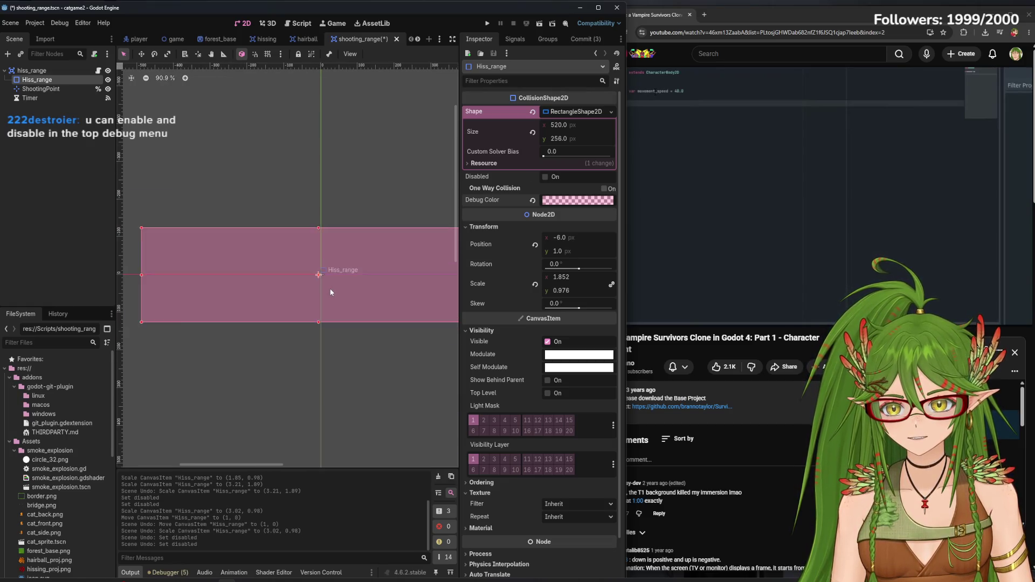
pyautogui.scroll(-2, 330, 292)
pyautogui.hotkey('ctrl', 'z')
pyautogui.scroll(4, 337, 280)
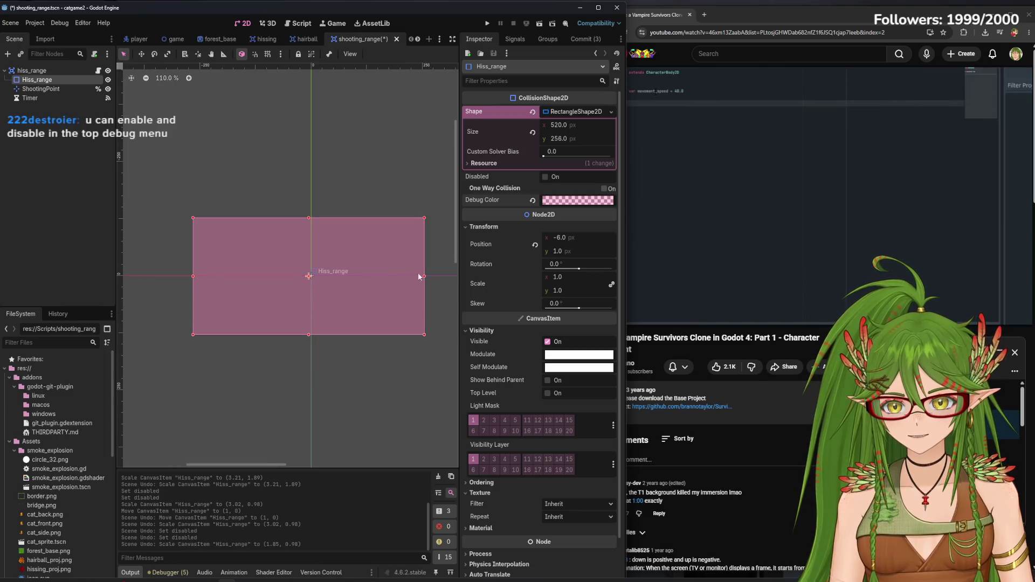
# Resize the rectangle to 556 × 277 px centred at 0,0, save, and switch to the player scene
pyautogui.moveTo(418, 272); pyautogui.dragTo(439, 273)
pyautogui.scroll(4, 314, 277)
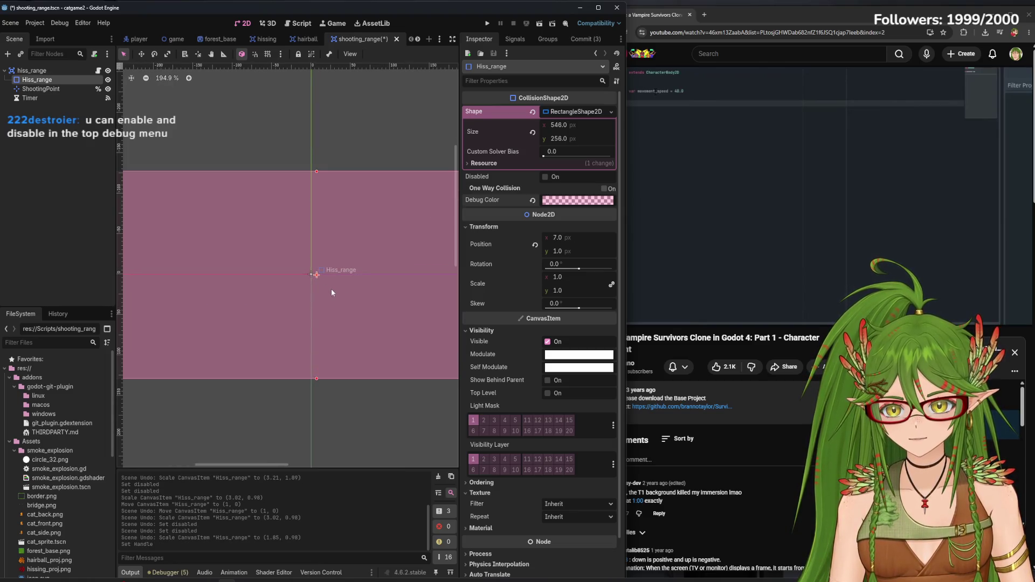
pyautogui.moveTo(331, 289); pyautogui.dragTo(326, 286)
pyautogui.scroll(-2, 329, 289)
pyautogui.moveTo(315, 355); pyautogui.dragTo(315, 361)
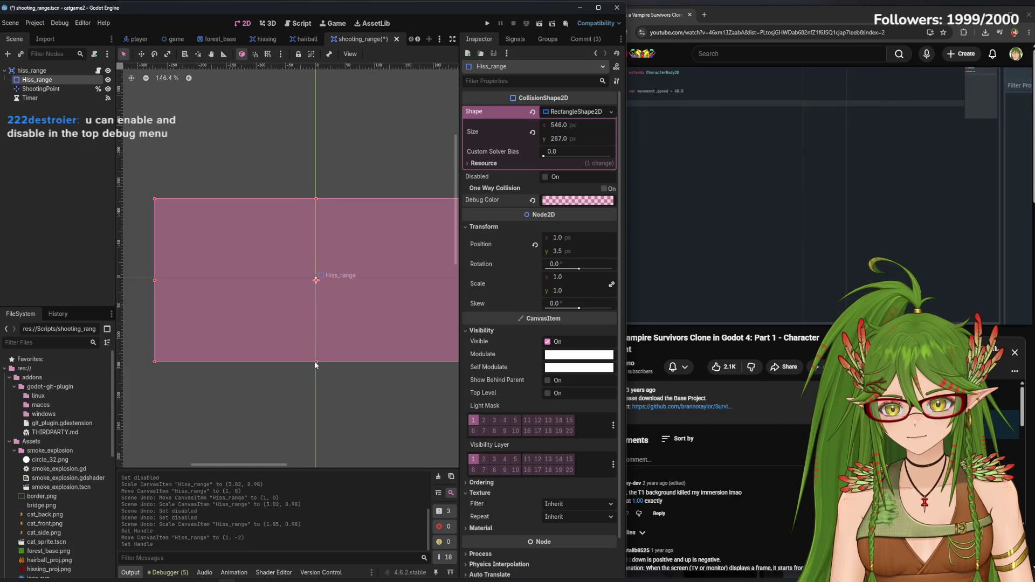
pyautogui.moveTo(155, 280); pyautogui.dragTo(149, 280)
pyautogui.moveTo(316, 199); pyautogui.dragTo(314, 192)
pyautogui.scroll(8, 310, 284)
pyautogui.moveTo(330, 282); pyautogui.dragTo(325, 275)
pyautogui.scroll(-4, 328, 274)
pyautogui.hotkey('ctrl', 's')
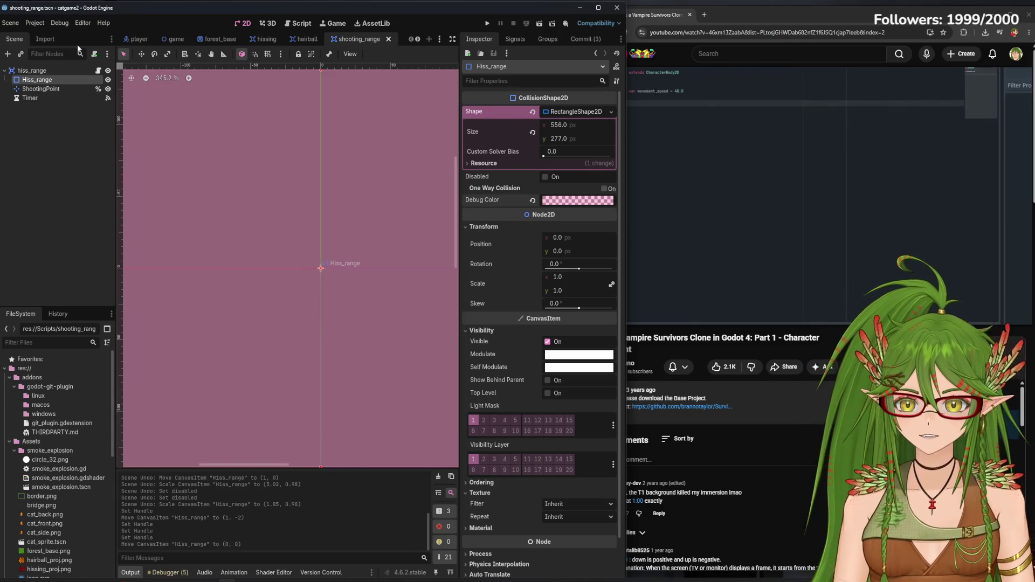
pyautogui.click(139, 38)
pyautogui.scroll(3, 263, 254)
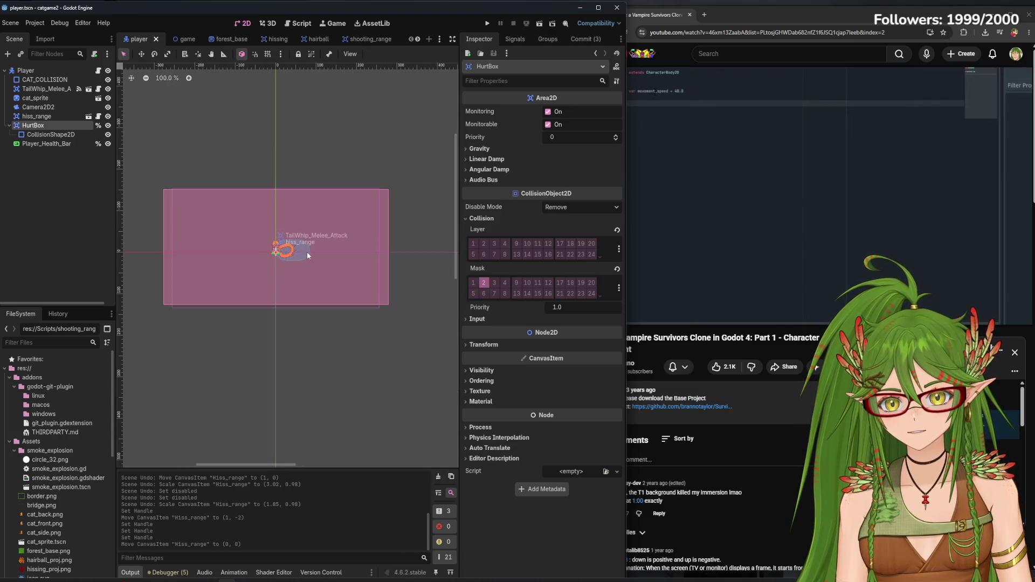
# Toggle HurtBox, hiss_range and another node's visibility to compare the collision shapes
pyautogui.scroll(2, 380, 252)
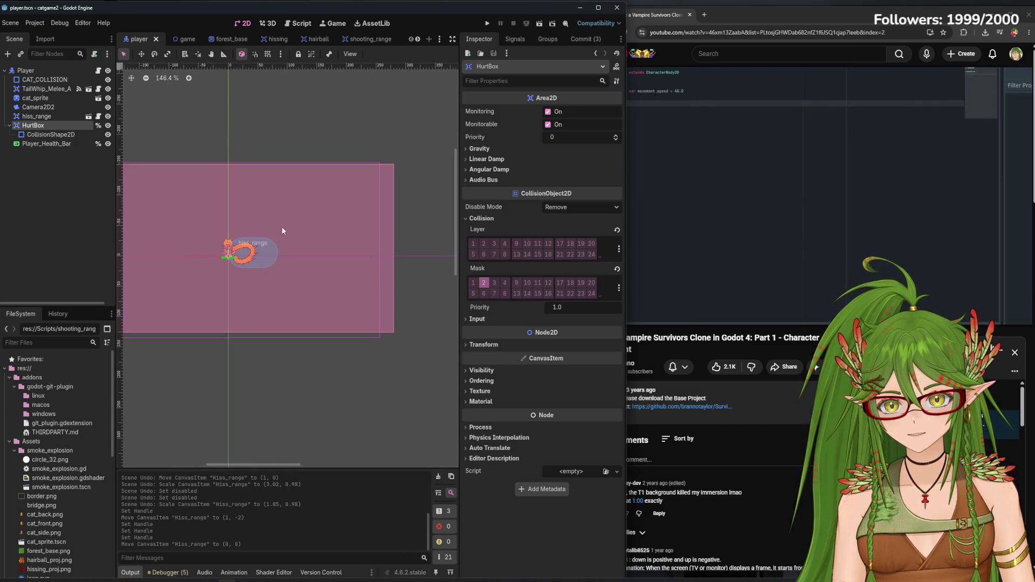
pyautogui.click(107, 125)
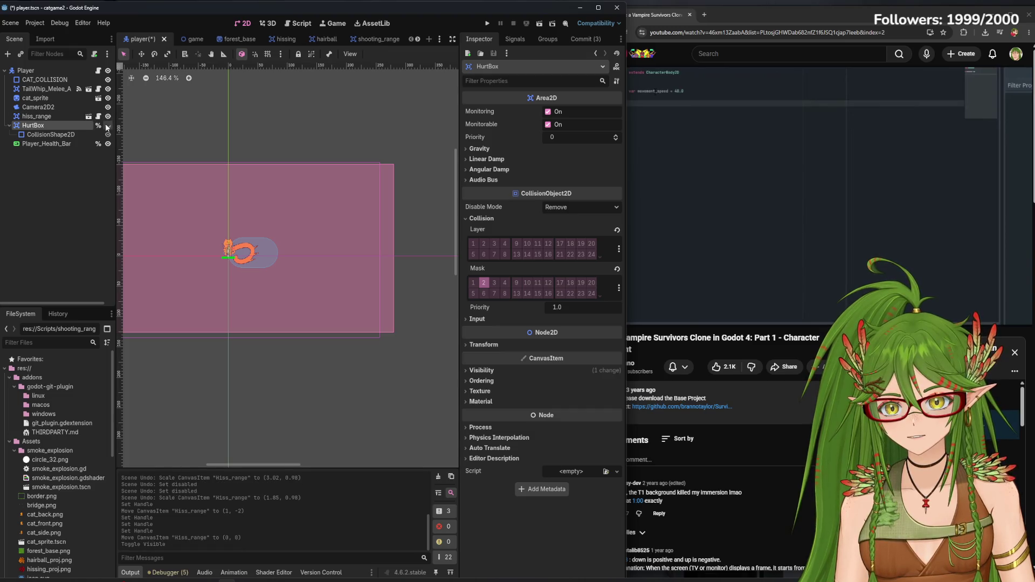
pyautogui.click(108, 125)
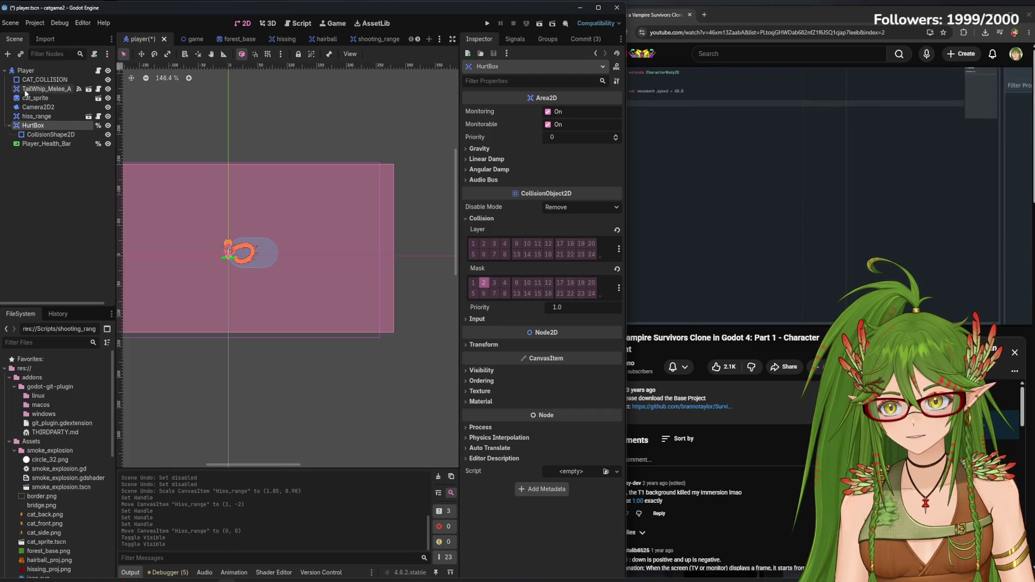
pyautogui.click(108, 79)
pyautogui.click(107, 79)
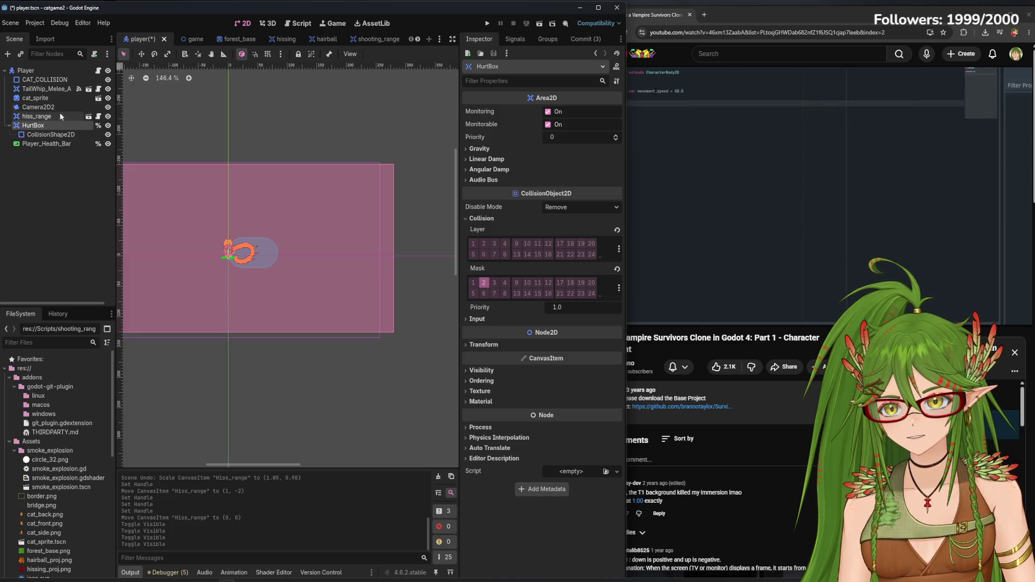
pyautogui.click(108, 117)
pyautogui.click(108, 116)
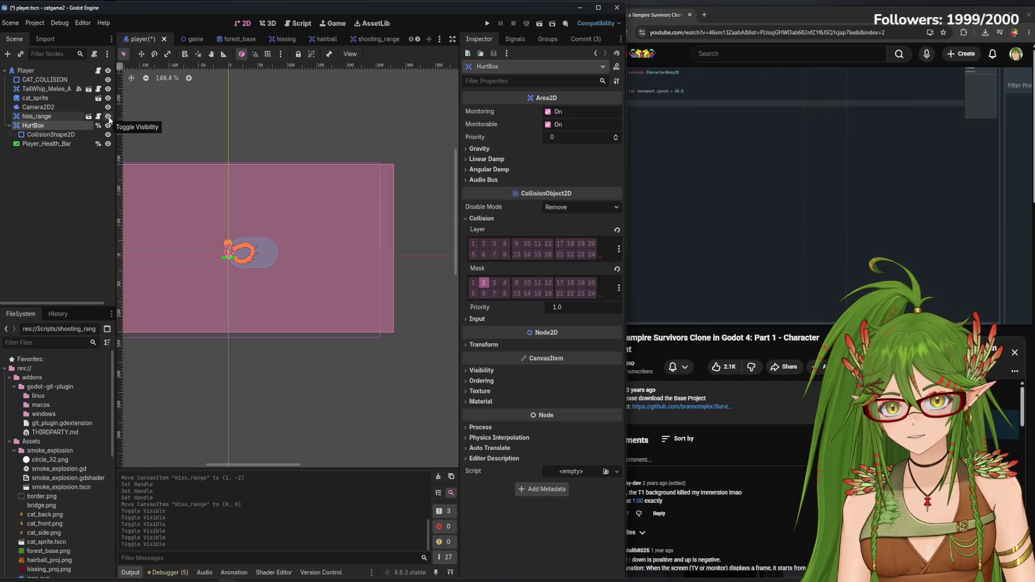
pyautogui.click(107, 116)
pyautogui.click(108, 116)
# Rename the hiss_range node to shooting_range
pyautogui.rightClick(46, 116)
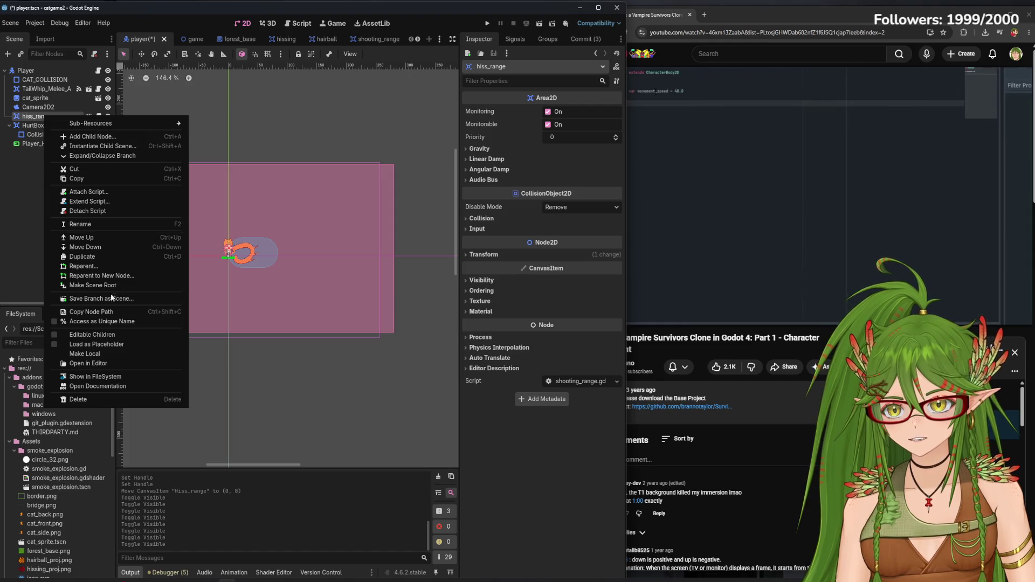
pyautogui.click(102, 223)
pyautogui.write('shooting_')
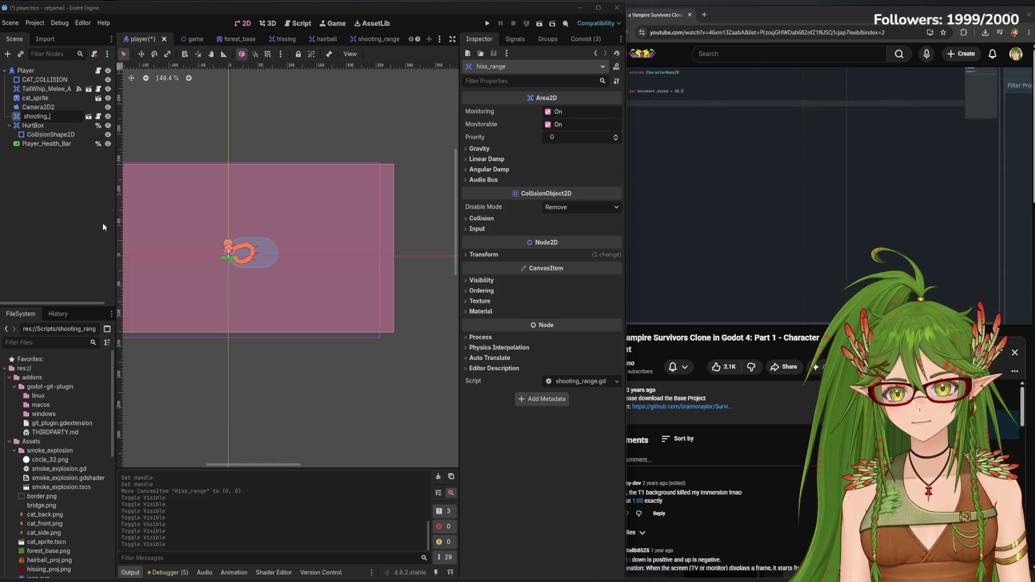
pyautogui.write('range')
pyautogui.press('Return')
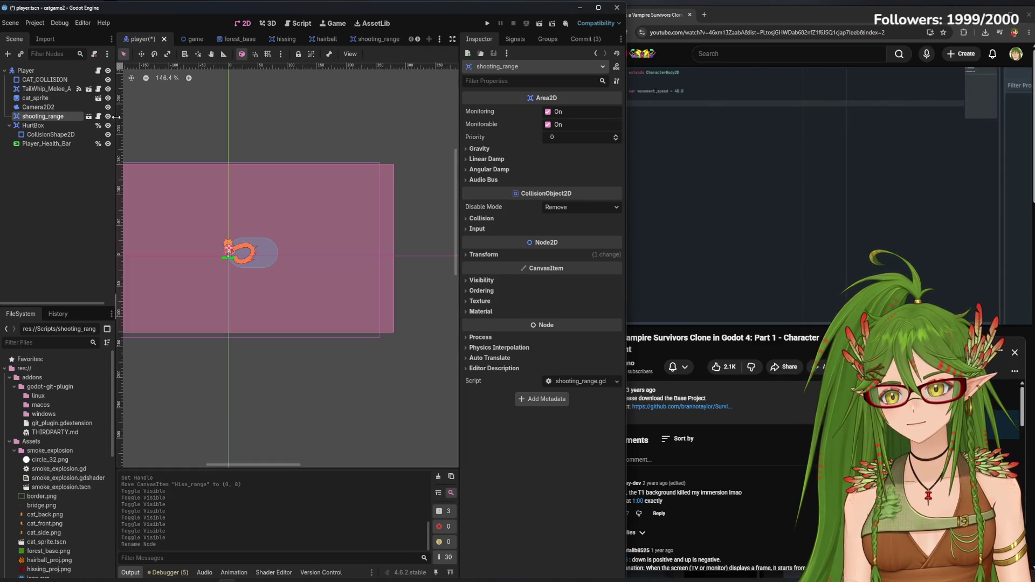
pyautogui.click(107, 116)
pyautogui.click(108, 116)
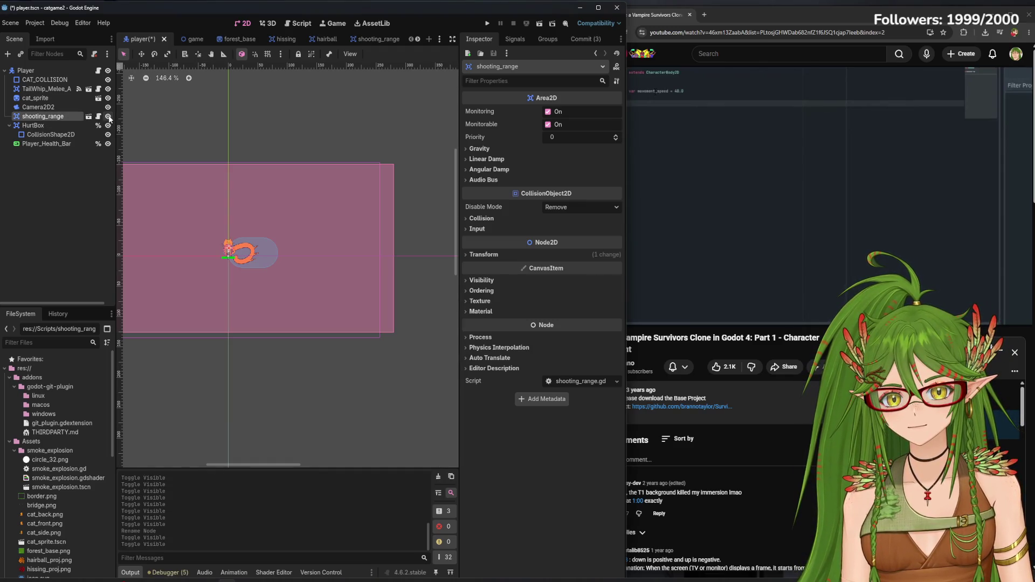
# Enable Debug > Visible Collision Shapes and run the game to see the shapes in play
pyautogui.click(369, 39)
pyautogui.scroll(-3, 351, 272)
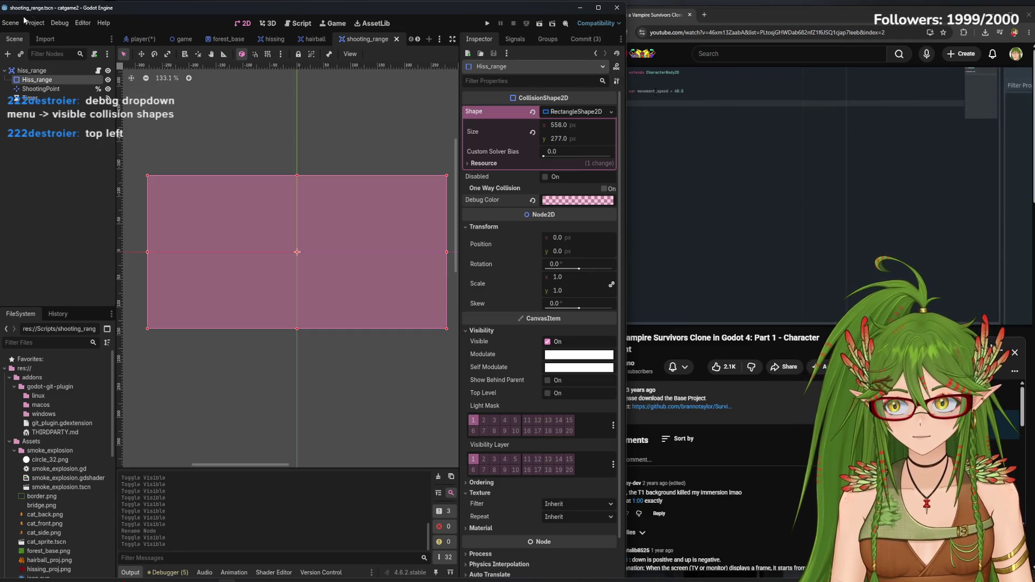
pyautogui.click(61, 24)
pyautogui.click(83, 22)
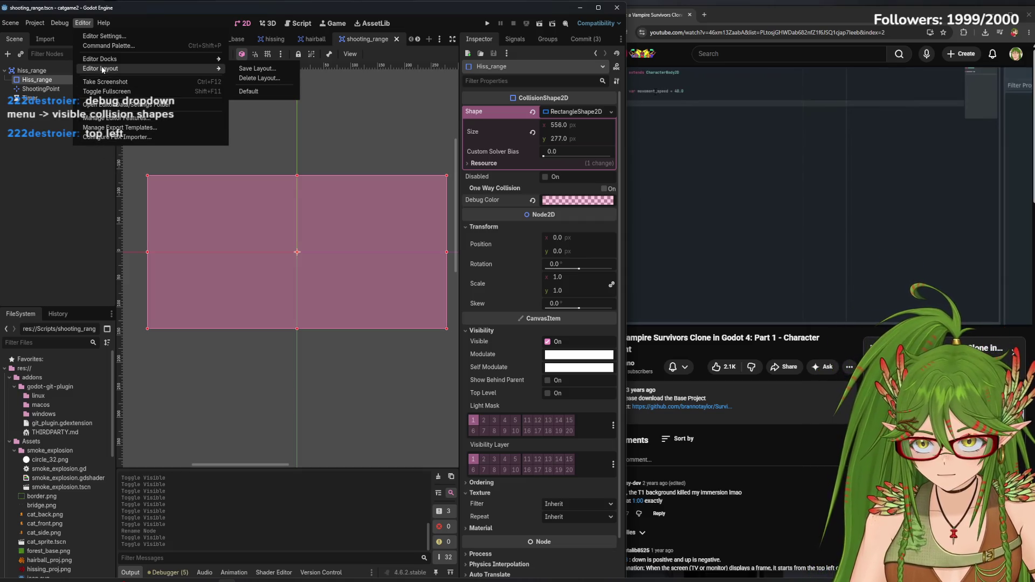
pyautogui.moveTo(106, 63)
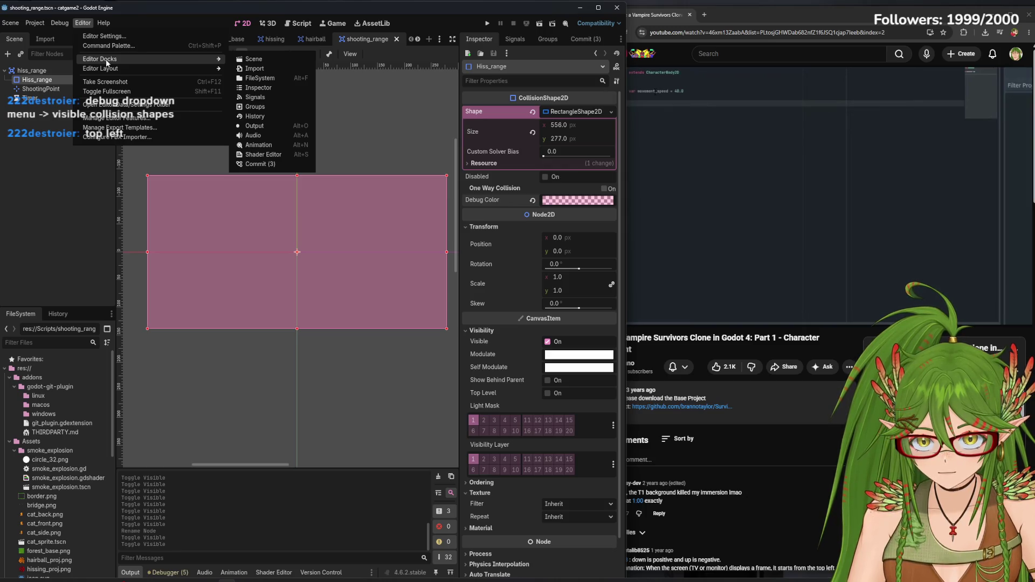
pyautogui.moveTo(59, 23)
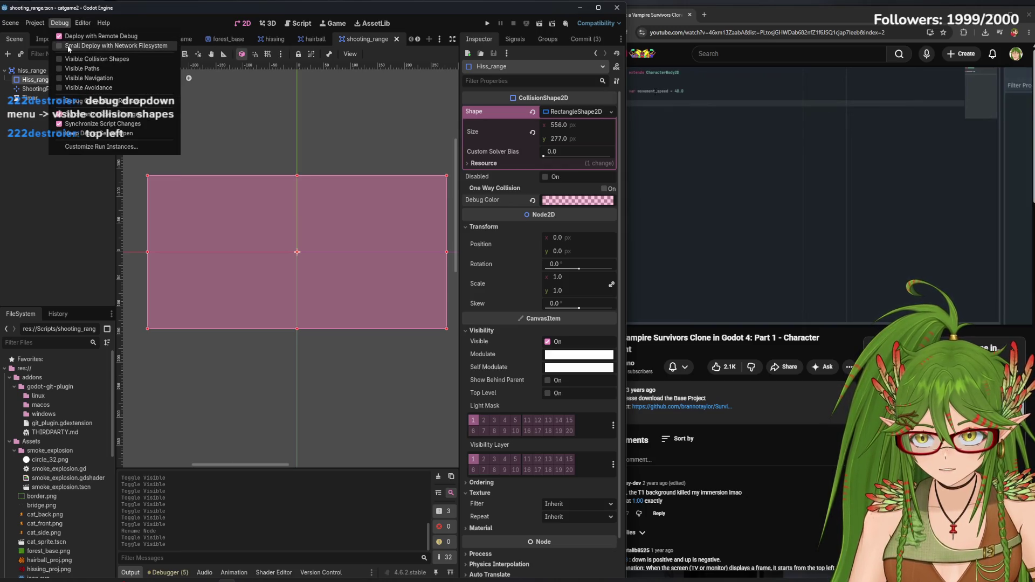
pyautogui.click(92, 59)
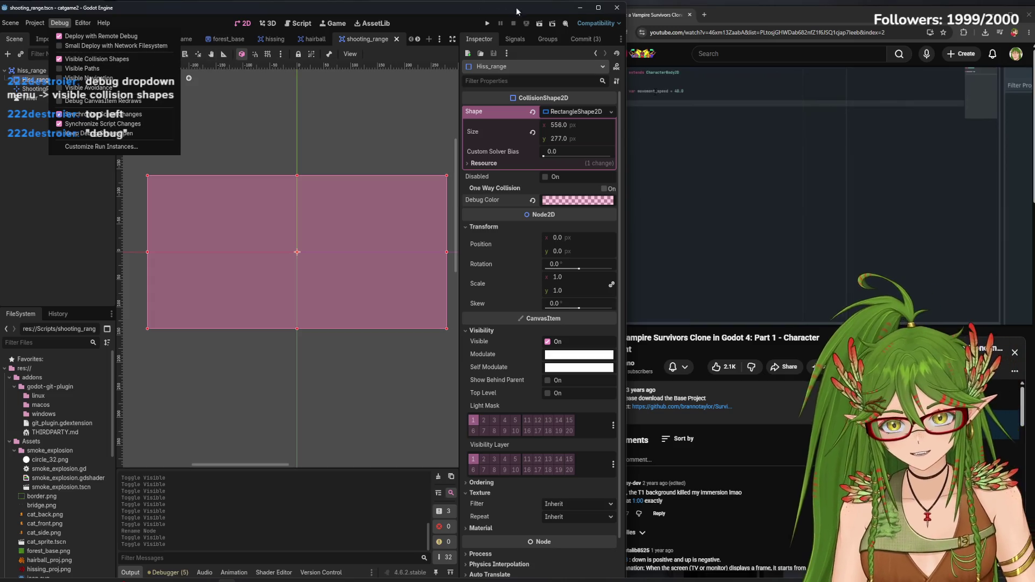
pyautogui.click(487, 23)
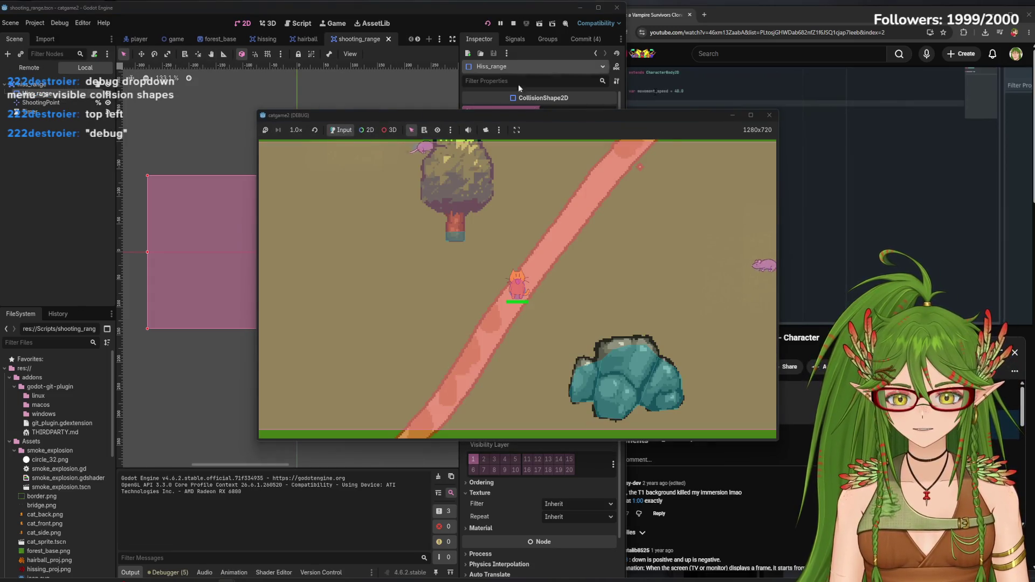
# Stop the game and adjust all four Hiss_range rectangle edges, moving it toward the origin
pyautogui.click(772, 118)
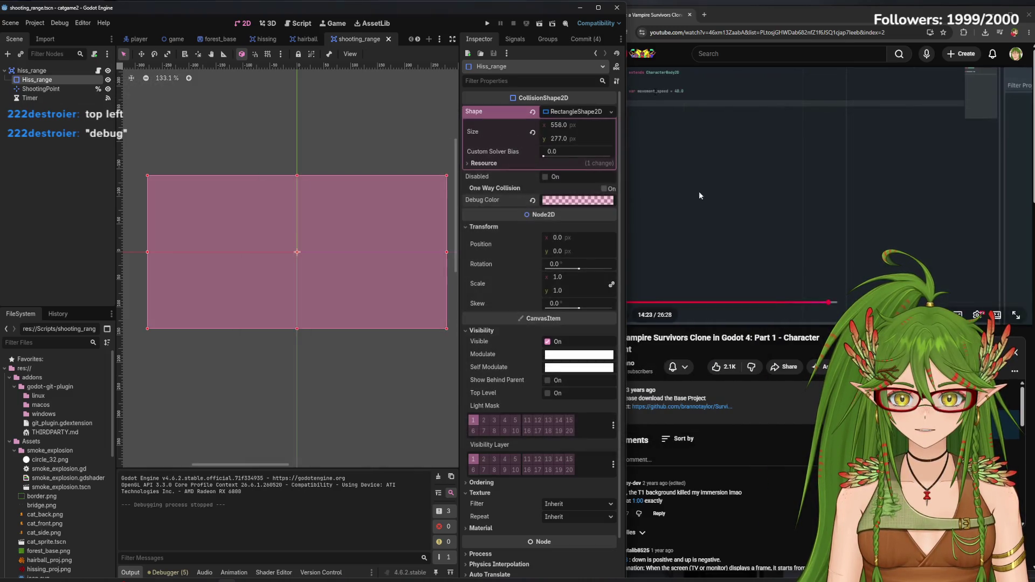
pyautogui.moveTo(294, 328); pyautogui.dragTo(296, 334)
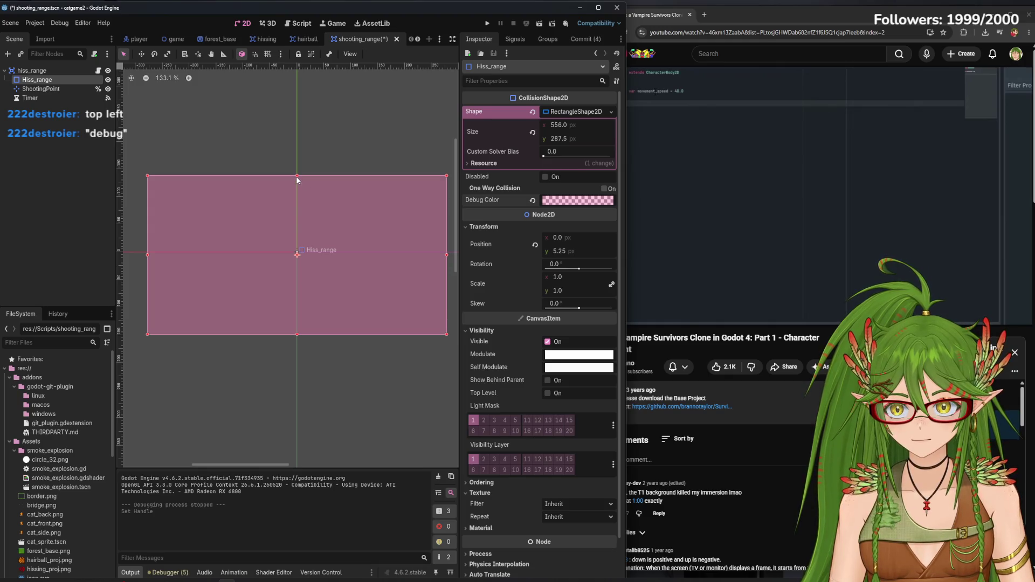
pyautogui.moveTo(296, 176); pyautogui.dragTo(296, 167)
pyautogui.moveTo(447, 251); pyautogui.dragTo(441, 251)
pyautogui.moveTo(149, 252); pyautogui.dragTo(160, 251)
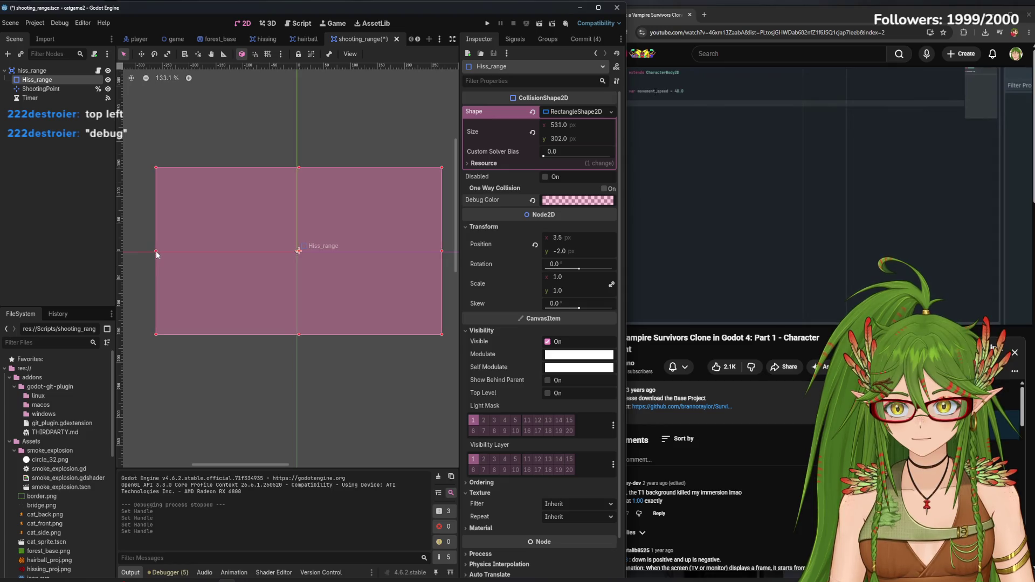
pyautogui.scroll(4, 302, 264)
pyautogui.moveTo(310, 260); pyautogui.dragTo(326, 247)
# Narrow the rectangle to 512 × 302 px, recentre it at 0,0, and run the game
pyautogui.scroll(5, 279, 256)
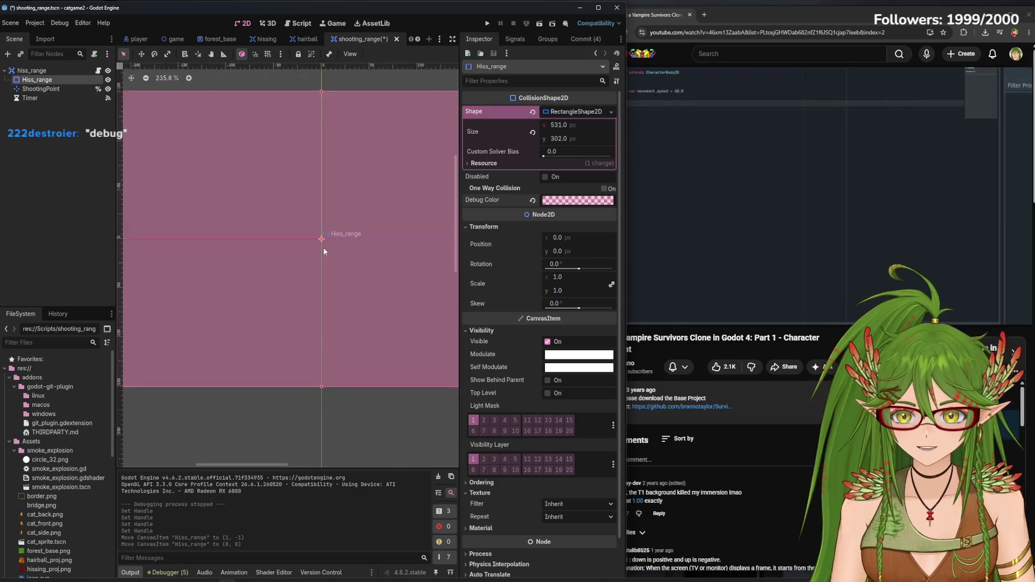
pyautogui.scroll(-10, 323, 248)
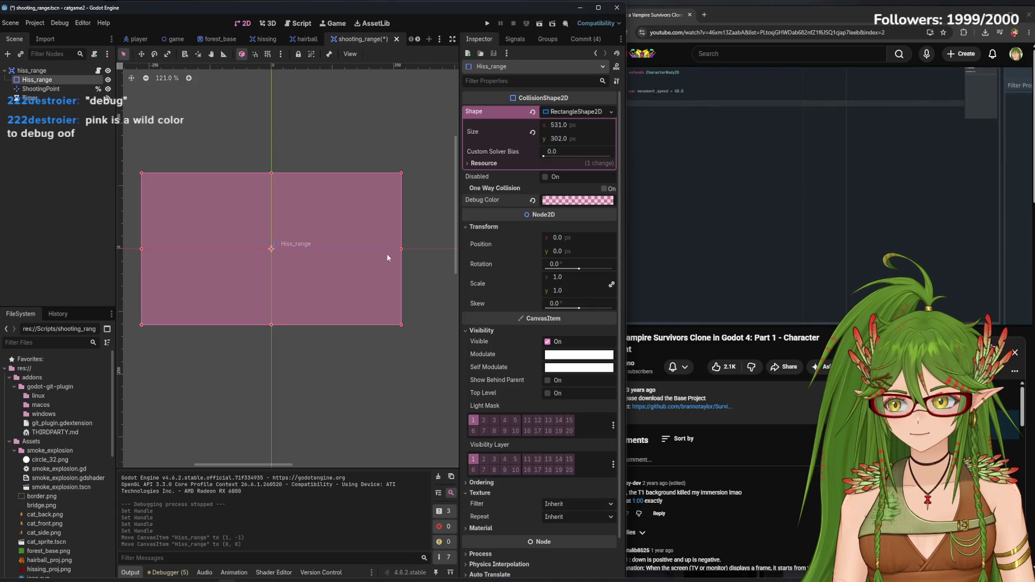
pyautogui.moveTo(400, 248); pyautogui.dragTo(396, 248)
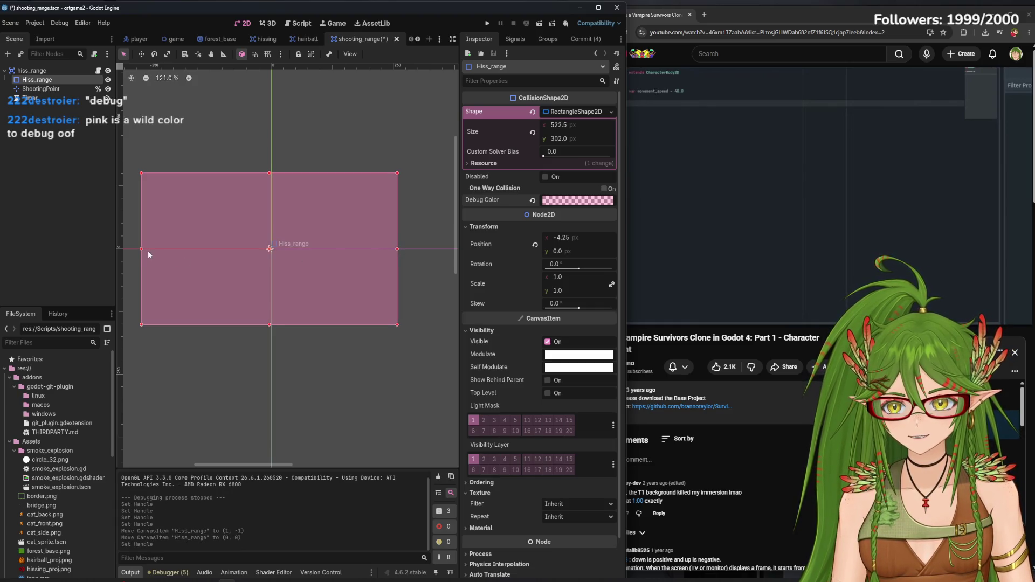
pyautogui.moveTo(142, 249); pyautogui.dragTo(148, 245)
pyautogui.scroll(6, 269, 251)
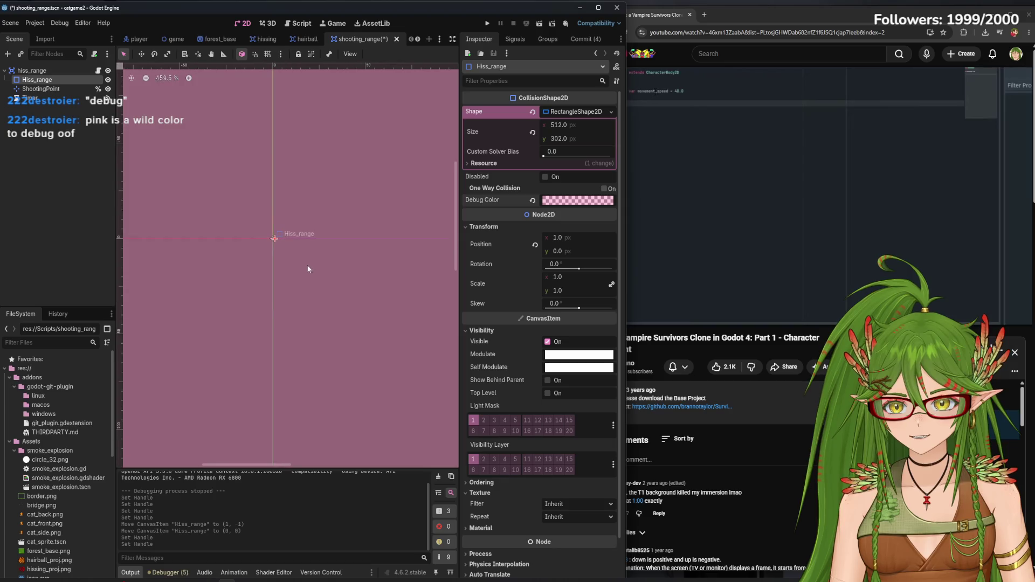
pyautogui.moveTo(292, 247); pyautogui.dragTo(289, 247)
pyautogui.scroll(-2, 293, 244)
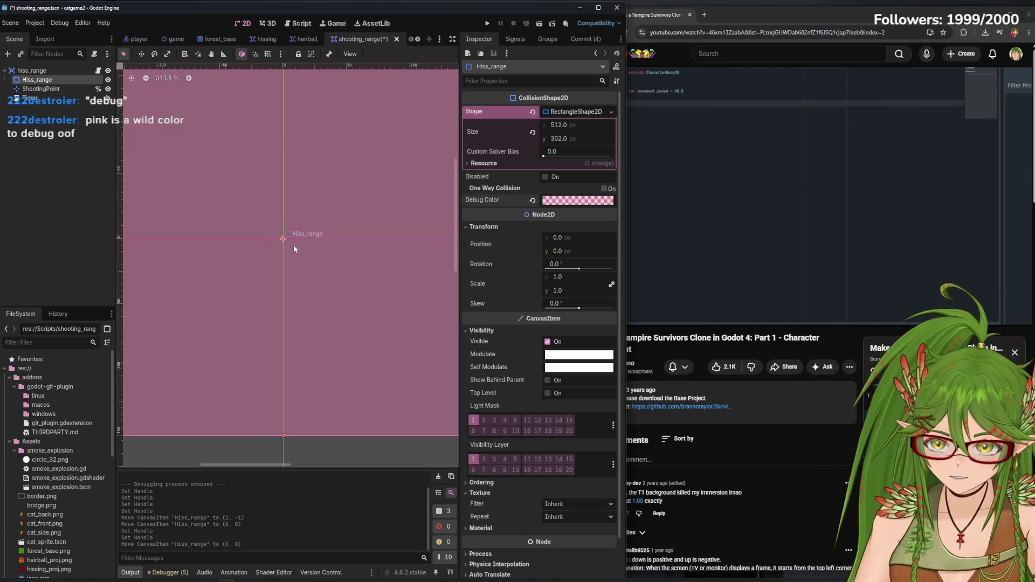
pyautogui.click(487, 23)
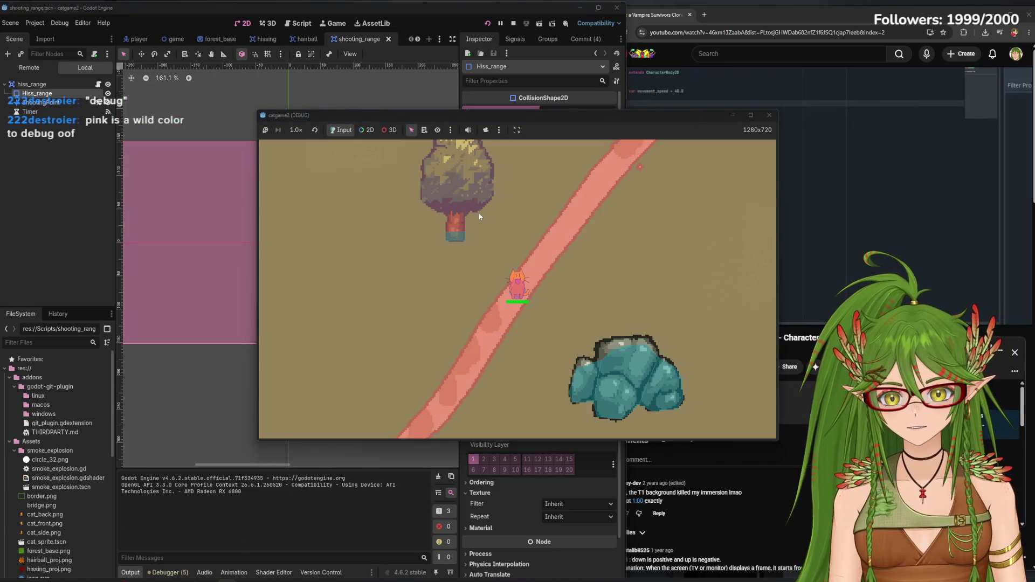
# Close the debug game and look over the player scene
pyautogui.click(772, 116)
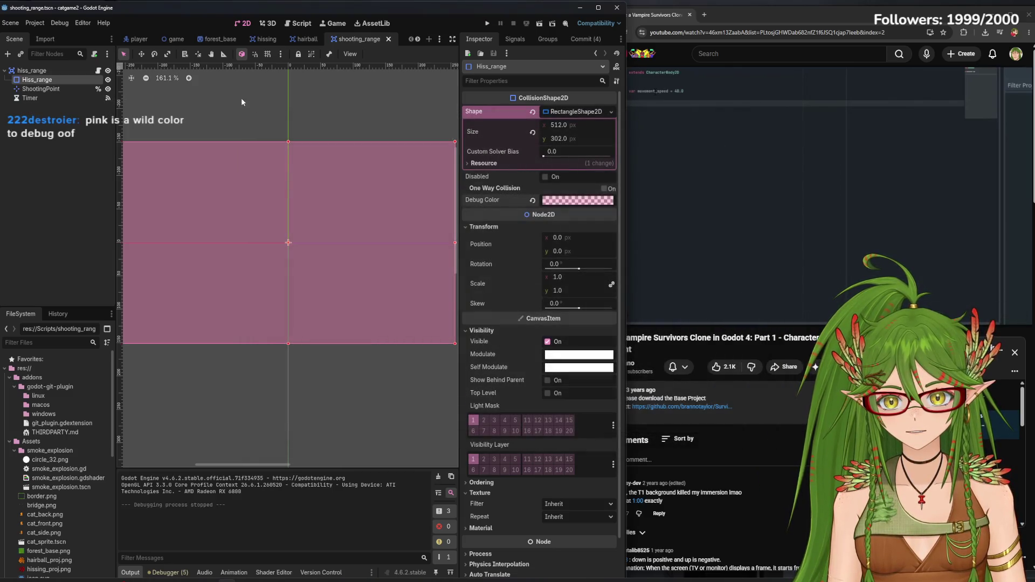
pyautogui.click(137, 39)
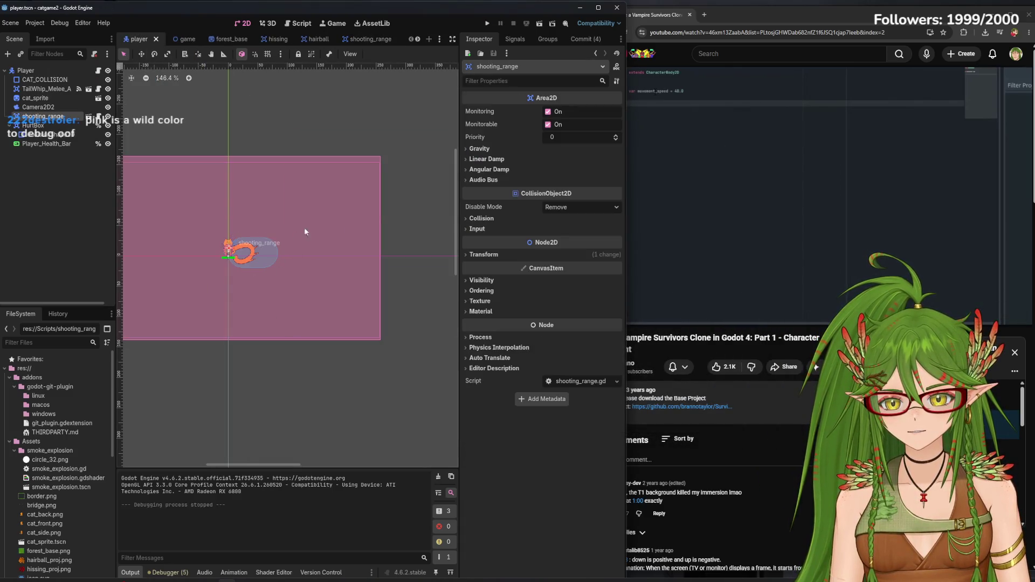
pyautogui.scroll(3, 304, 227)
pyautogui.scroll(3, 363, 276)
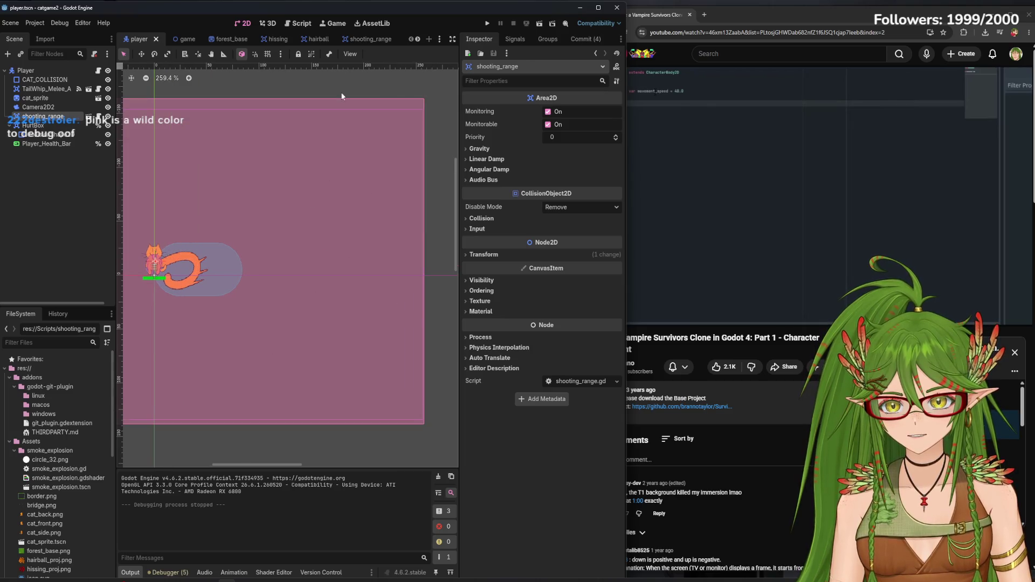
# Shorten Hiss_range to 512 × 290 px, reset it to 0,0, and save shooting_range
pyautogui.click(366, 39)
pyautogui.moveTo(290, 142); pyautogui.dragTo(289, 150)
pyautogui.scroll(5, 286, 262)
pyautogui.scroll(6, 285, 234)
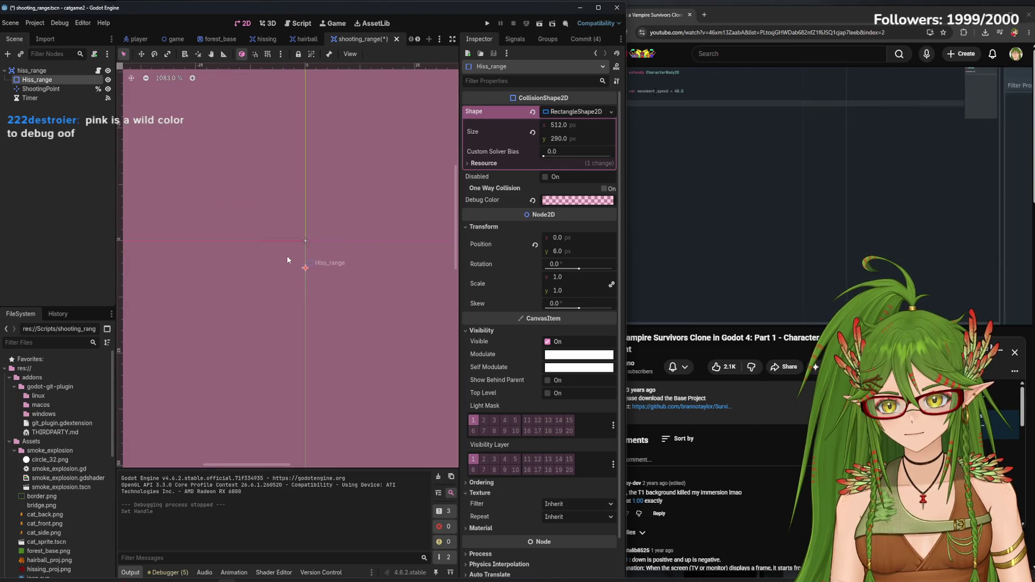
pyautogui.press('Up')
pyautogui.press('Up')
pyautogui.press('Up')
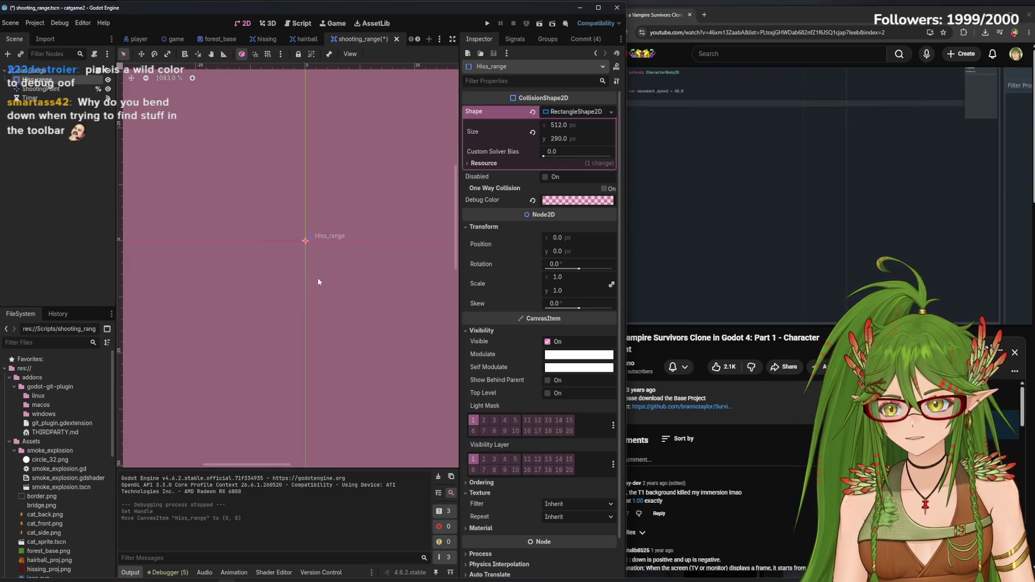
pyautogui.hotkey('ctrl', 's')
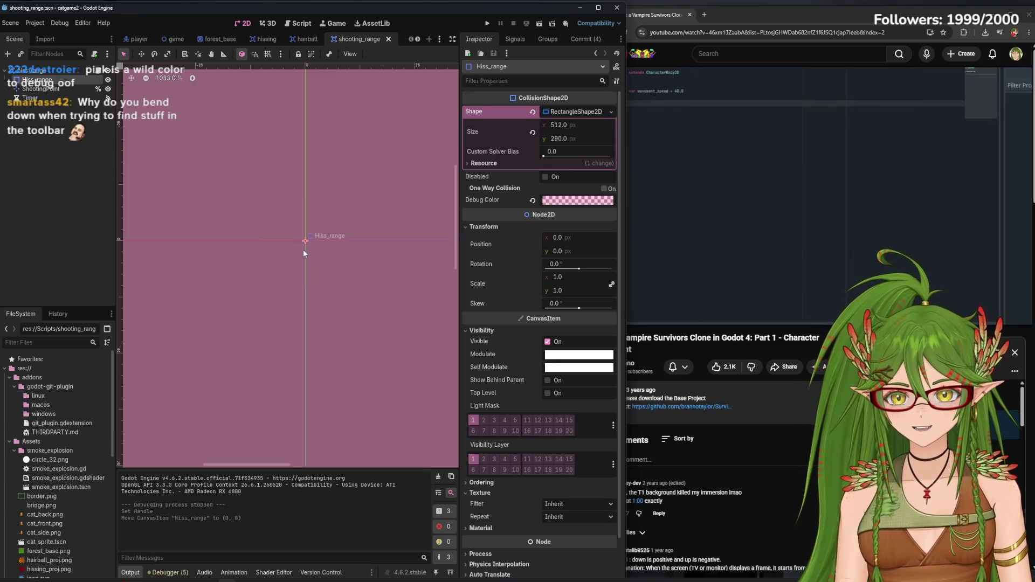
# Compare against the player scene, then return to shooting_range
pyautogui.scroll(-10, 311, 263)
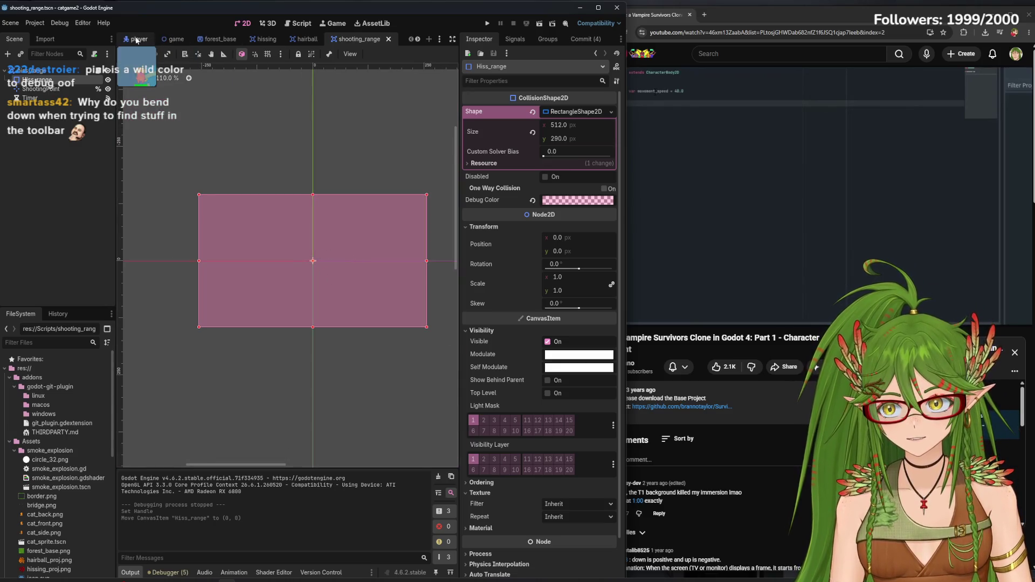
pyautogui.click(138, 39)
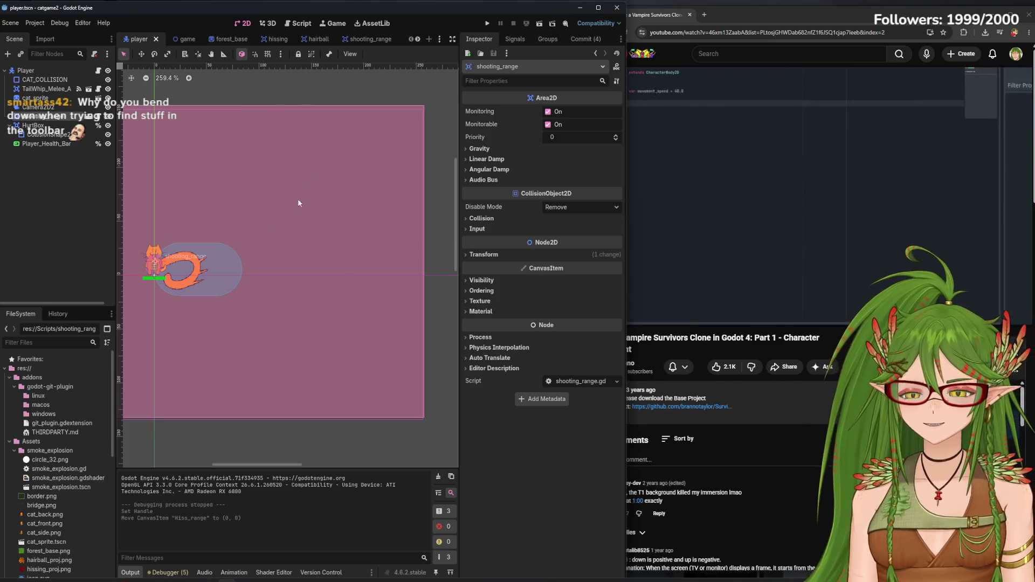
pyautogui.scroll(-3, 346, 241)
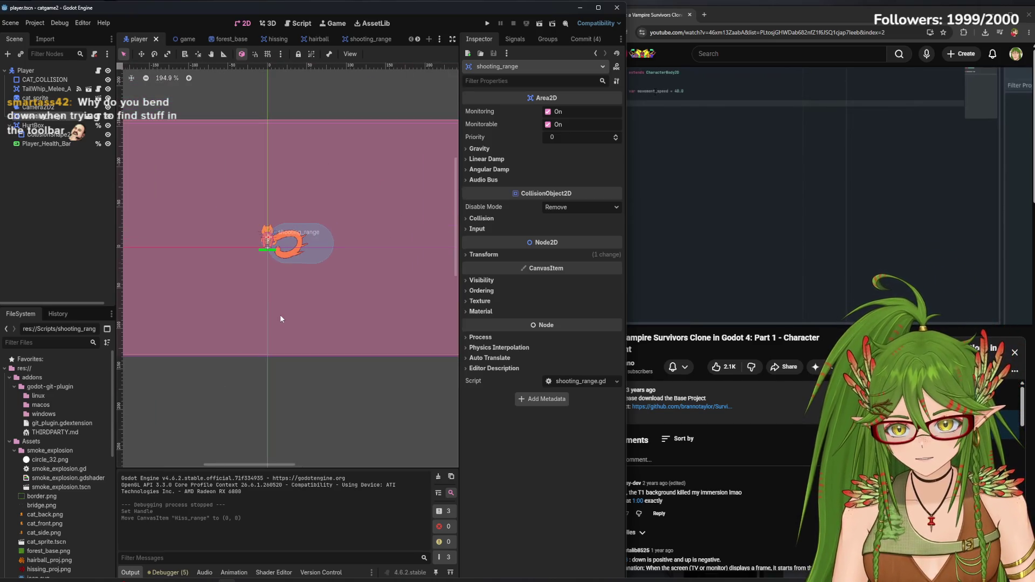
pyautogui.click(355, 39)
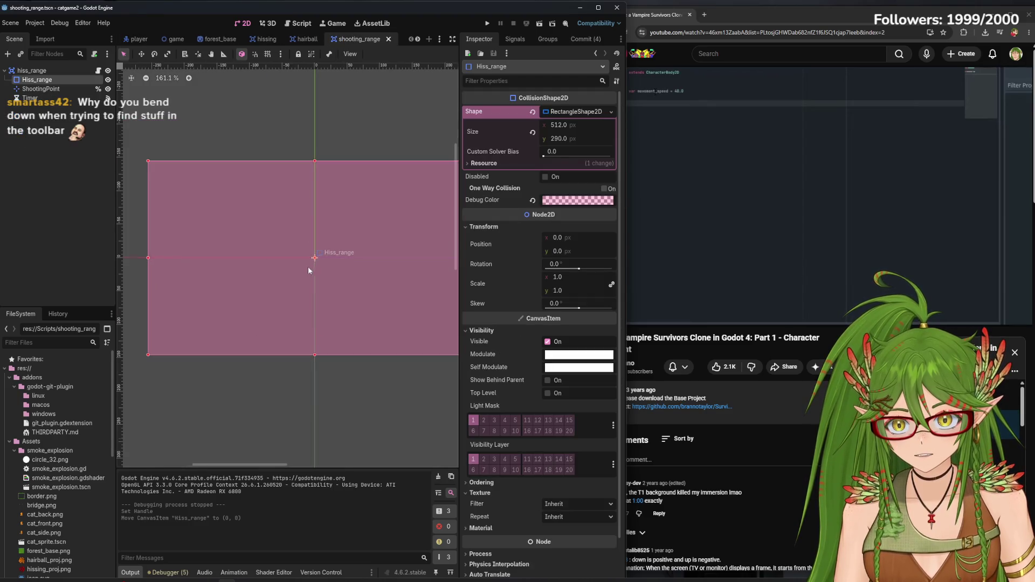
pyautogui.moveTo(314, 160); pyautogui.dragTo(313, 166)
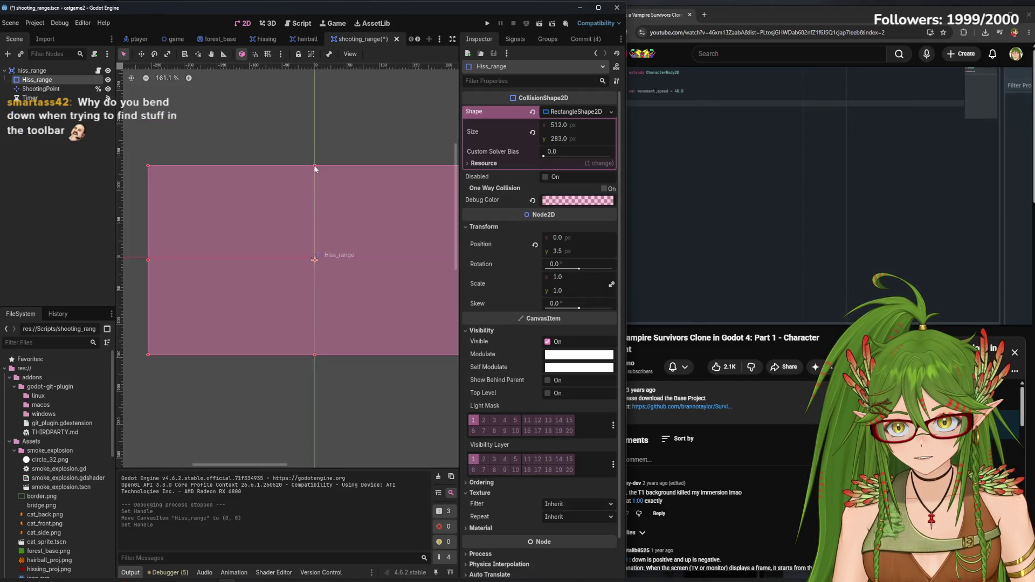
pyautogui.moveTo(314, 355); pyautogui.dragTo(315, 358)
pyautogui.scroll(8, 316, 267)
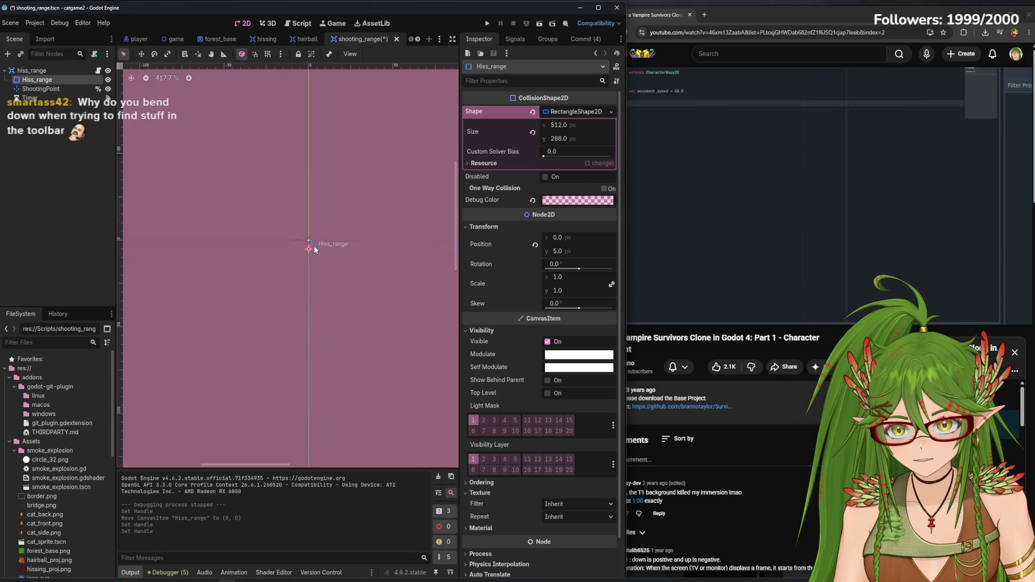
pyautogui.moveTo(308, 289); pyautogui.dragTo(309, 274)
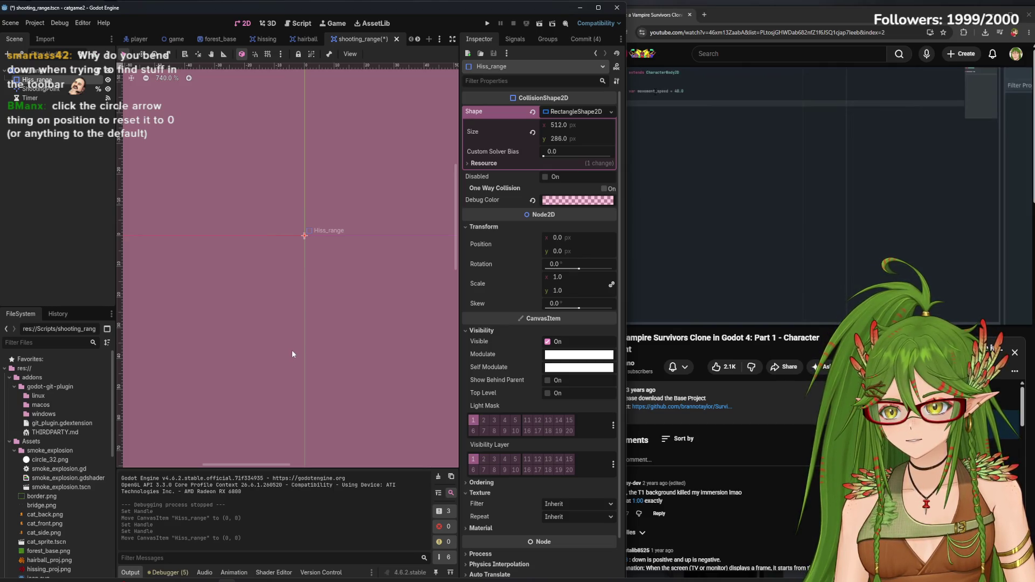
pyautogui.click(304, 236)
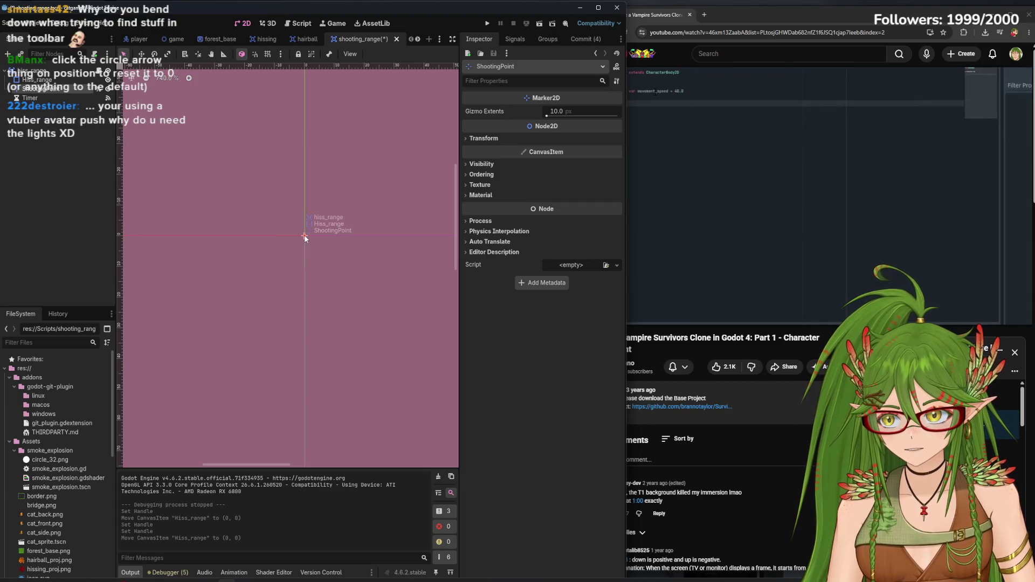
pyautogui.scroll(-3, 305, 345)
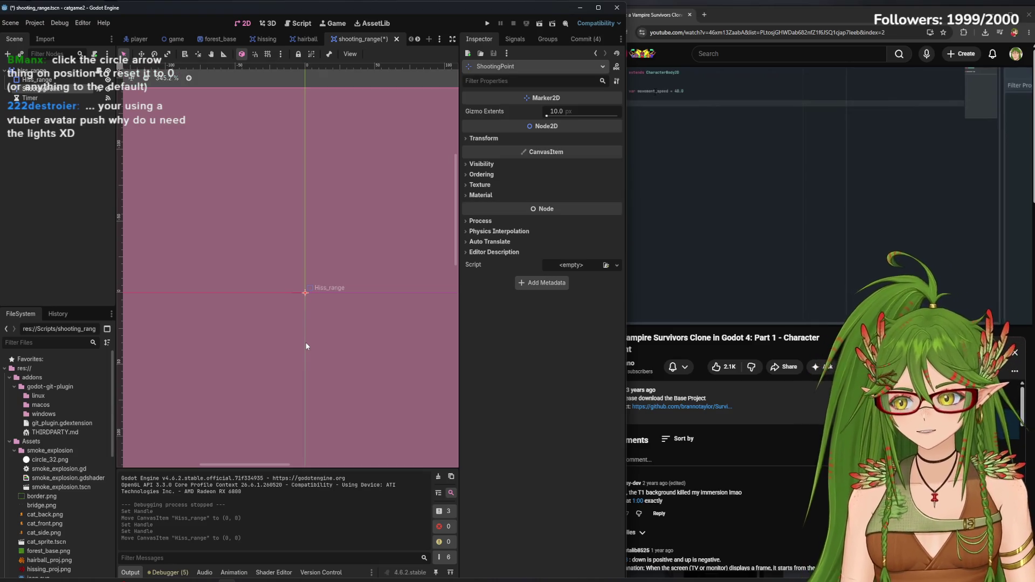
pyautogui.moveTo(312, 300); pyautogui.dragTo(332, 307)
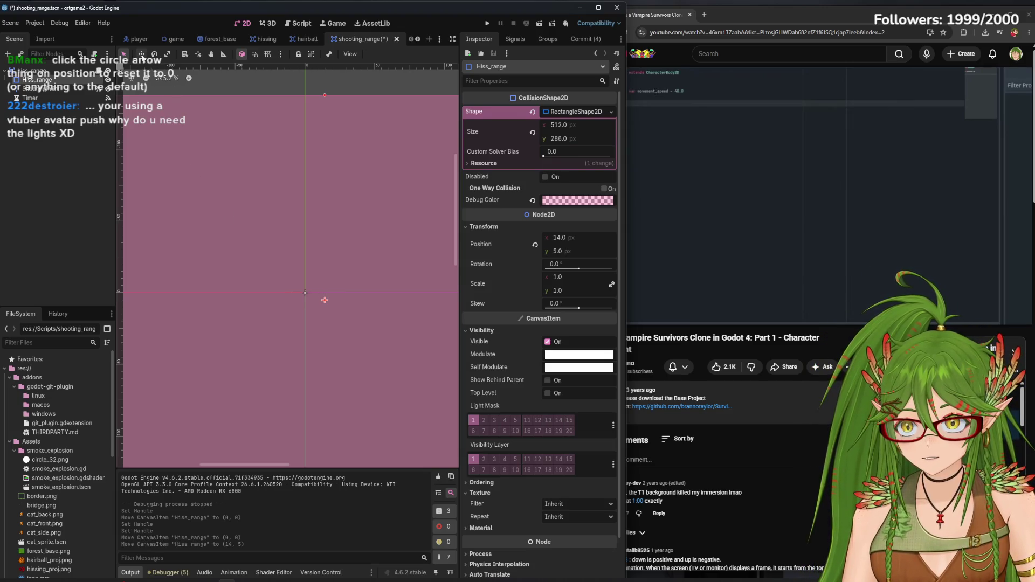
pyautogui.click(142, 54)
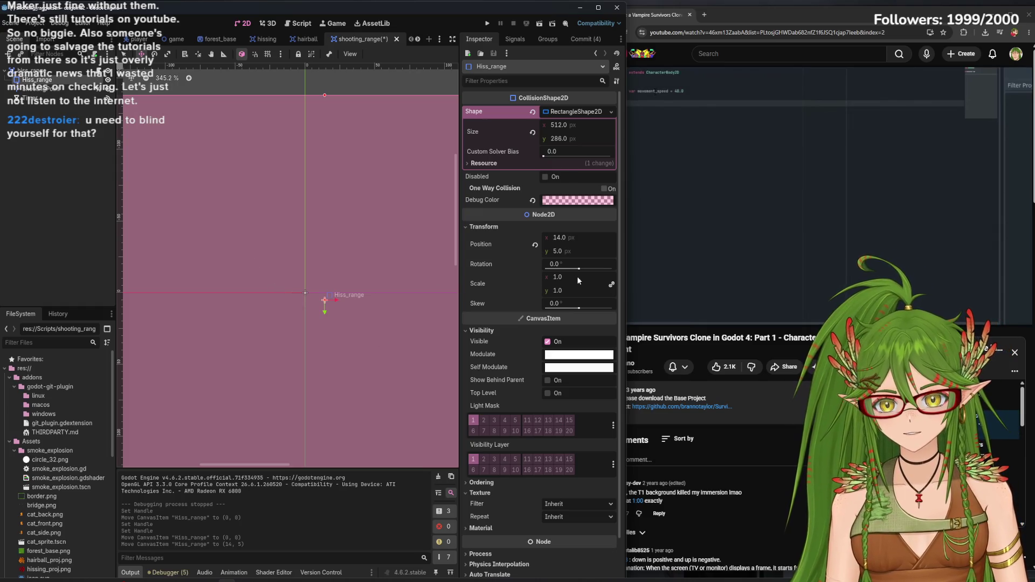
pyautogui.click(566, 238)
pyautogui.write('0')
pyautogui.press('Return')
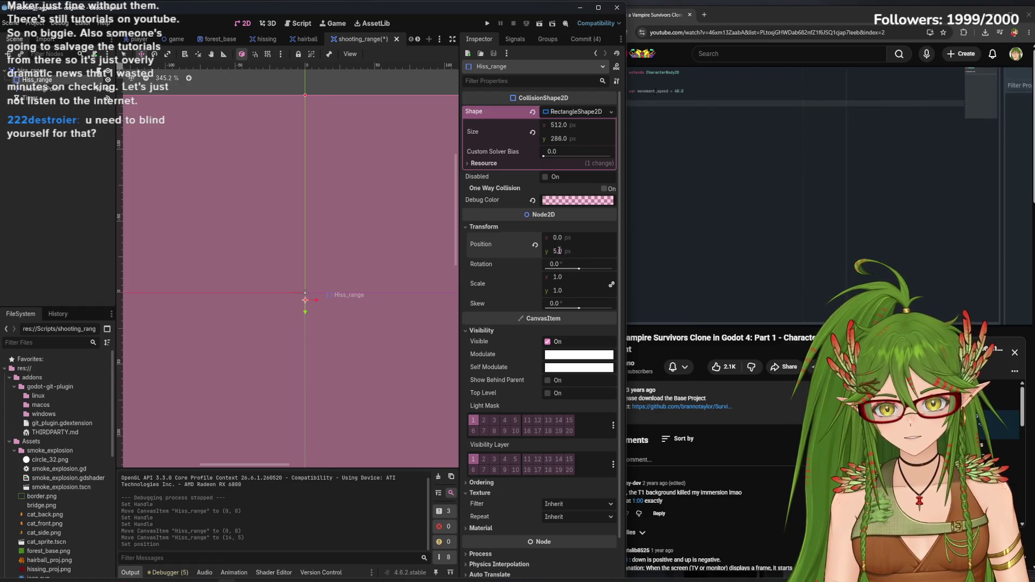
pyautogui.click(559, 251)
pyautogui.write('0')
pyautogui.press('Return')
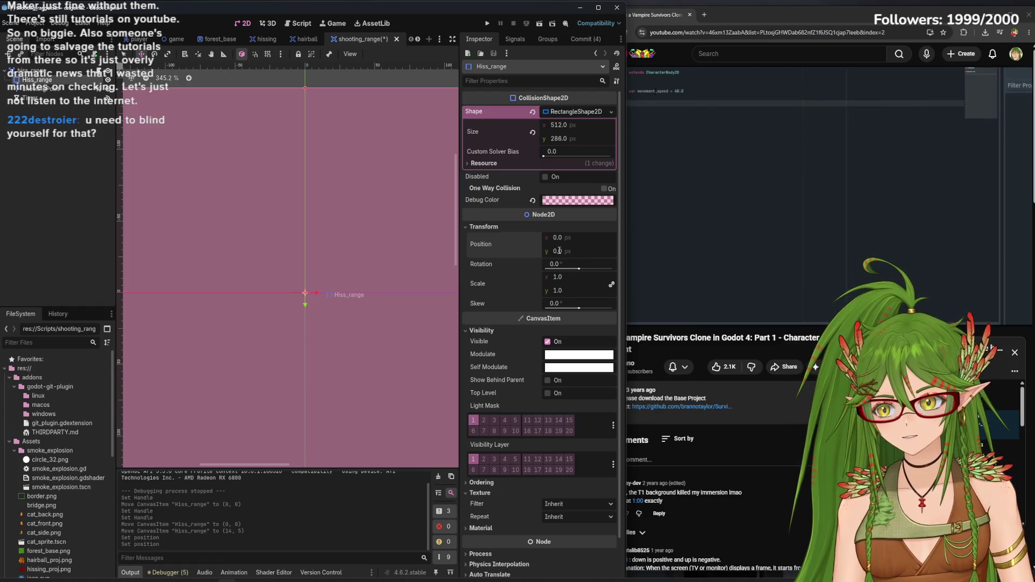
pyautogui.hotkey('ctrl', 's')
pyautogui.scroll(-4, 265, 308)
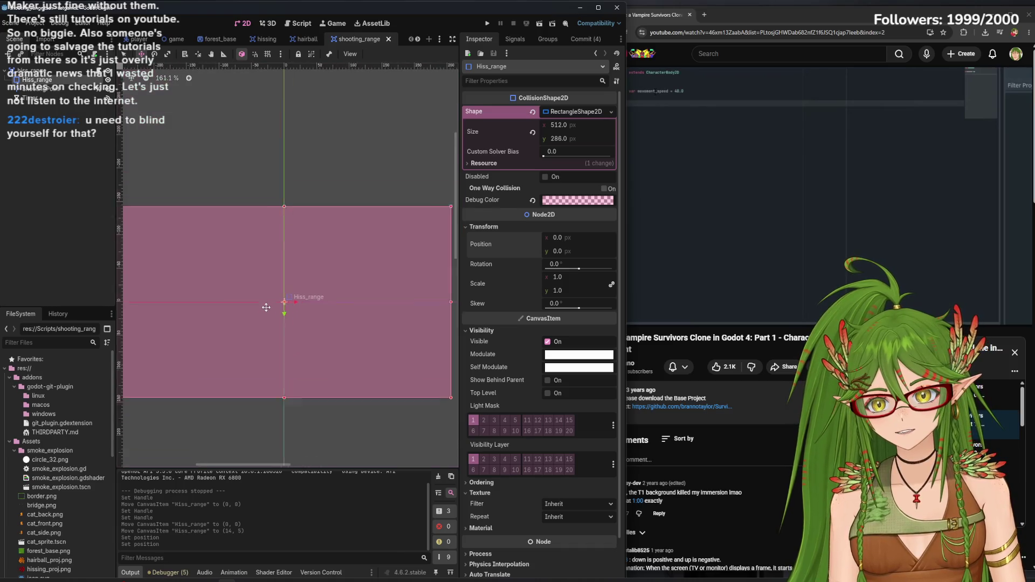
pyautogui.scroll(-1, 269, 316)
pyautogui.scroll(1, 307, 278)
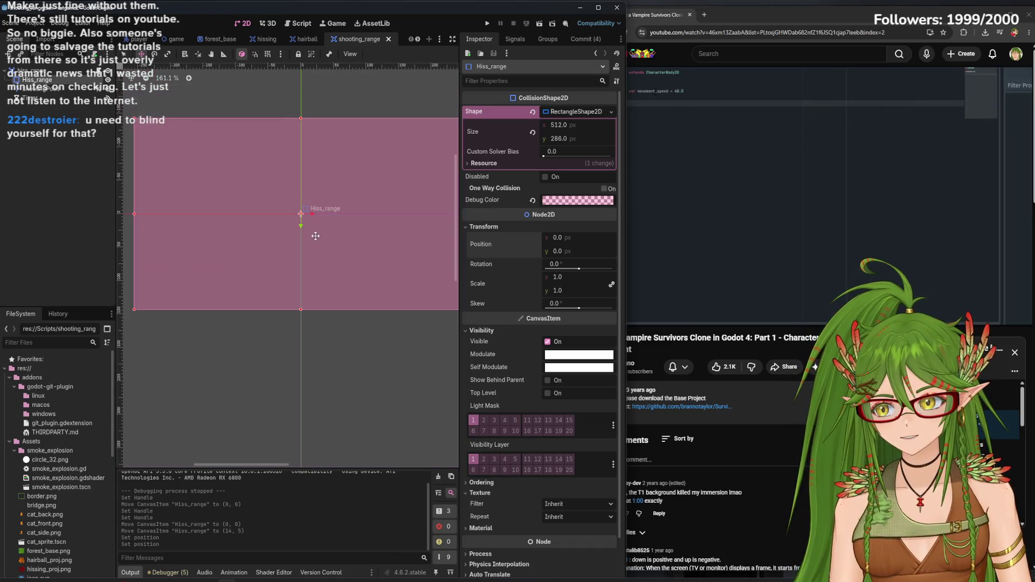
pyautogui.scroll(-3, 315, 236)
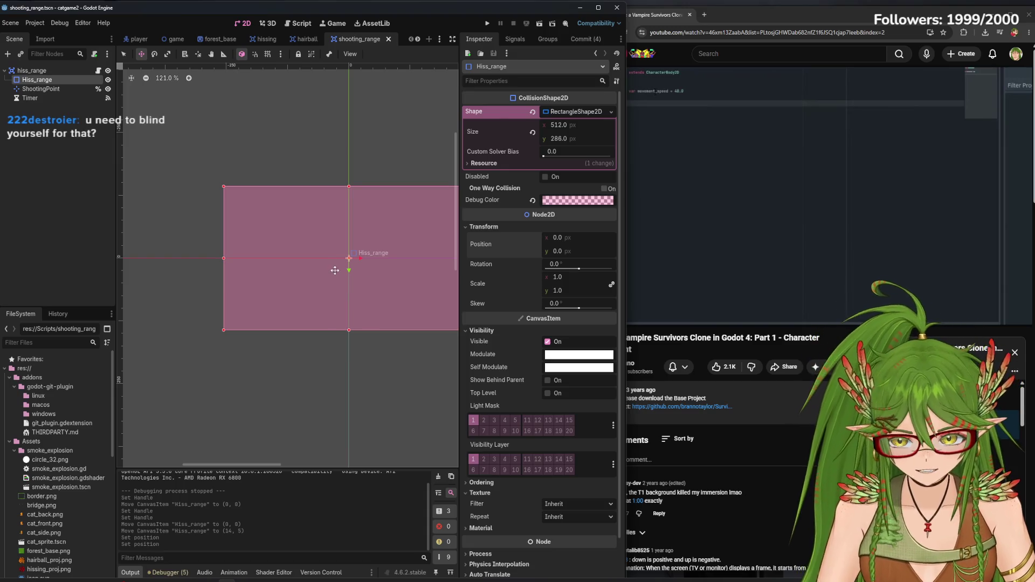
pyautogui.scroll(1, 349, 279)
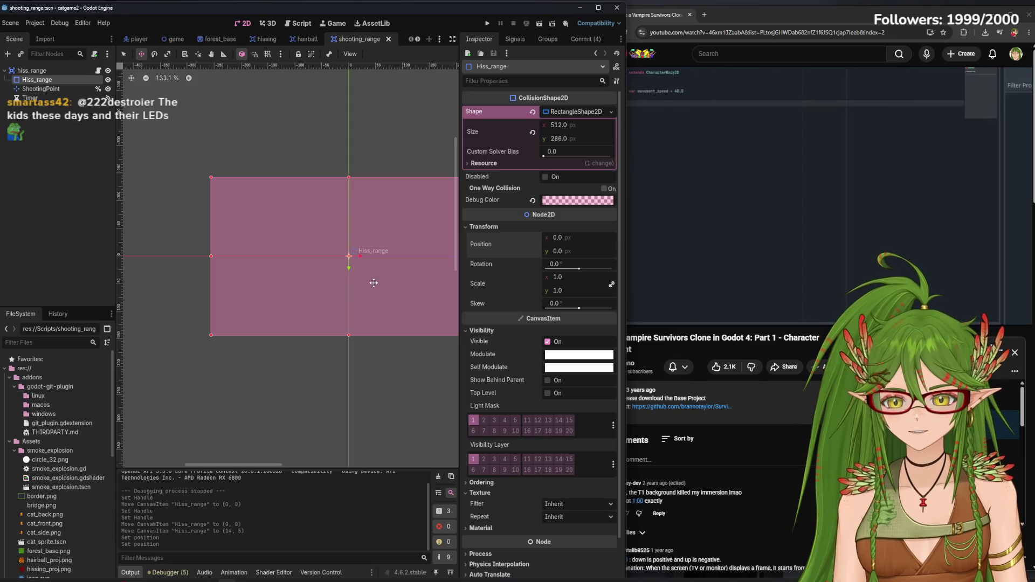
pyautogui.moveTo(362, 284); pyautogui.dragTo(323, 294)
pyautogui.scroll(2, 340, 295)
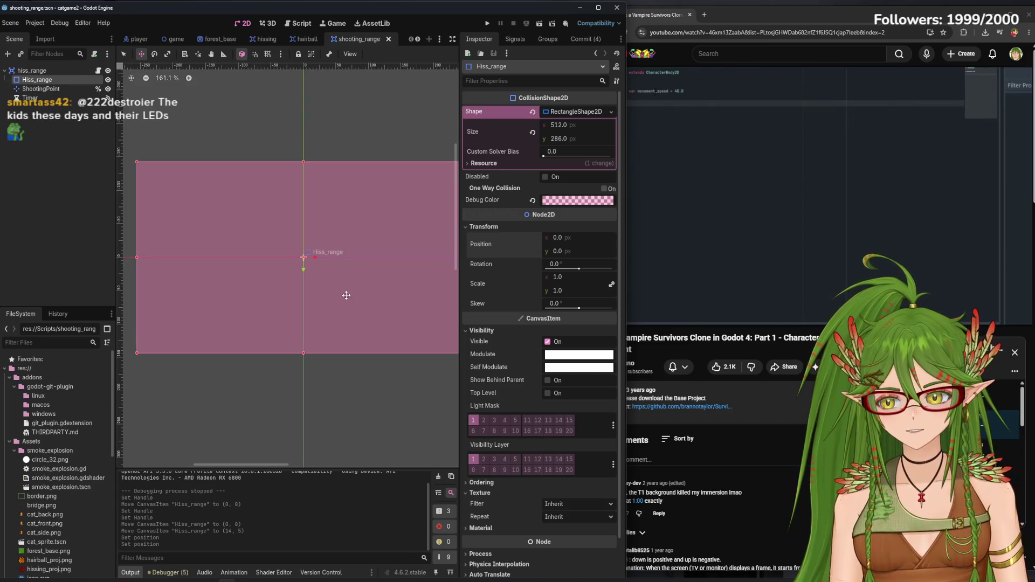
pyautogui.scroll(-3, 341, 283)
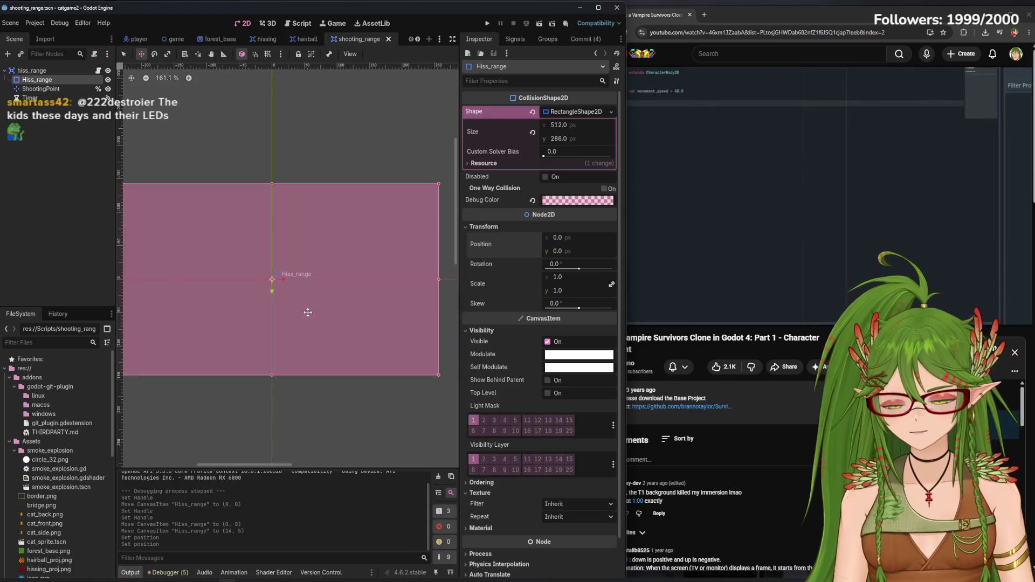
pyautogui.scroll(1, 325, 301)
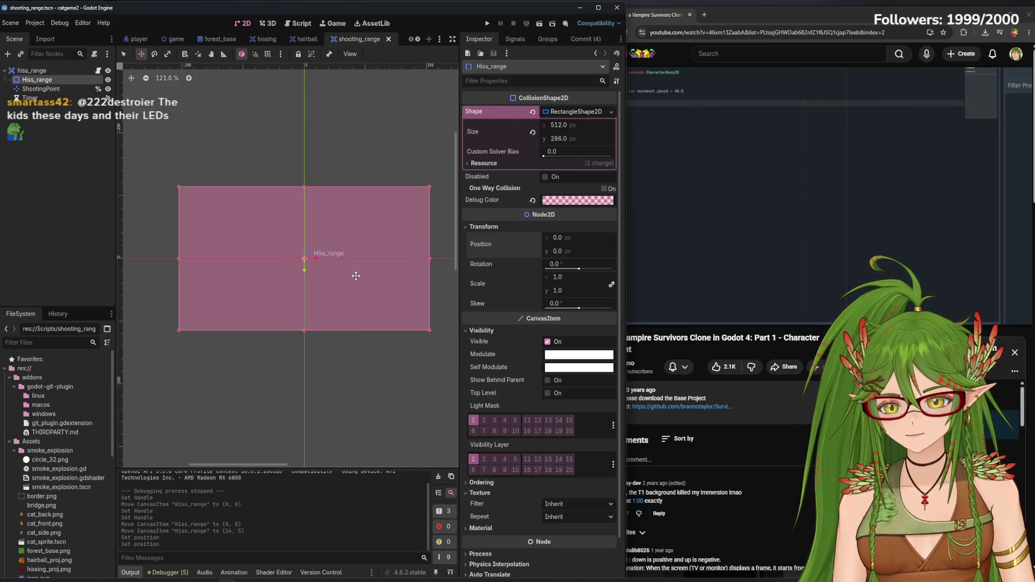
pyautogui.scroll(1, 328, 268)
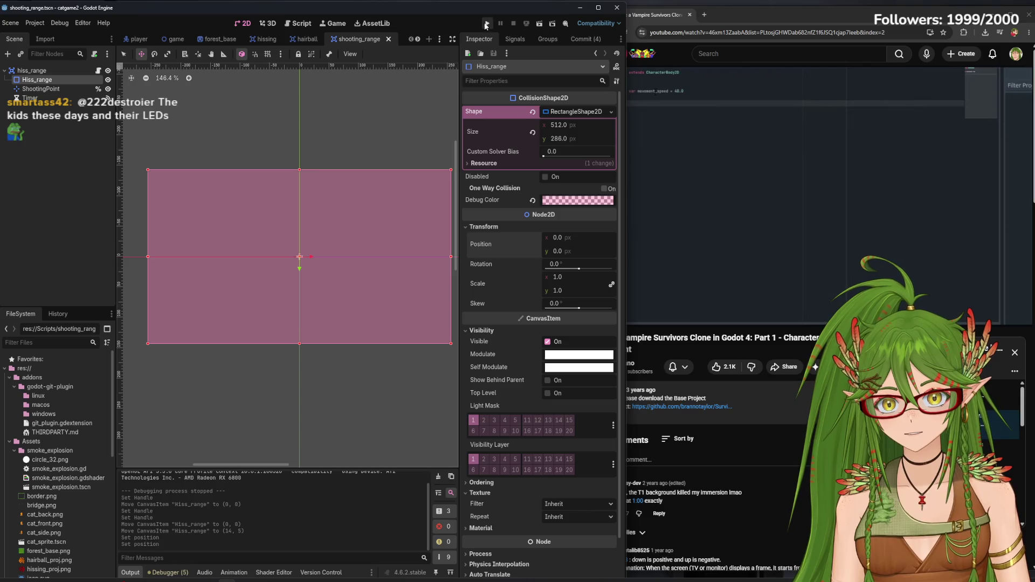
# Test-run the game to check the hiss range, stop it, and switch to the player scene
pyautogui.click(486, 24)
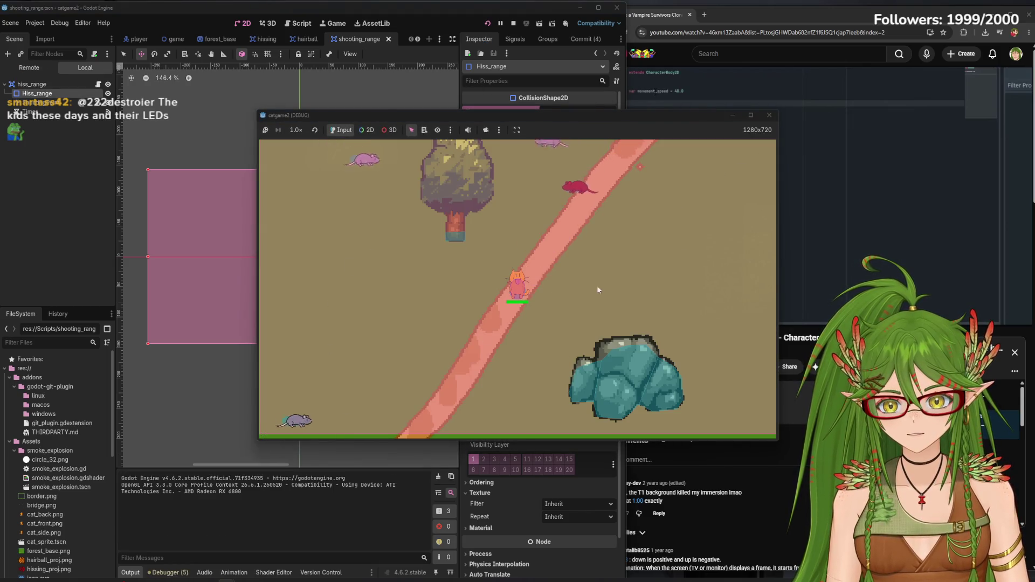
pyautogui.click(769, 115)
pyautogui.click(136, 38)
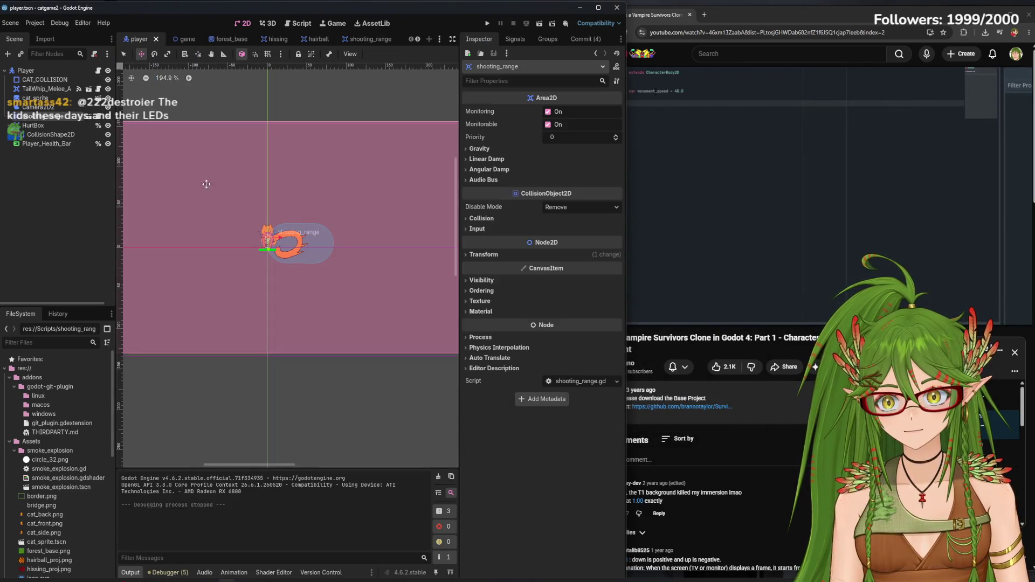
pyautogui.scroll(5, 250, 245)
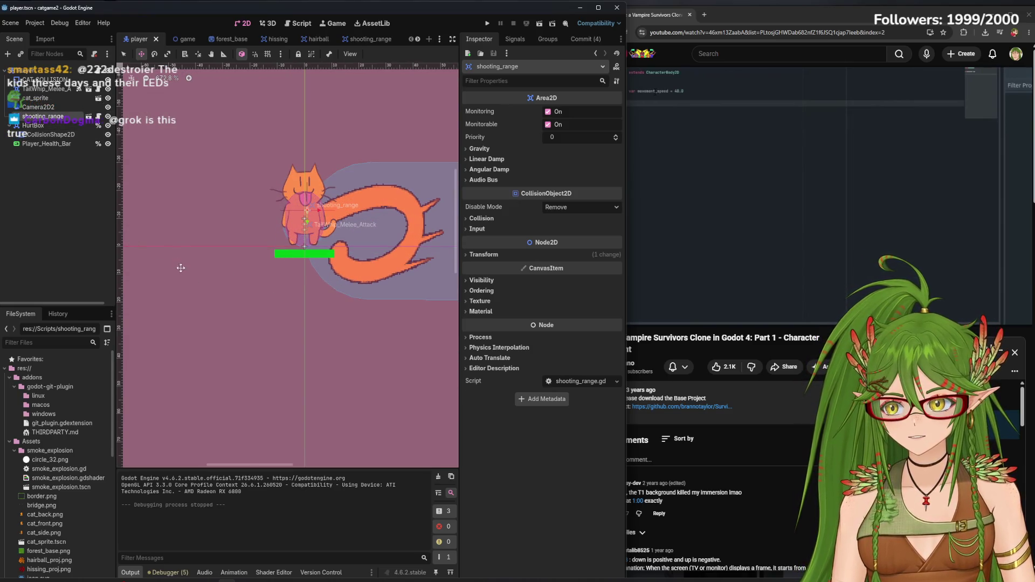
# Move the shooting_range area, undo it, and put it back at position 0,0
pyautogui.moveTo(254, 308)
pyautogui.mouseDown()
pyautogui.moveTo(253, 355)
pyautogui.moveTo(300, 348)
pyautogui.mouseUp()
pyautogui.hotkey('ctrl', 'z')
pyautogui.scroll(-4, 300, 351)
pyautogui.scroll(-2, 300, 348)
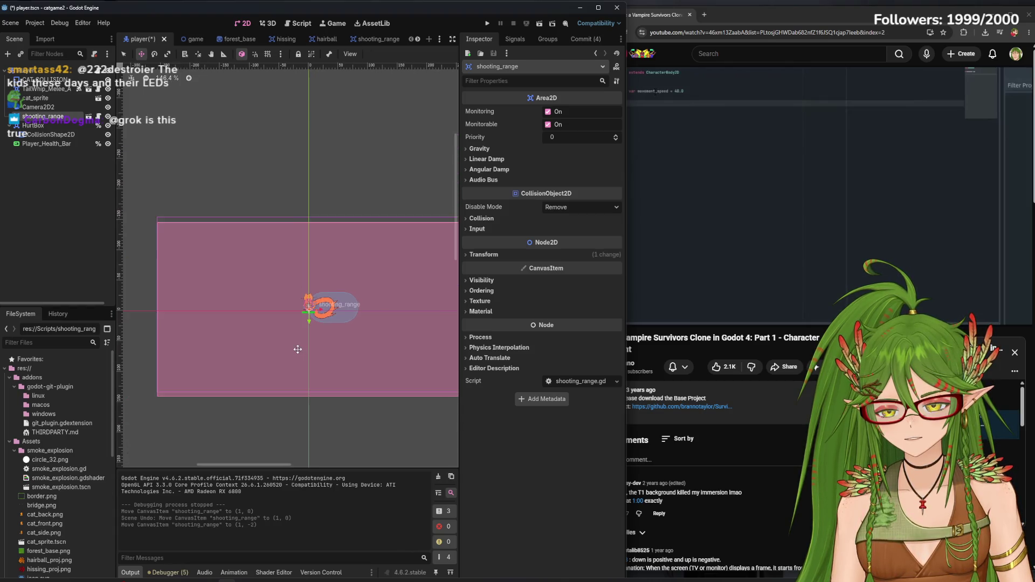
pyautogui.scroll(-1, 298, 349)
pyautogui.scroll(5, 297, 349)
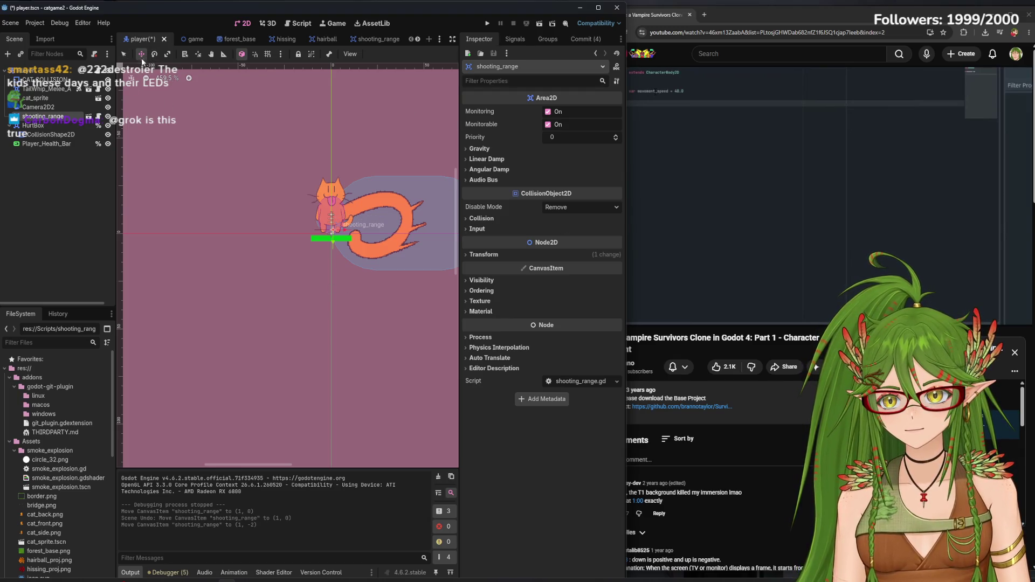
pyautogui.scroll(5, 324, 267)
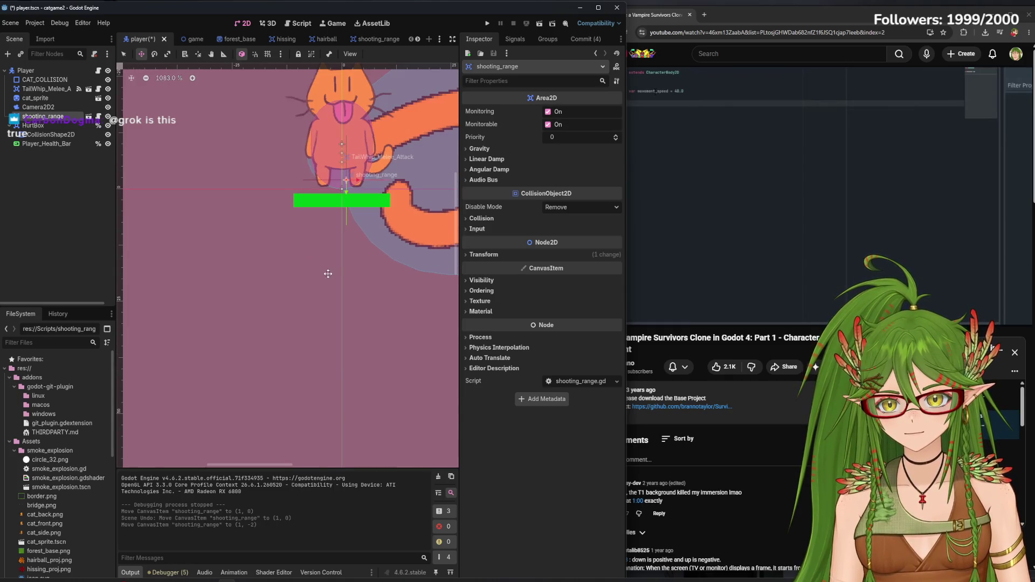
pyautogui.moveTo(325, 273); pyautogui.dragTo(325, 282)
pyautogui.scroll(-10, 324, 280)
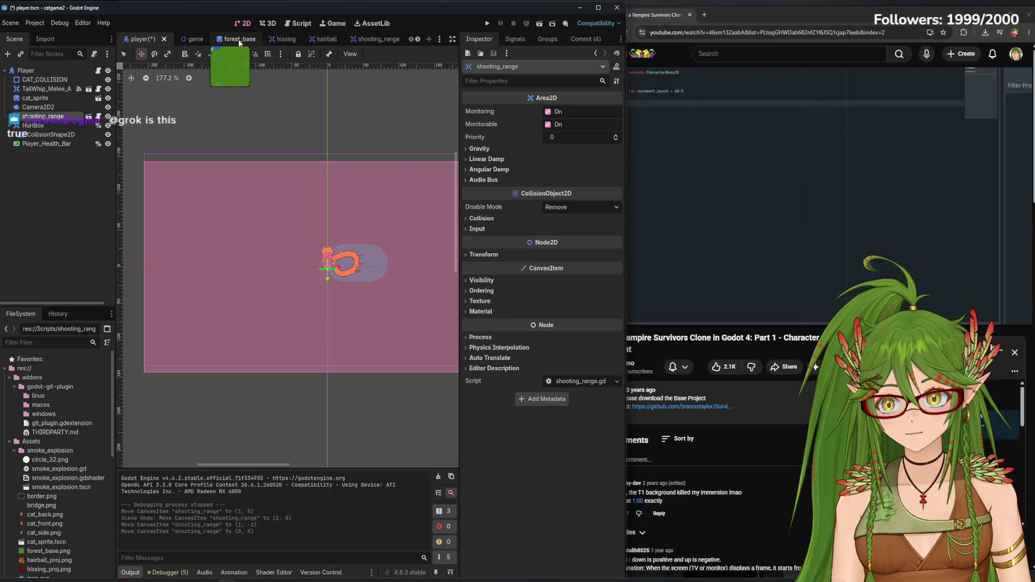
# Back in shooting_range, stretch the Hiss_range rectangle's top edge upward, undoing an accidental move
pyautogui.click(367, 39)
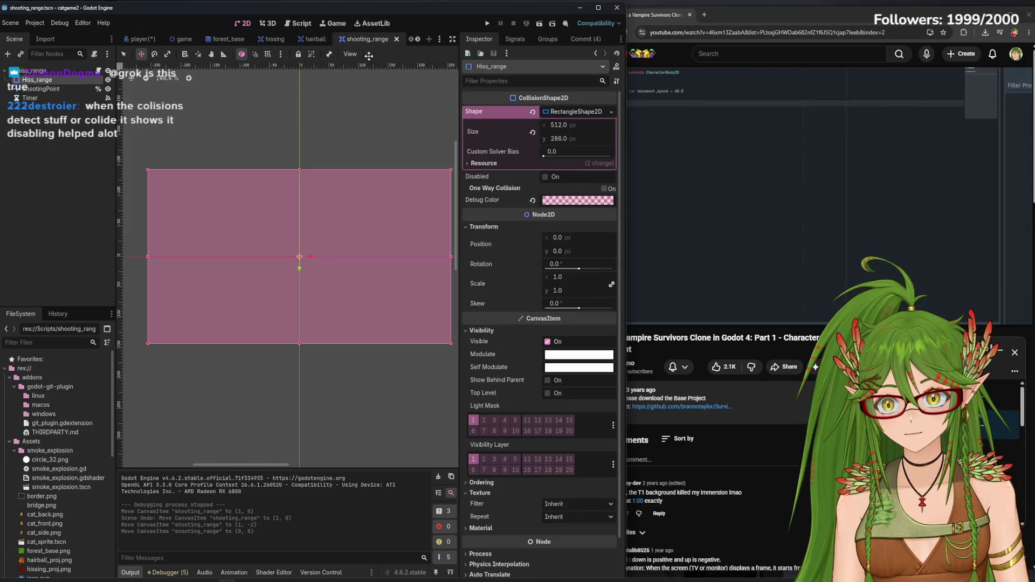
pyautogui.scroll(-3, 308, 258)
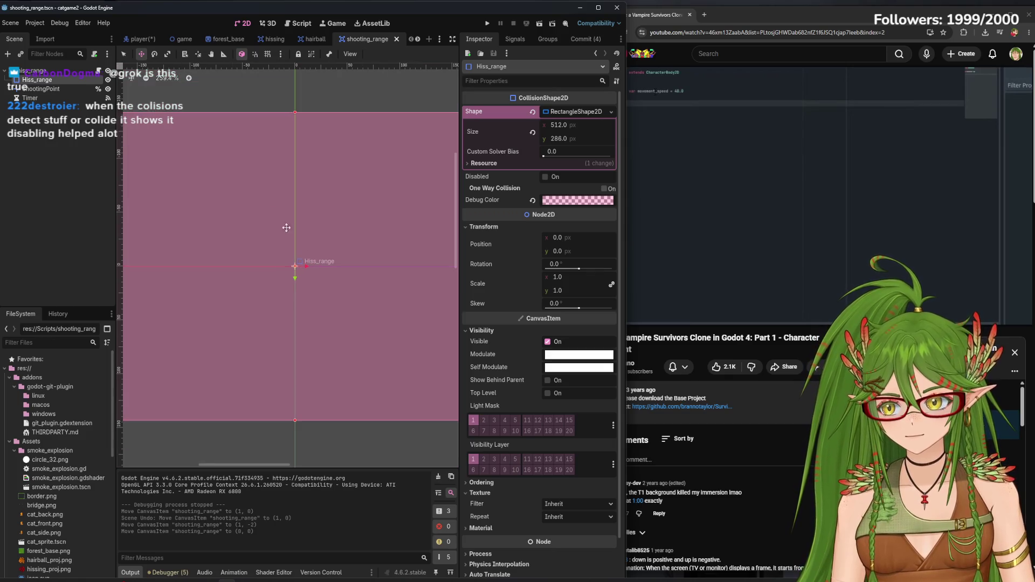
pyautogui.click(123, 54)
pyautogui.moveTo(294, 114); pyautogui.dragTo(295, 95)
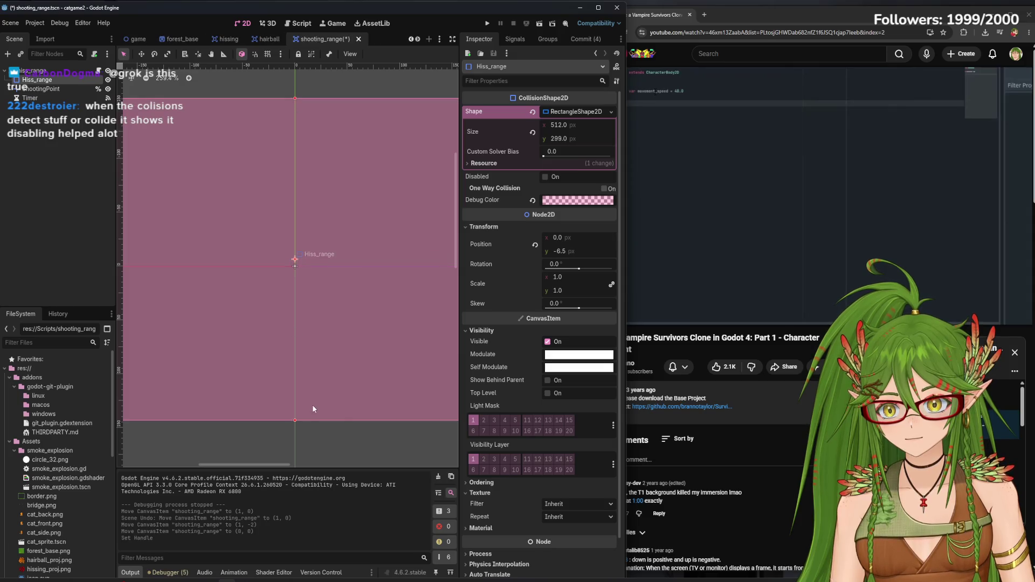
pyautogui.moveTo(293, 417); pyautogui.dragTo(295, 402)
pyautogui.hotkey('ctrl', 'z')
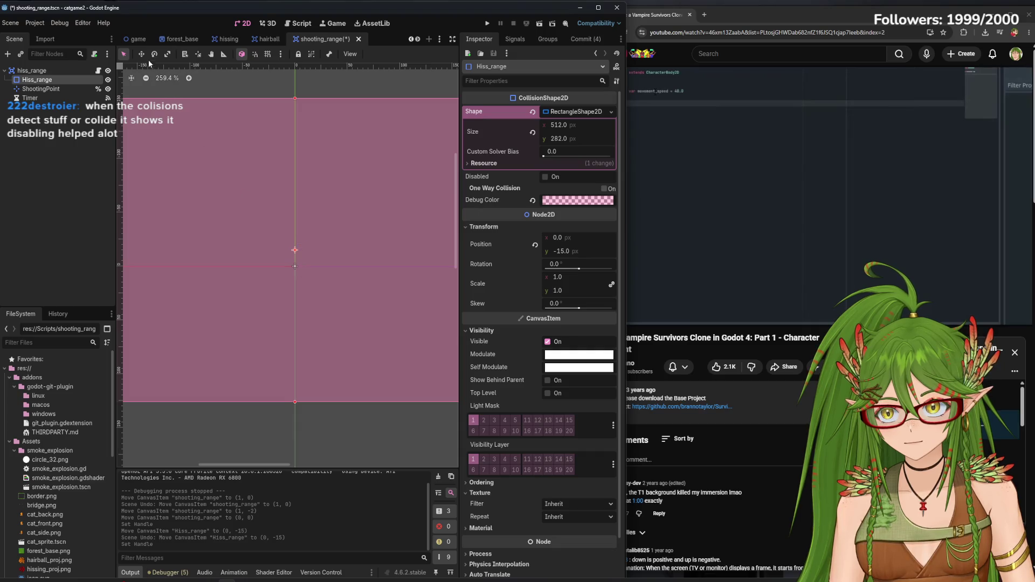
# Commit Hiss_range's Position y, save shooting_range, and compare it with the player scene
pyautogui.click(141, 54)
pyautogui.click(566, 252)
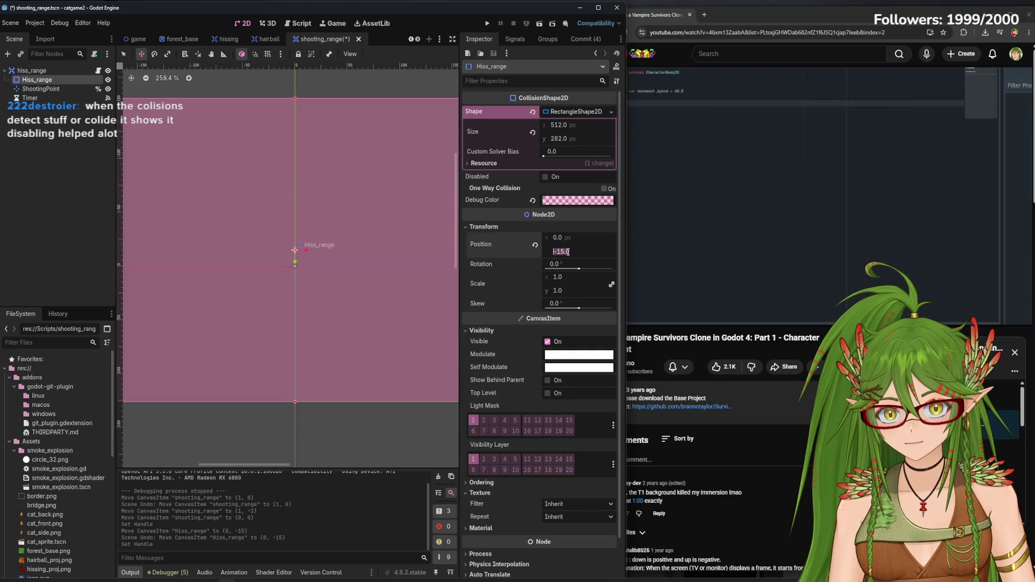
pyautogui.press('Return')
pyautogui.hotkey('ctrl', 's')
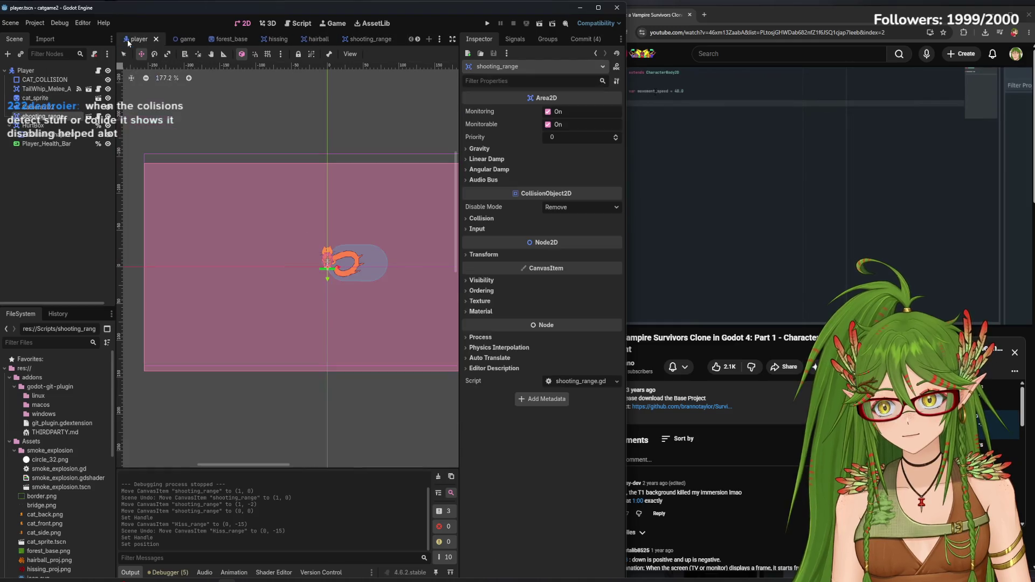
pyautogui.hotkey('ctrl', 'Tab')
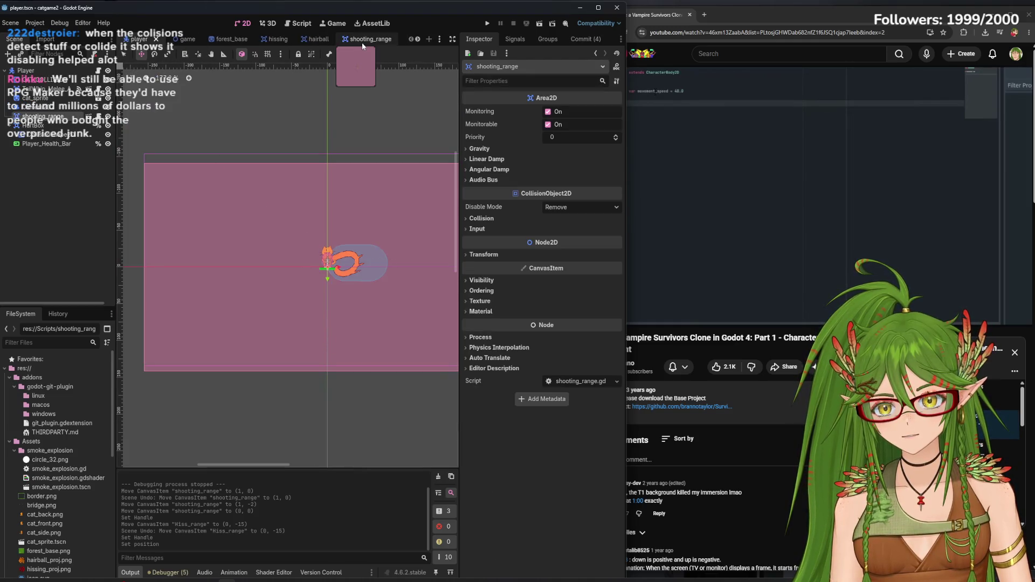
pyautogui.click(361, 42)
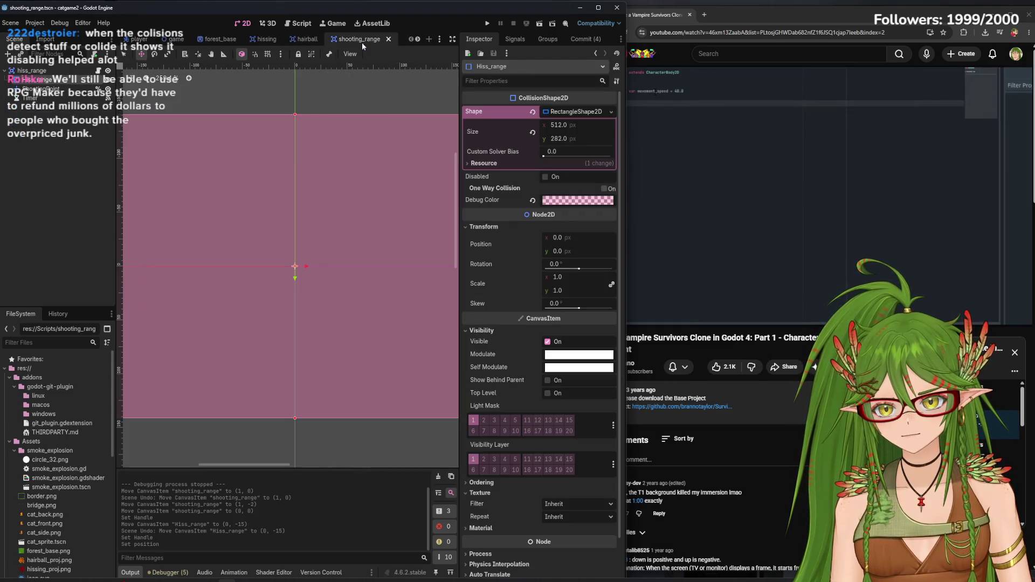
# Stretch the top edge further, recentre Position y at 0, save, and compare with the player
pyautogui.click(125, 55)
pyautogui.moveTo(294, 115); pyautogui.dragTo(294, 71)
pyautogui.click(558, 251)
pyautogui.write('0')
pyautogui.press('Return')
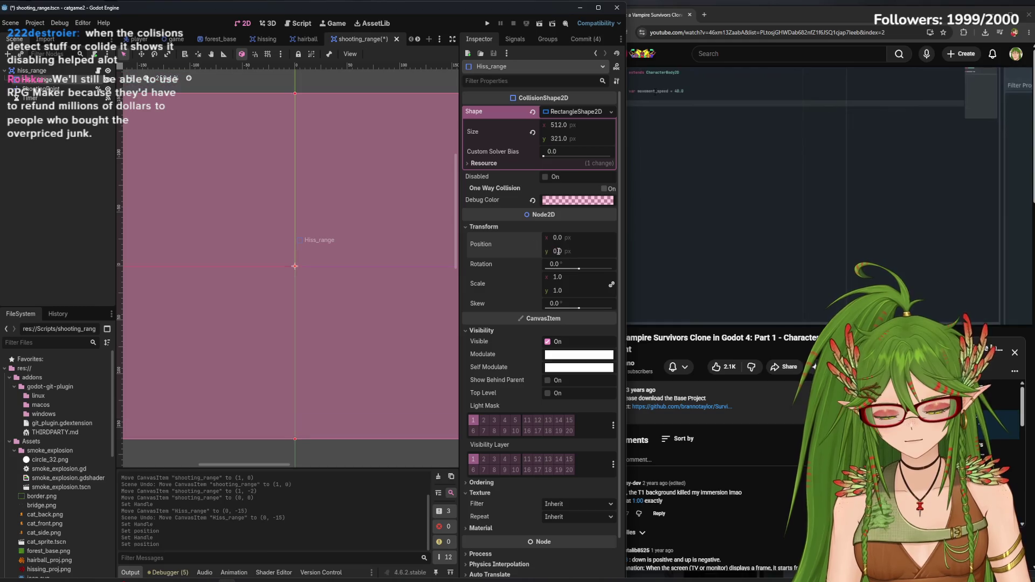
pyautogui.hotkey('ctrl', 's')
pyautogui.hotkey('ctrl', 'Tab')
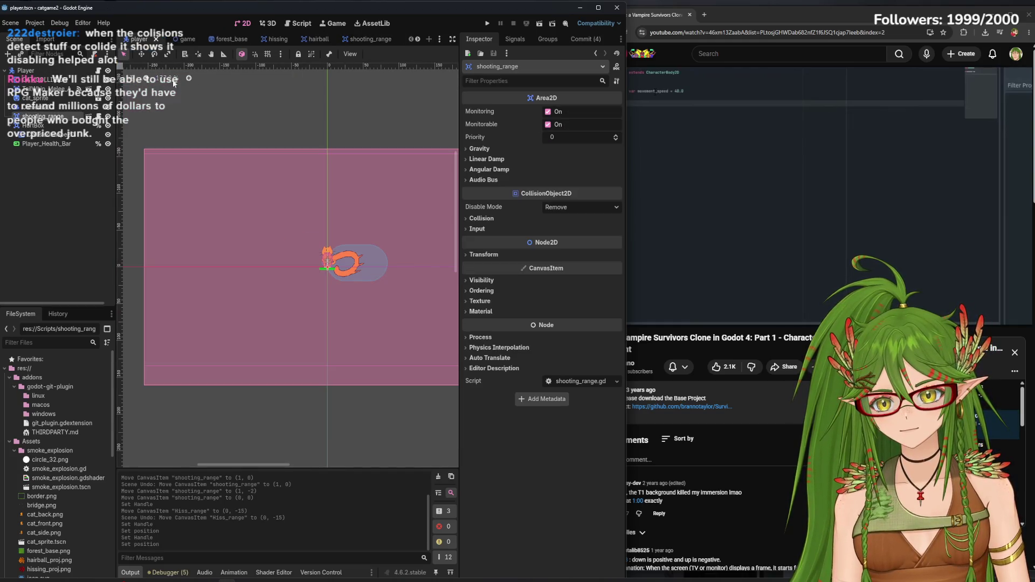
pyautogui.click(367, 39)
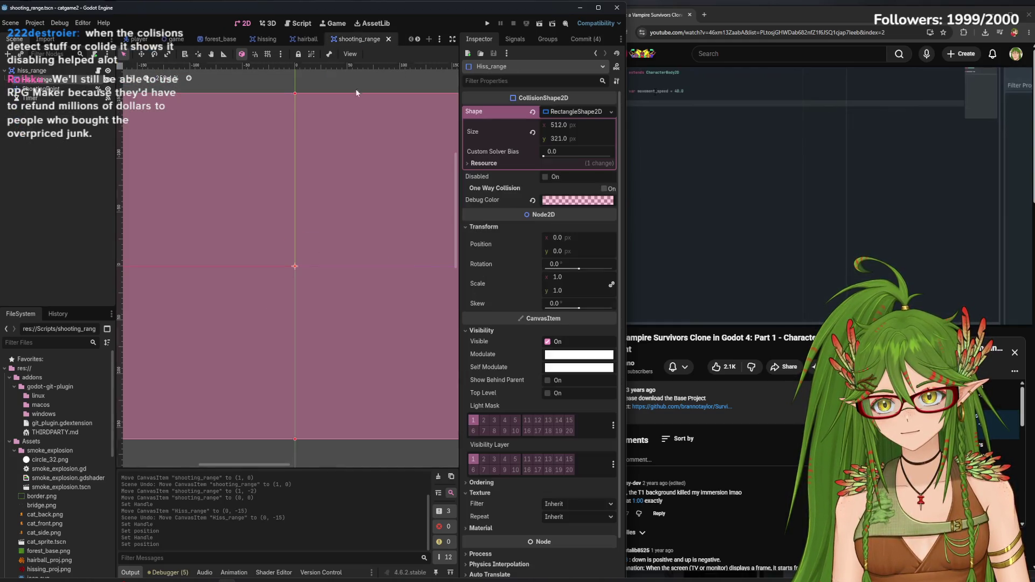
# Pull the top edge down slightly, reset Position y to 0, save, and compare with the player
pyautogui.moveTo(295, 94); pyautogui.dragTo(295, 103)
pyautogui.click(559, 251)
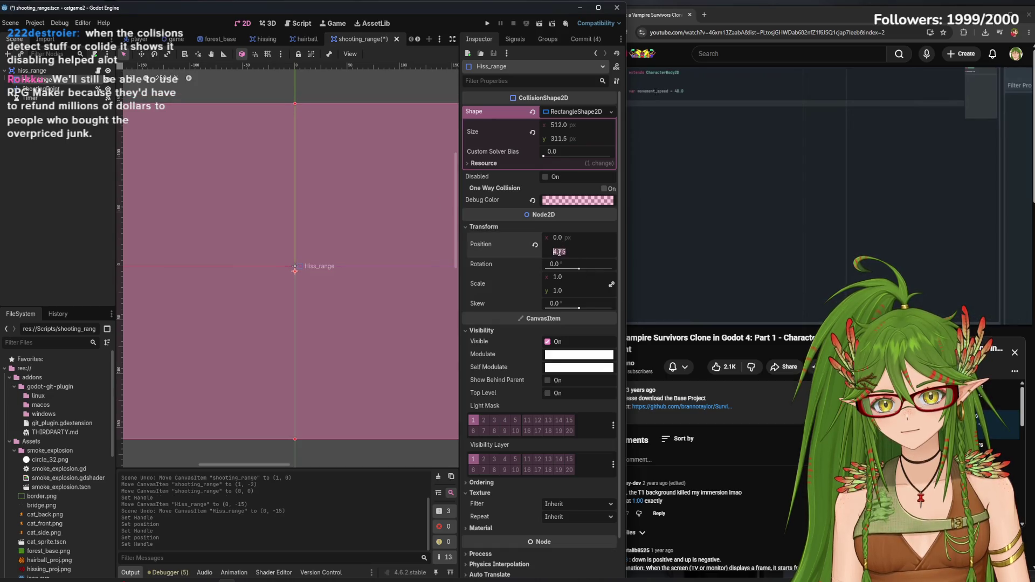
pyautogui.write('0')
pyautogui.press('Return')
pyautogui.hotkey('ctrl', 's')
pyautogui.hotkey('ctrl', 'Tab')
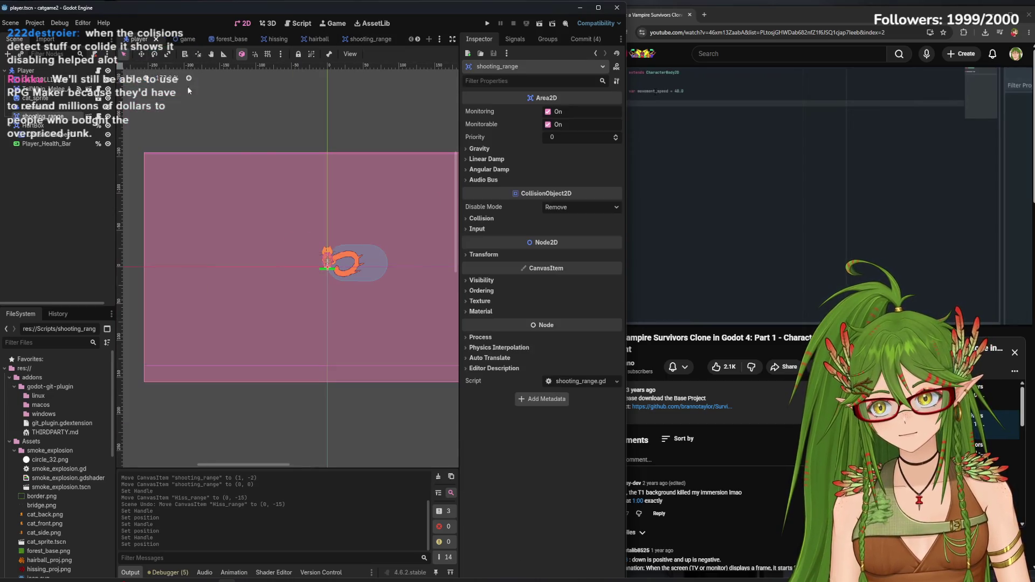
# Toggle the player's range area to compare, then shrink Hiss_range from its bottom to 512 × 288.75
pyautogui.moveTo(316, 336)
pyautogui.mouseDown()
pyautogui.moveTo(203, 300)
pyautogui.moveTo(305, 318)
pyautogui.mouseUp()
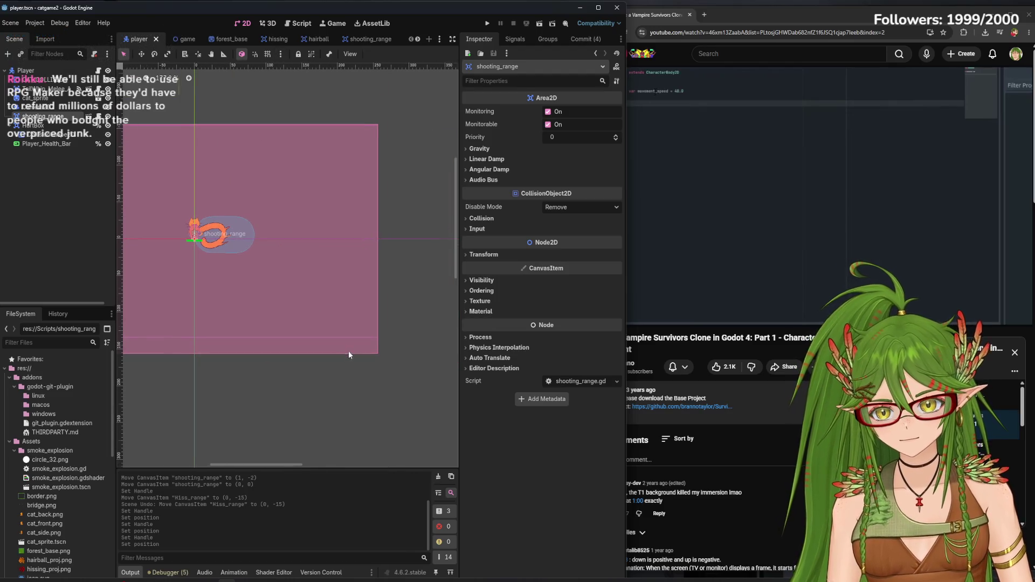
pyautogui.scroll(5, 348, 351)
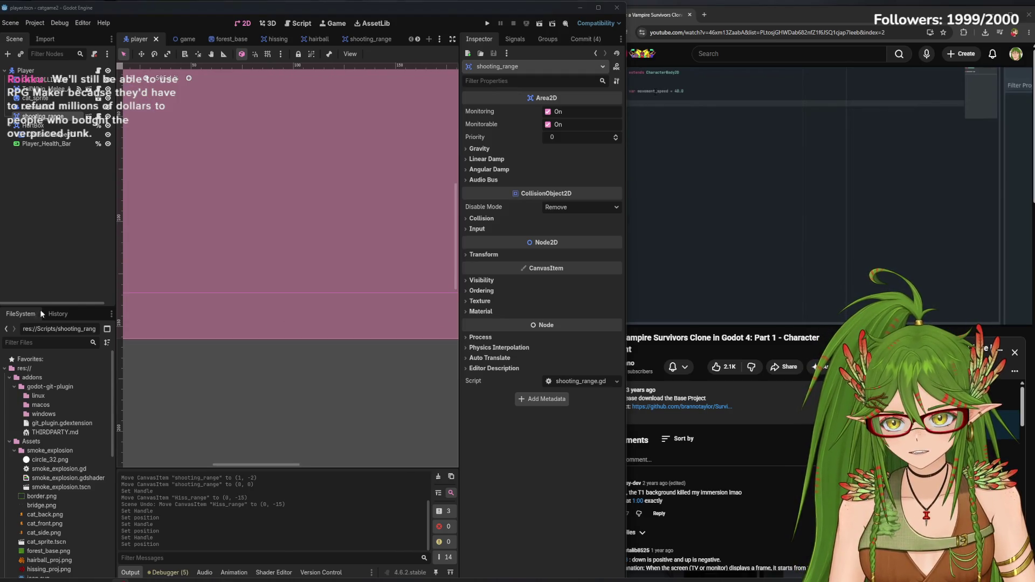
pyautogui.moveTo(159, 315); pyautogui.dragTo(399, 326)
pyautogui.scroll(-2, 388, 317)
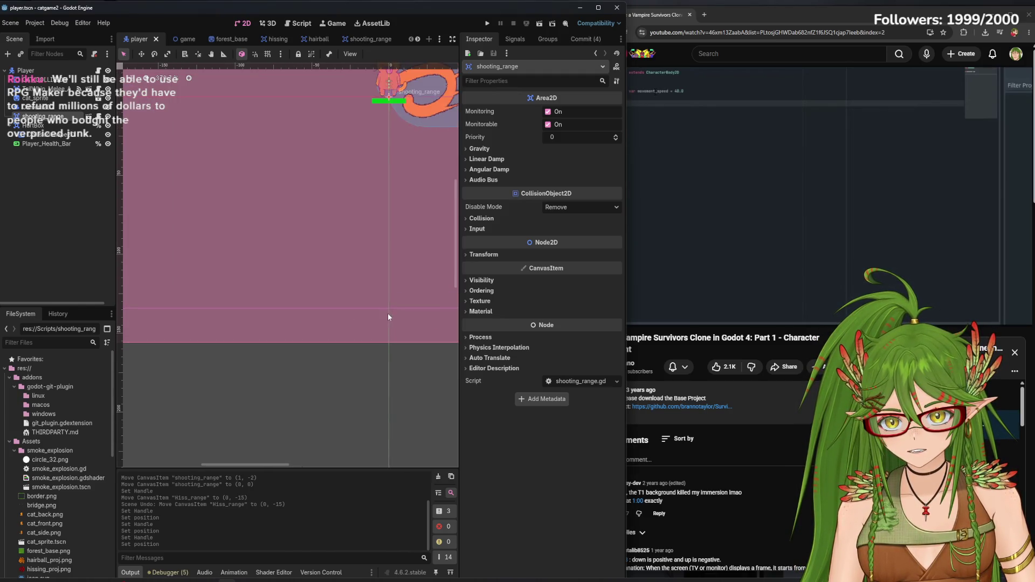
pyautogui.click(108, 117)
pyautogui.click(108, 116)
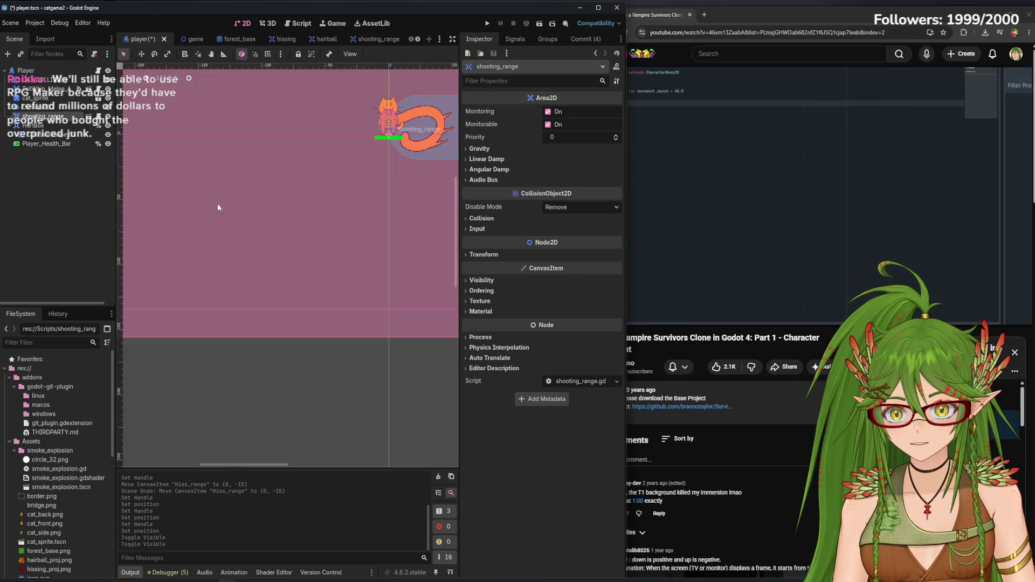
pyautogui.scroll(-4, 315, 253)
pyautogui.click(375, 39)
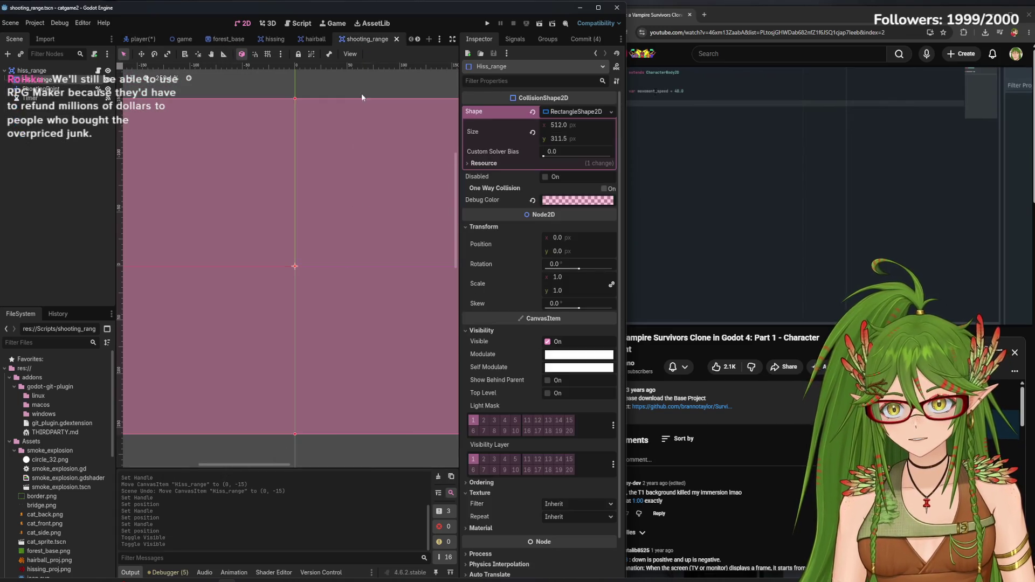
pyautogui.moveTo(299, 432); pyautogui.dragTo(296, 411)
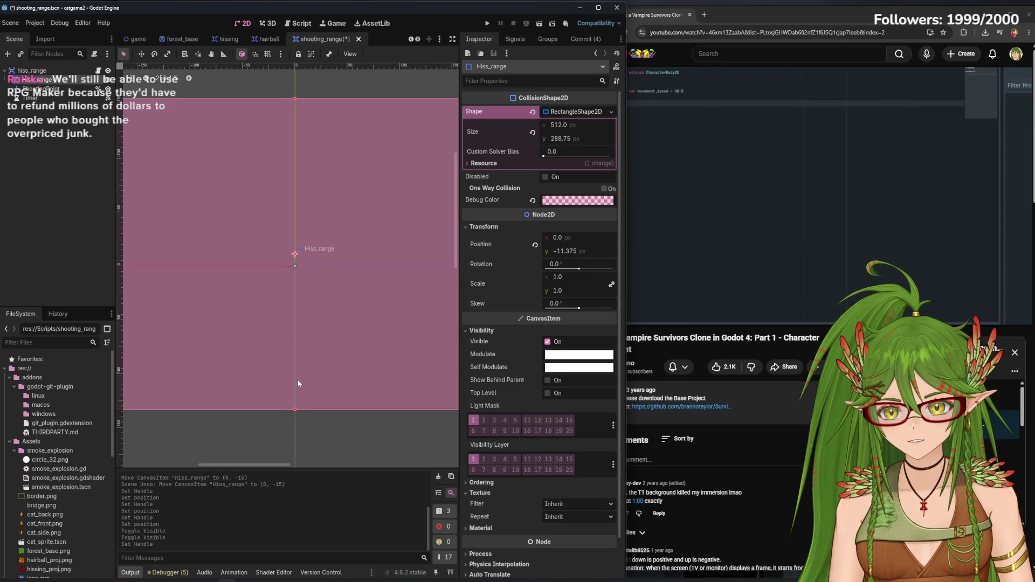
# Show the main game scene and widen the Godot window to reveal more open scene tabs
pyautogui.click(139, 40)
pyautogui.scroll(-1, 183, 82)
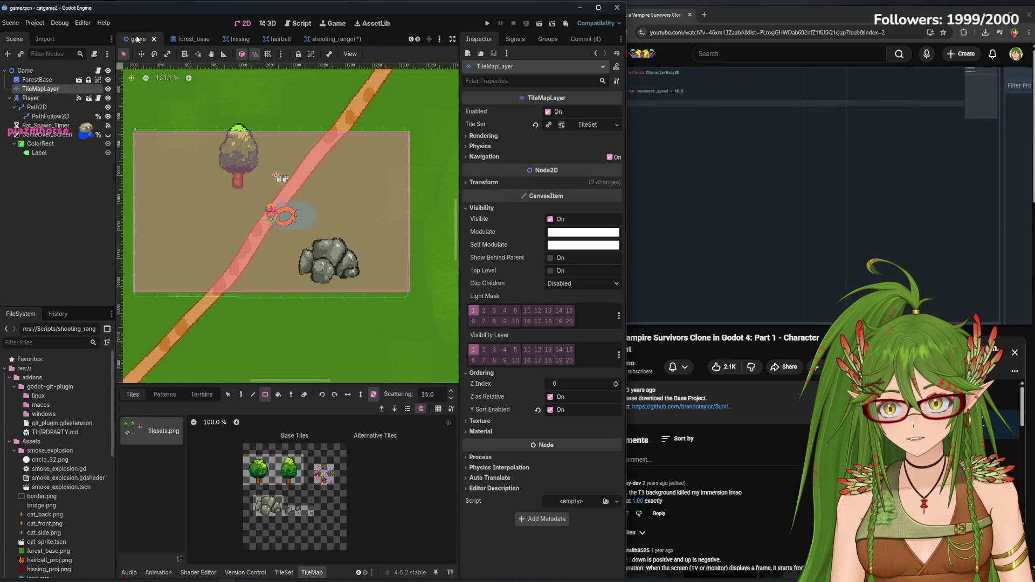
pyautogui.click(410, 40)
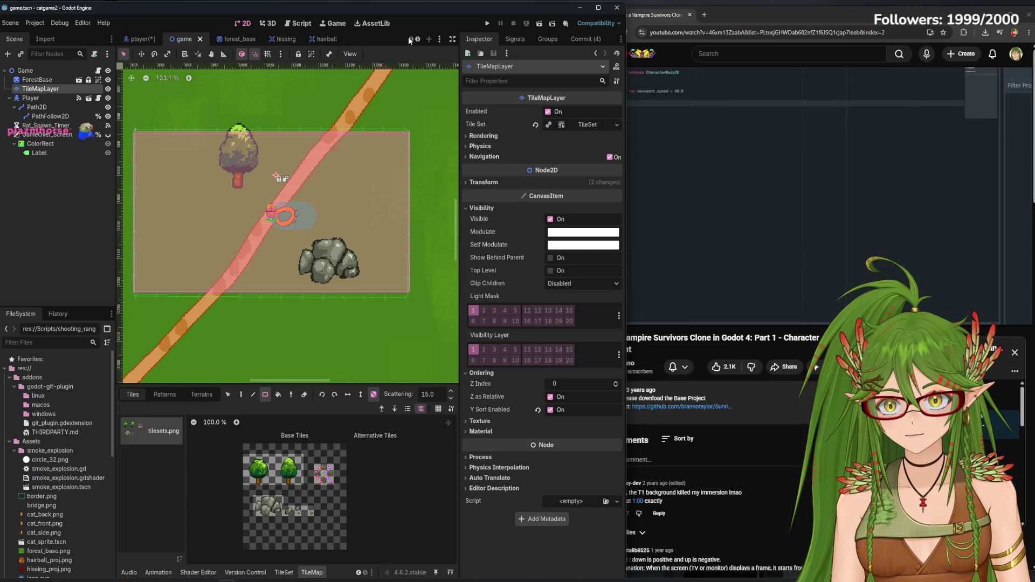
pyautogui.moveTo(625, 182); pyautogui.dragTo(730, 183)
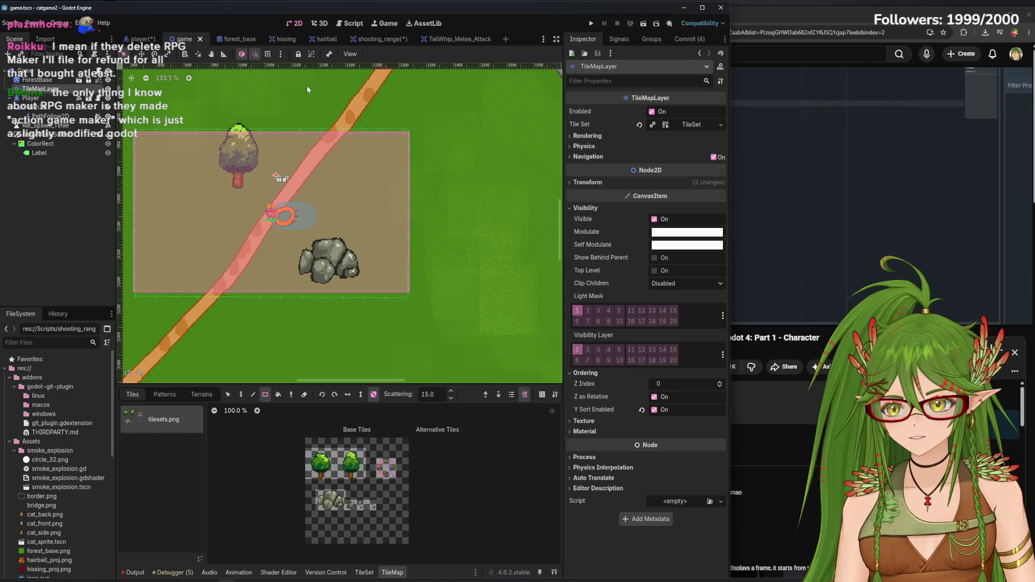
# Inspect the player scene's range area for comparison
pyautogui.moveTo(401, 47)
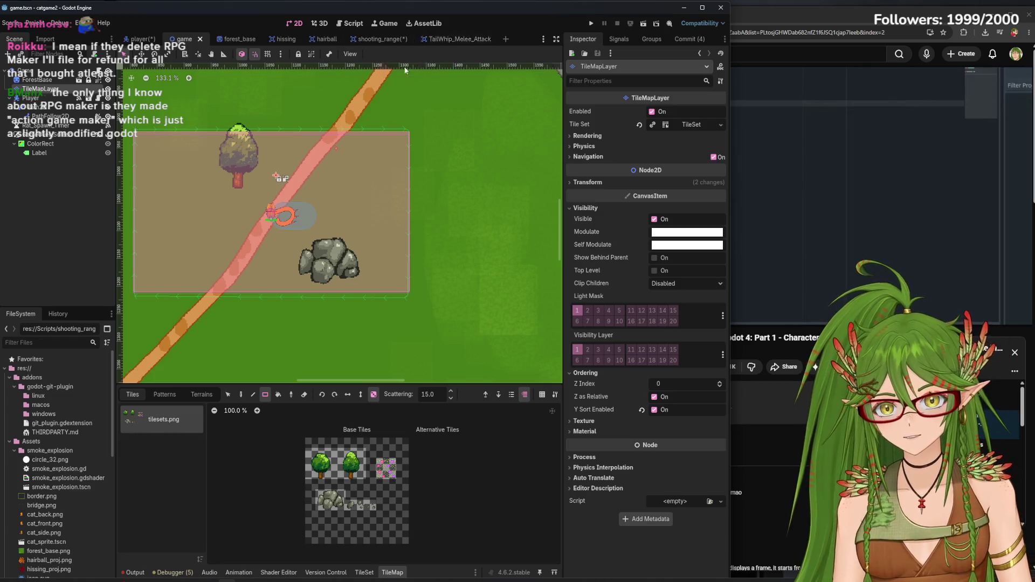
pyautogui.click(140, 39)
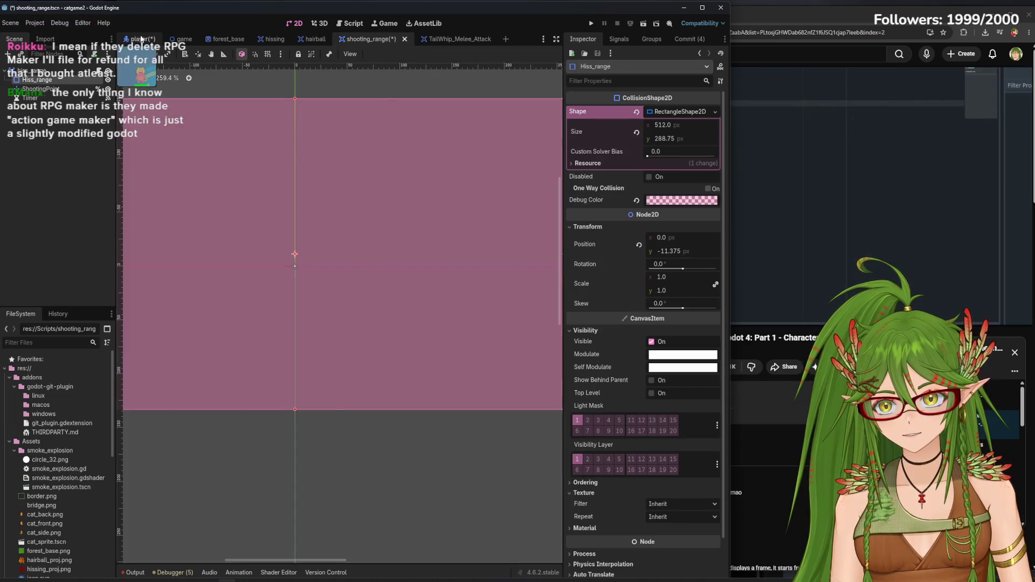
pyautogui.scroll(5, 295, 205)
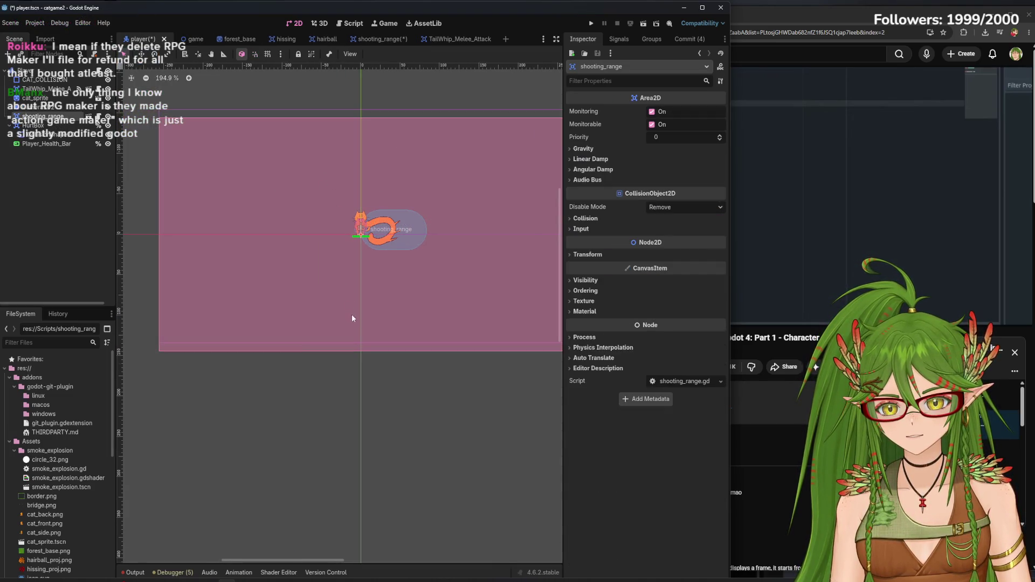
pyautogui.scroll(4, 347, 274)
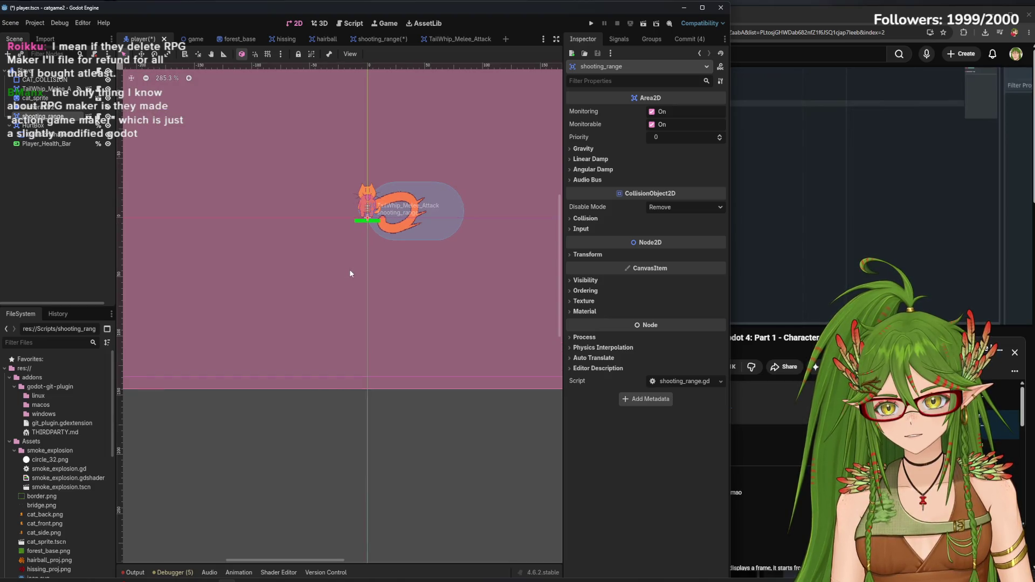
pyautogui.scroll(-1, 349, 269)
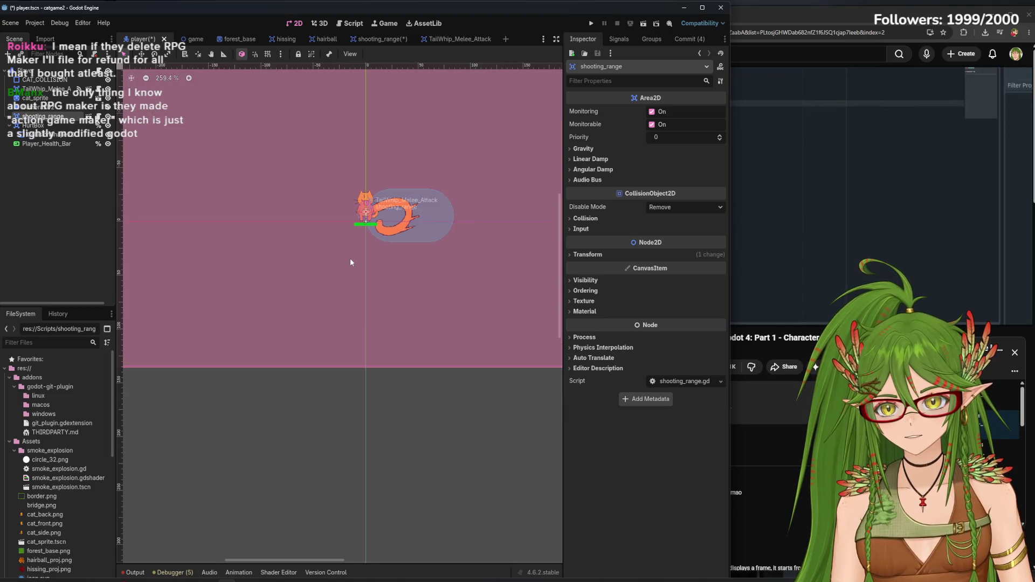
pyautogui.scroll(-5, 350, 262)
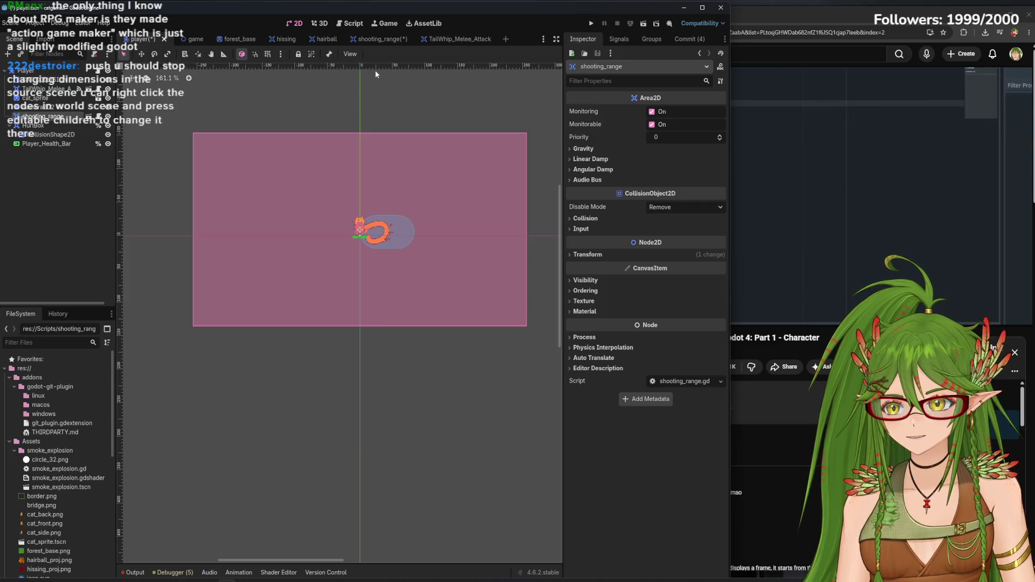
# Drag Hiss_range to position 0, 0 and save the shooting_range scene
pyautogui.click(377, 40)
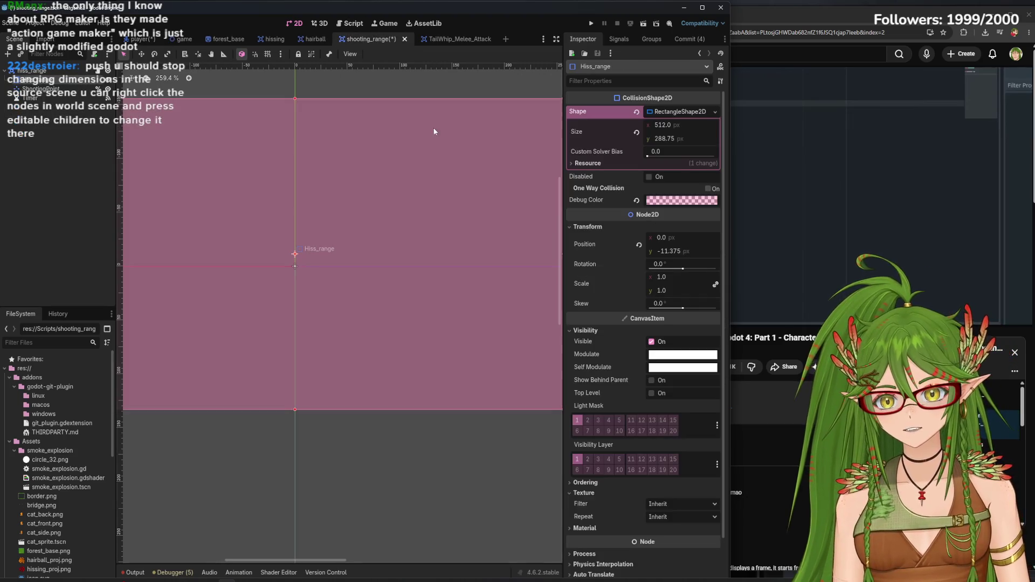
pyautogui.scroll(-4, 383, 248)
pyautogui.scroll(6, 363, 251)
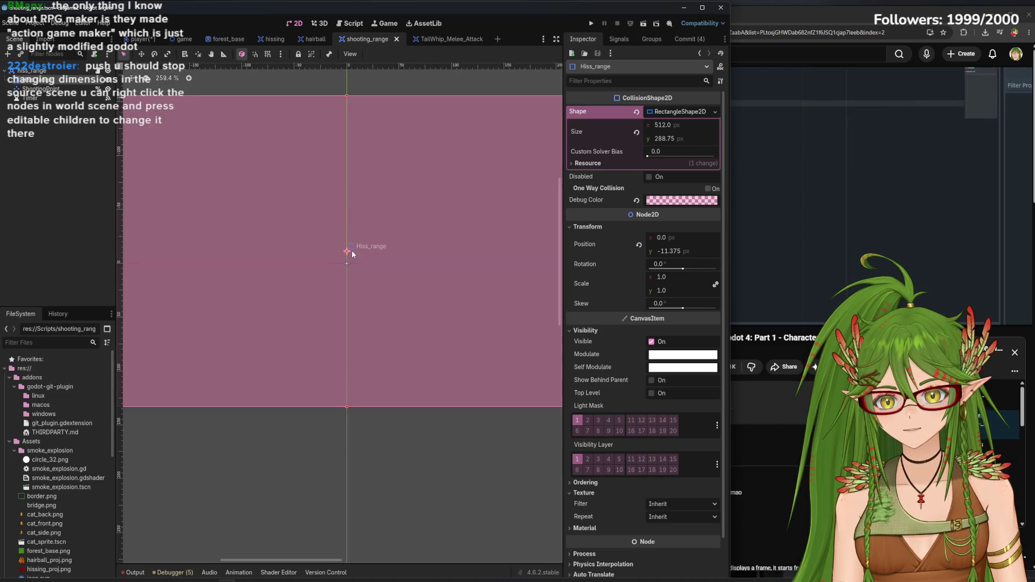
pyautogui.moveTo(365, 246); pyautogui.dragTo(365, 268)
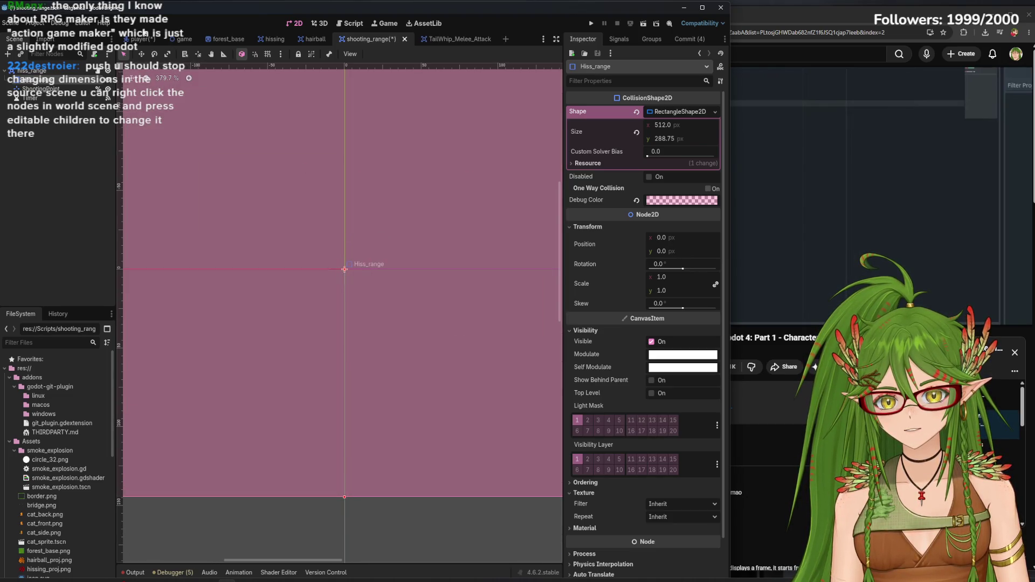
pyautogui.hotkey('ctrl', 's')
pyautogui.scroll(1, 345, 250)
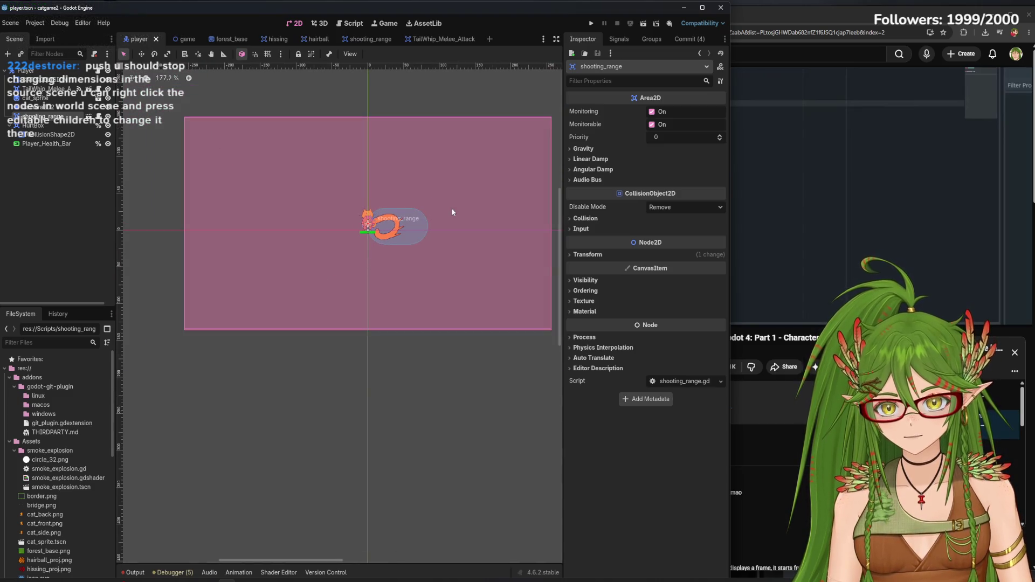
# Run the game and steer the cat around the map with W, A, S, D among the rats
pyautogui.click(591, 24)
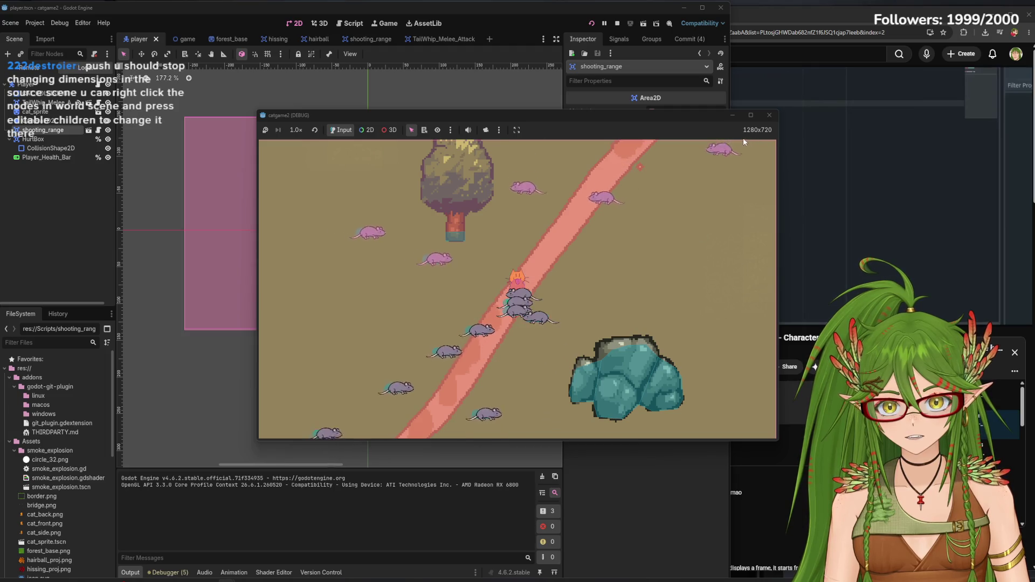
pyautogui.press('w')
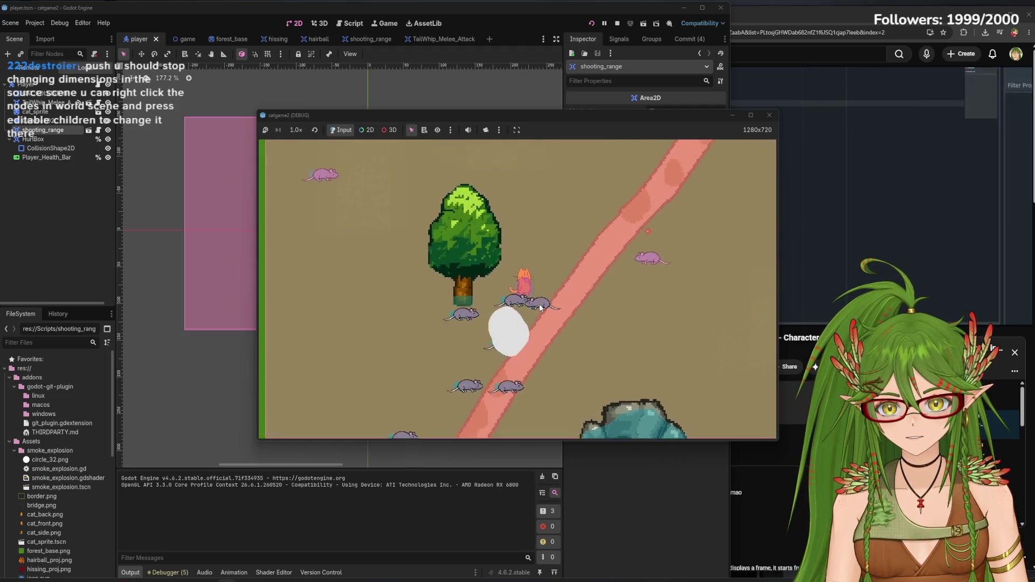
pyautogui.press('s')
pyautogui.press('d')
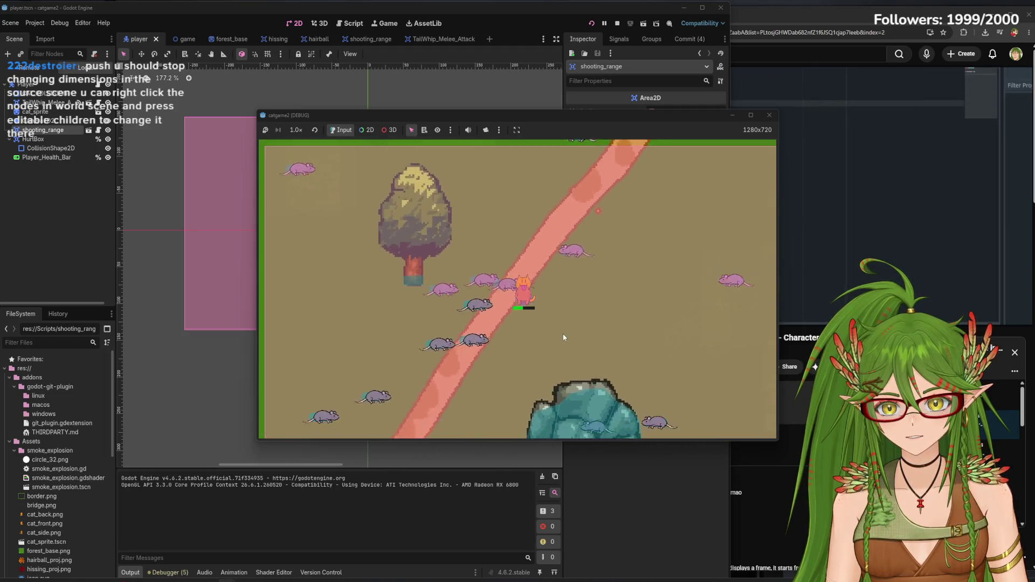
pyautogui.press('a')
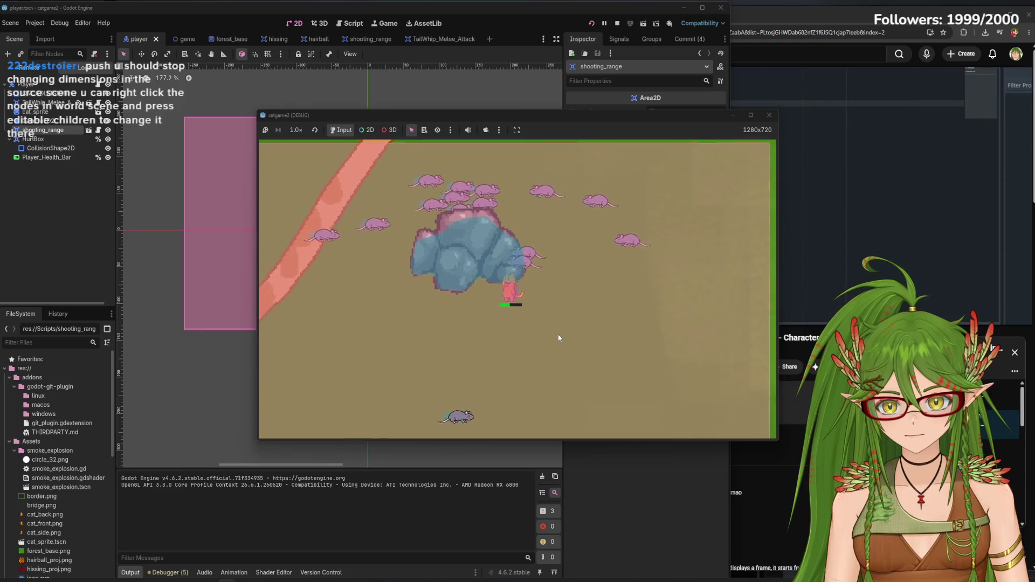
pyautogui.press('s')
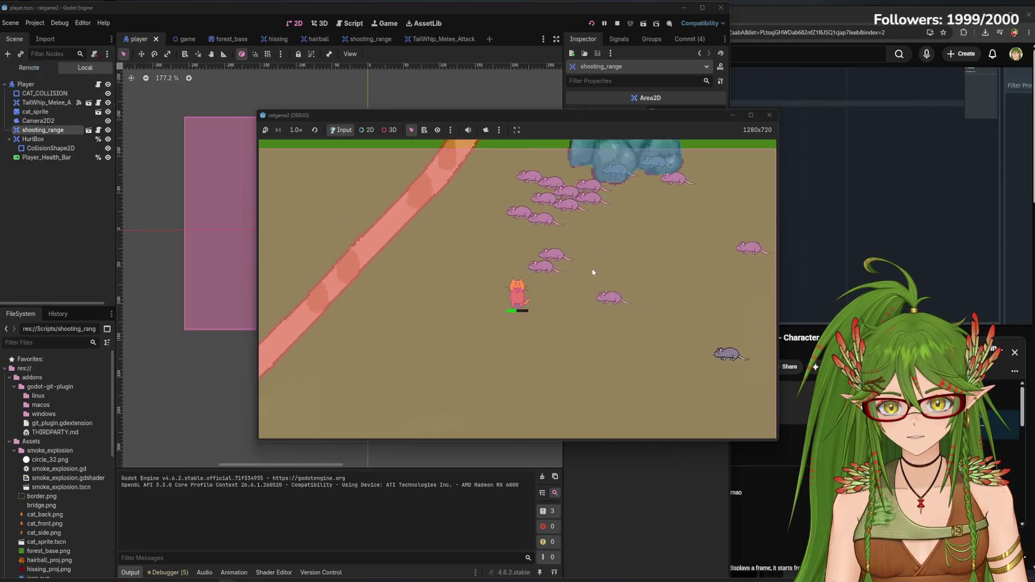
pyautogui.press('d')
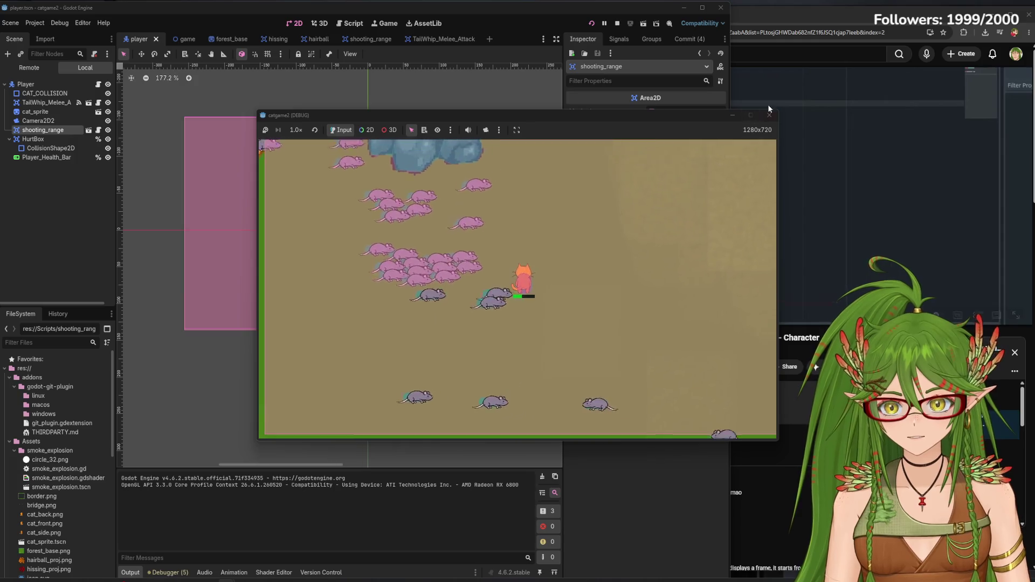
# Stop the game, change a Debug menu option, and narrow the editor beside the tutorial
pyautogui.click(769, 114)
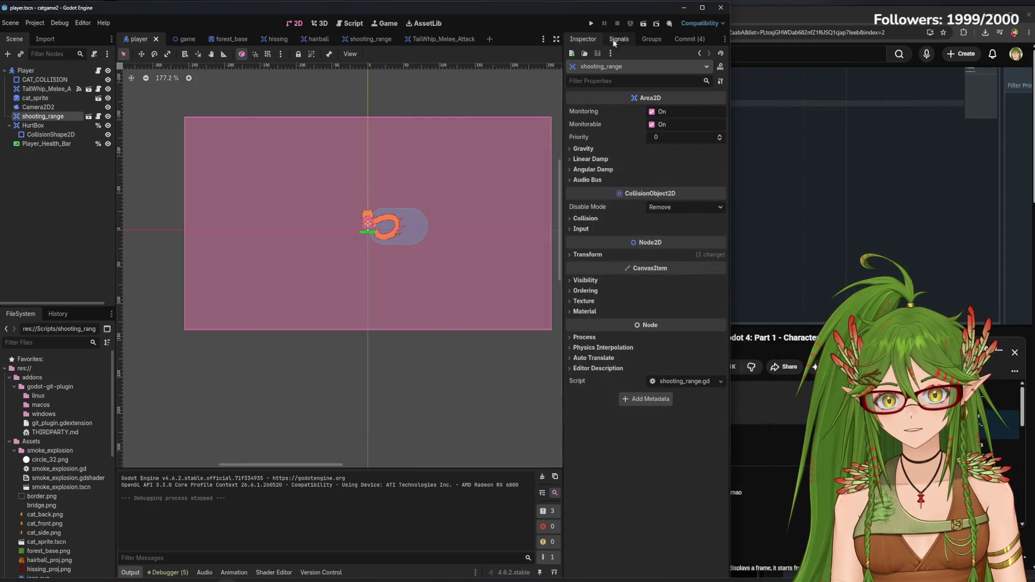
pyautogui.click(60, 23)
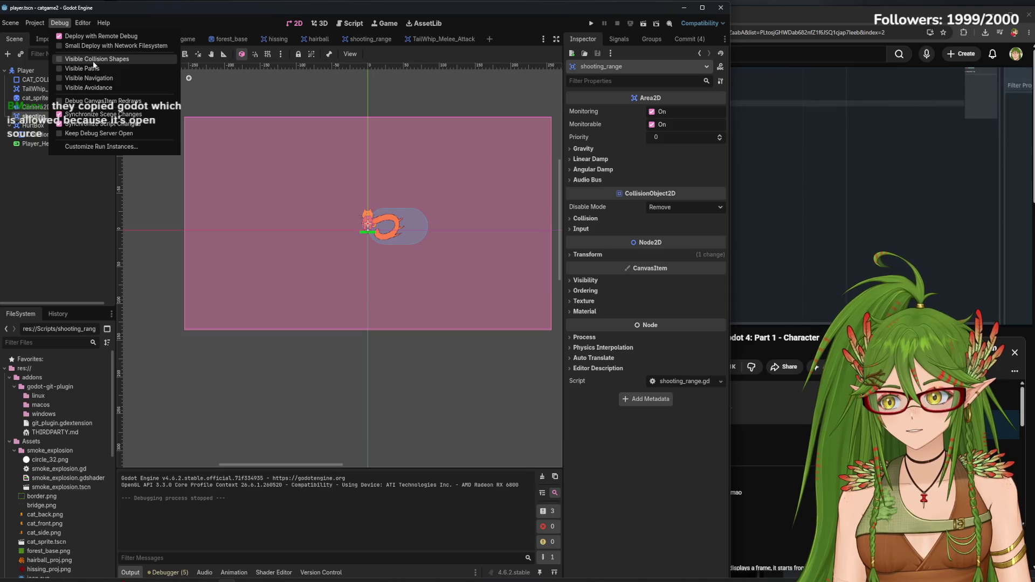
pyautogui.click(85, 221)
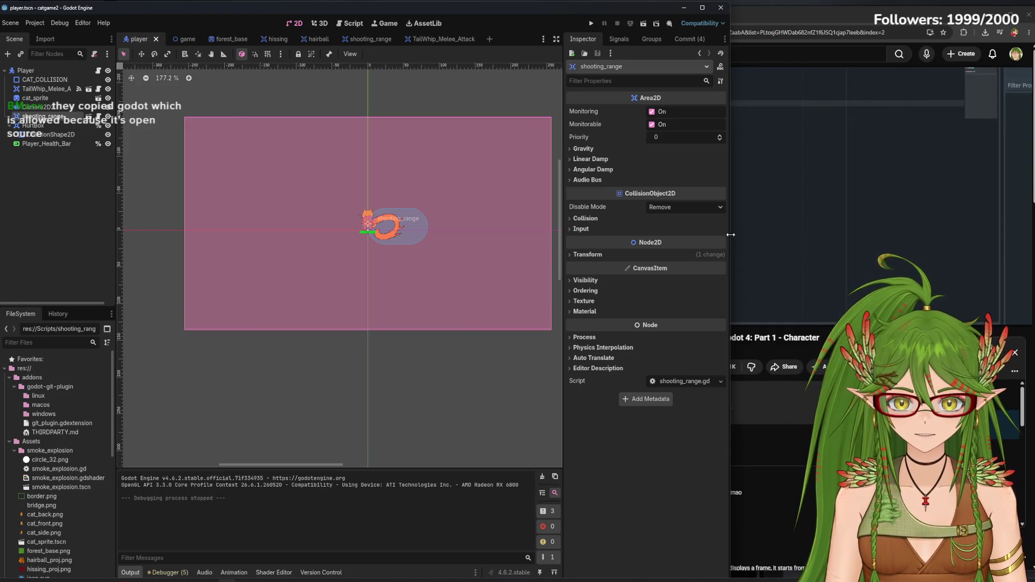
pyautogui.moveTo(730, 223)
pyautogui.mouseDown()
pyautogui.moveTo(547, 223)
pyautogui.moveTo(591, 224)
pyautogui.mouseUp()
# Play the tutorial video and bring up the shooting_range.gd script
pyautogui.press('f')
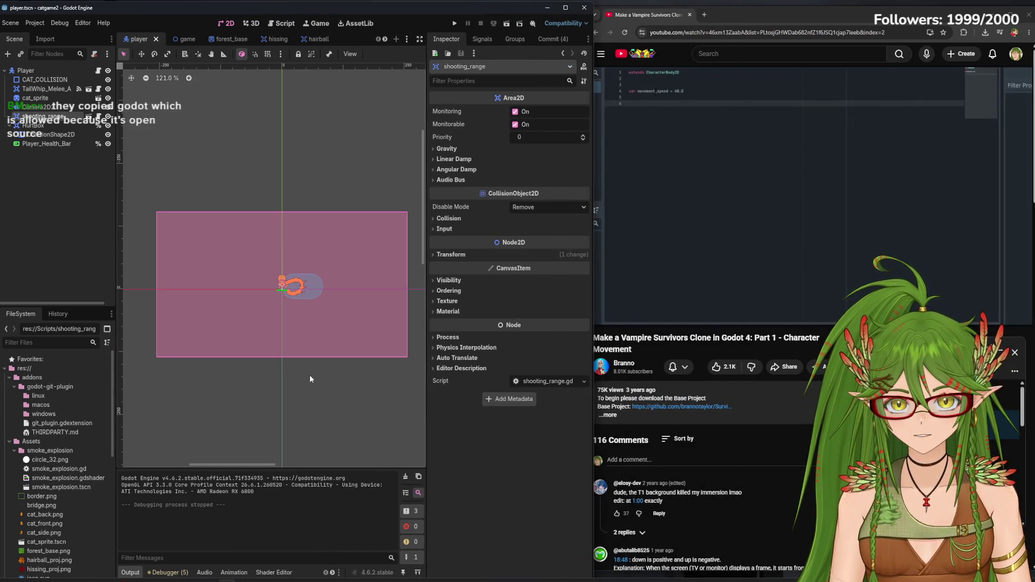
pyautogui.scroll(4, 299, 377)
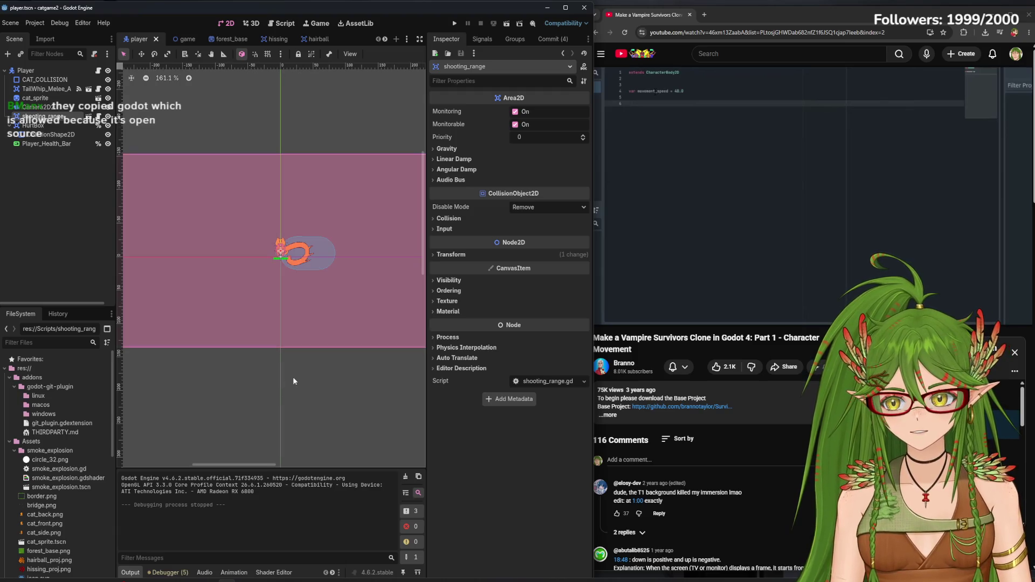
pyautogui.scroll(2, 293, 393)
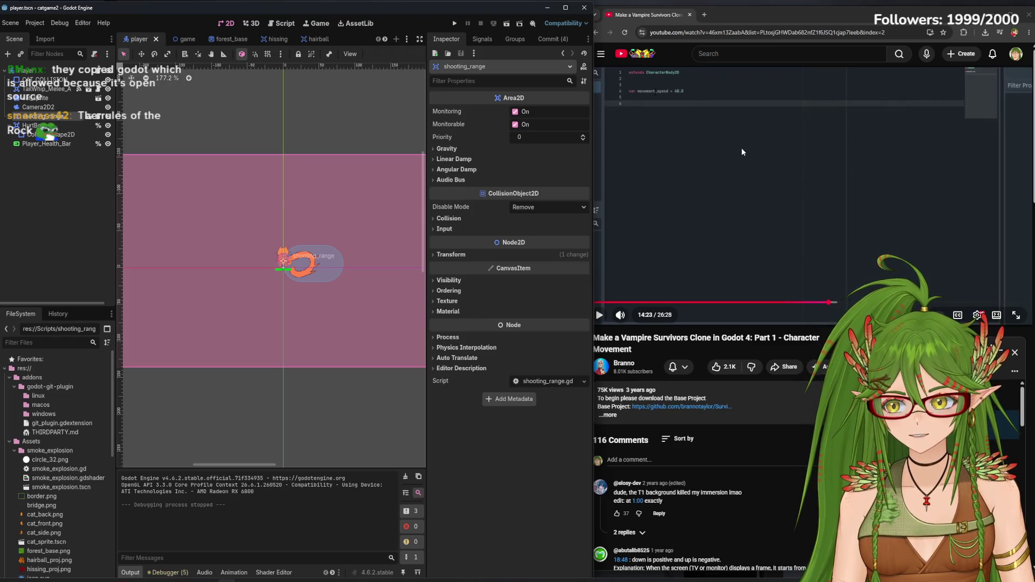
pyautogui.click(701, 180)
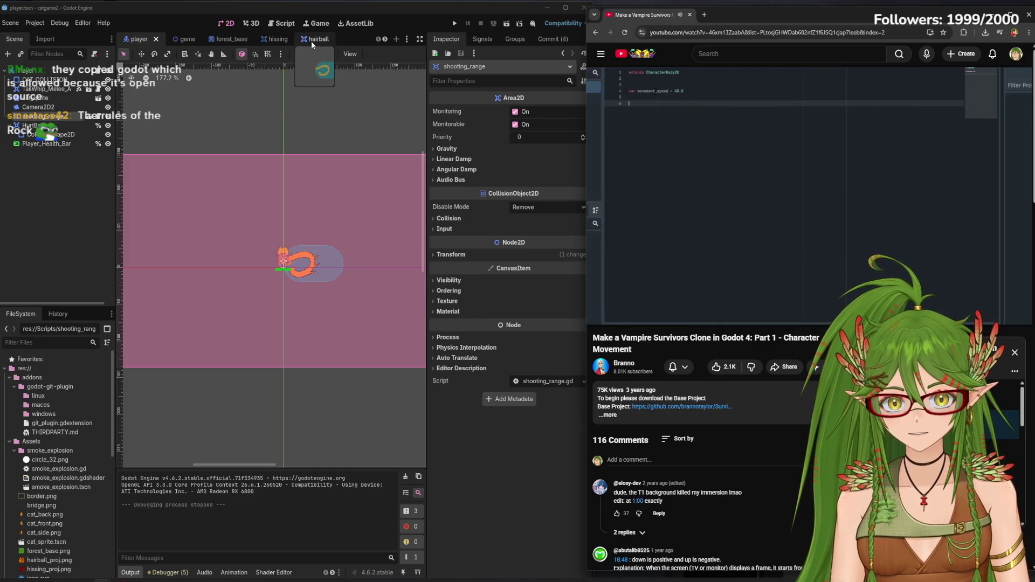
pyautogui.moveTo(284, 39)
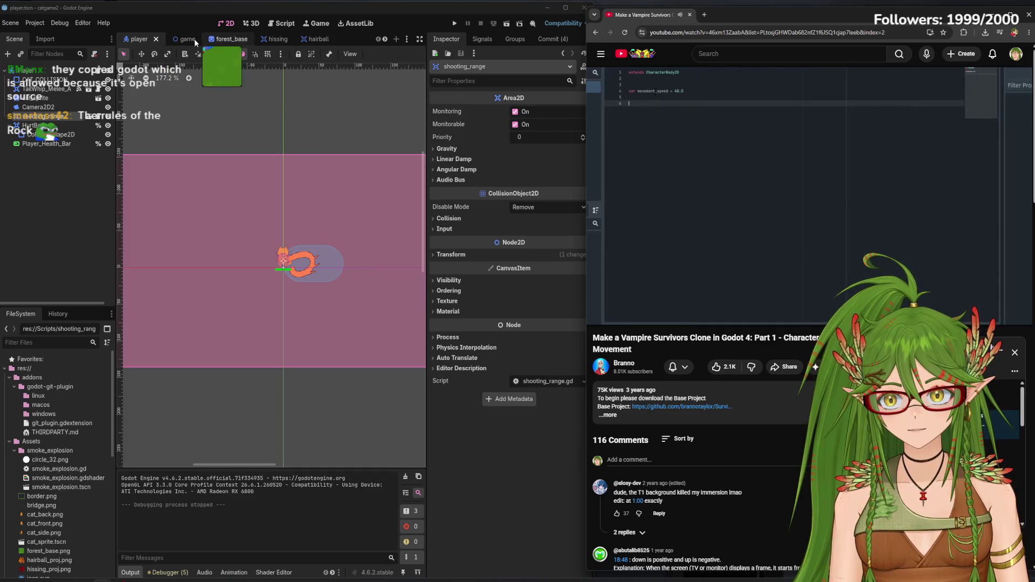
pyautogui.click(271, 24)
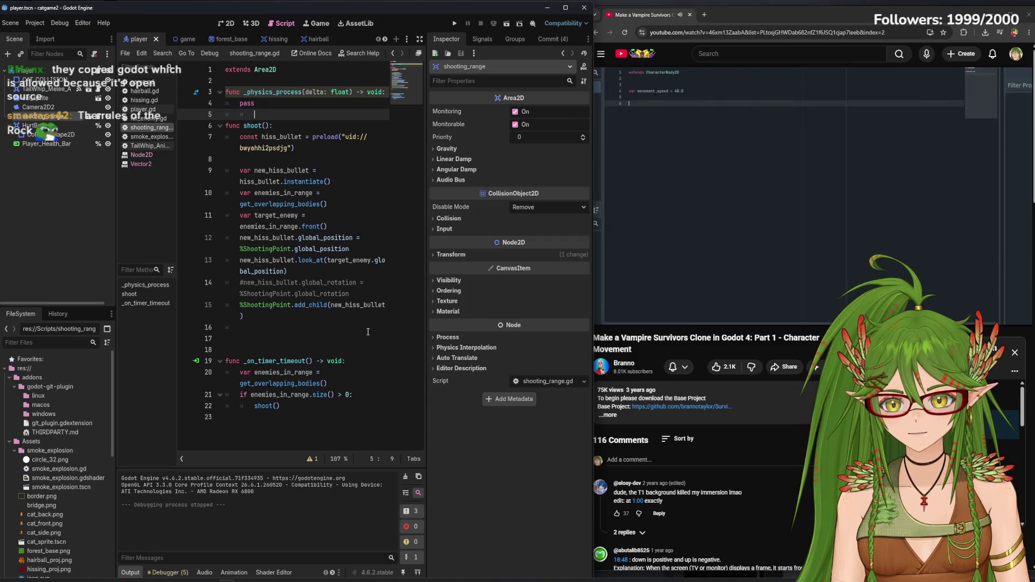
# Open player.gd, play the tutorial to its Input Map section, and widen the browser over Godot
pyautogui.click(143, 109)
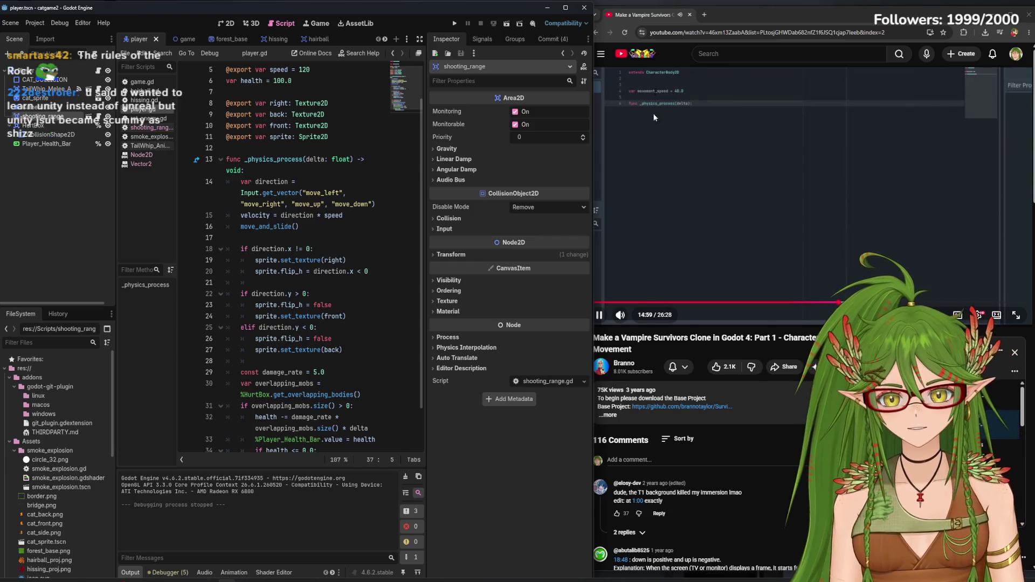
pyautogui.click(748, 8)
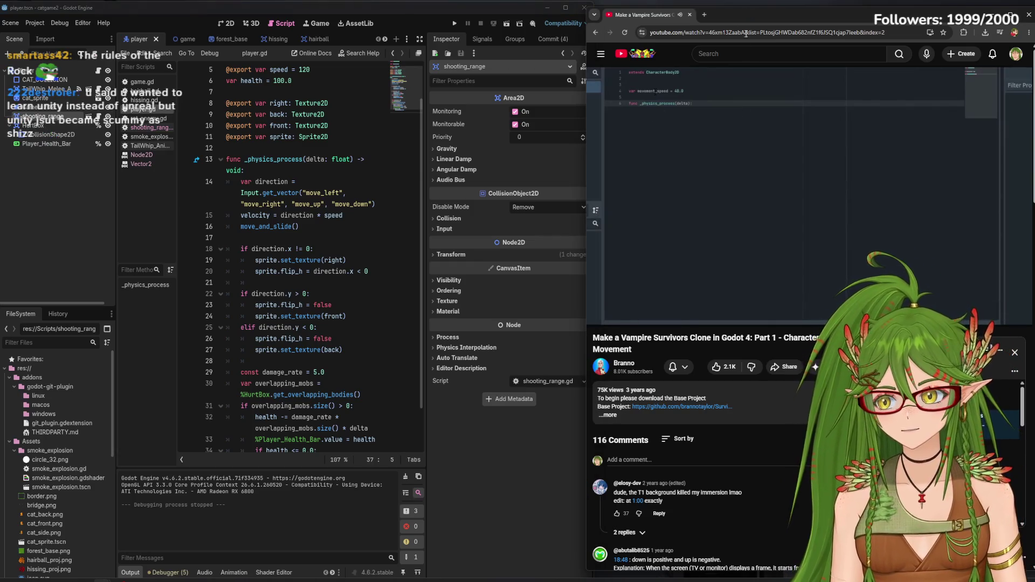
pyautogui.click(753, 171)
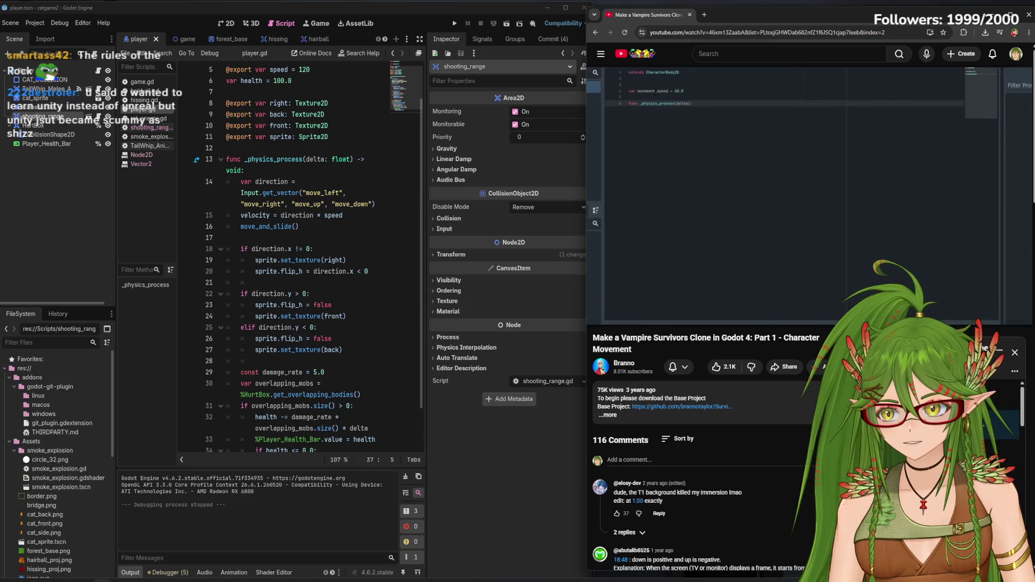
pyautogui.click(720, 163)
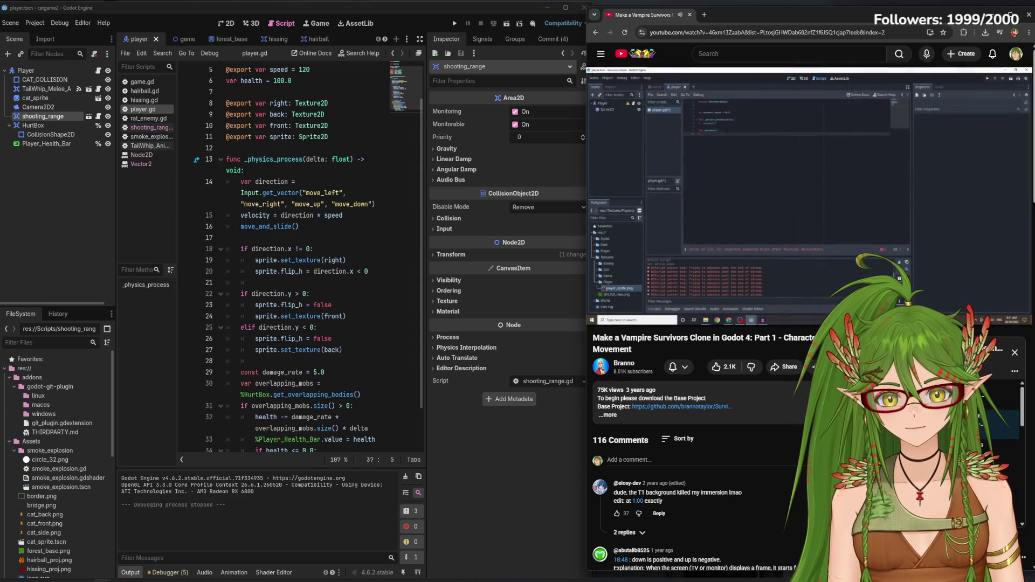
pyautogui.moveTo(756, 111)
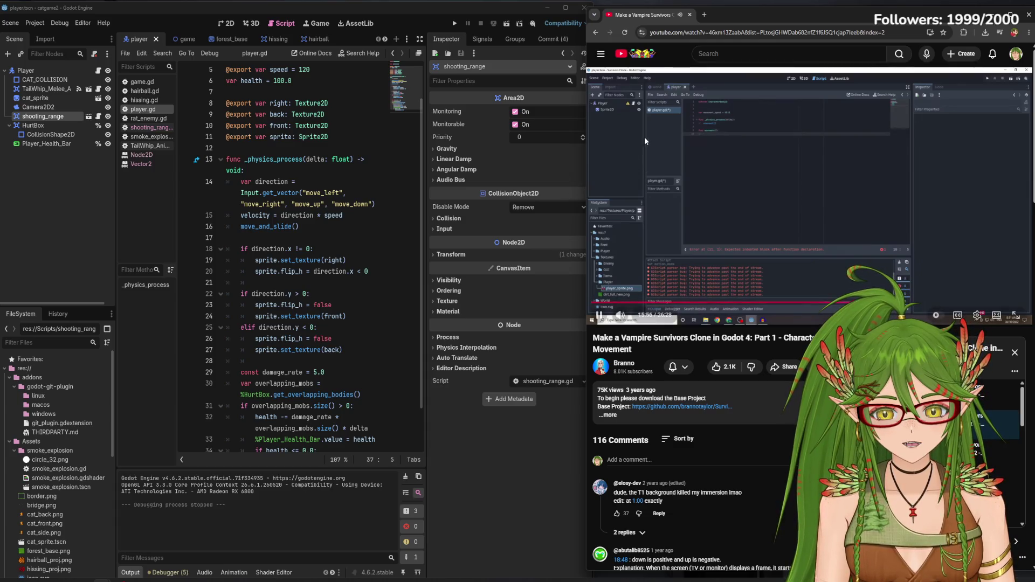
pyautogui.moveTo(587, 197)
pyautogui.mouseDown()
pyautogui.moveTo(139, 200)
pyautogui.moveTo(190, 194)
pyautogui.mouseUp()
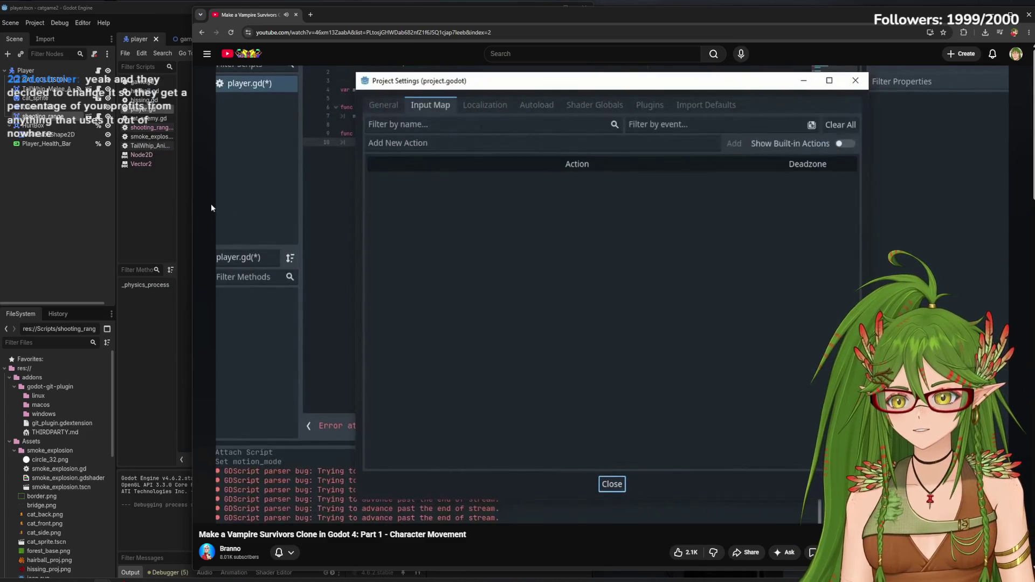
# Pause and resume the tutorial, then narrow the browser so player.gd shows beside it
pyautogui.click(515, 286)
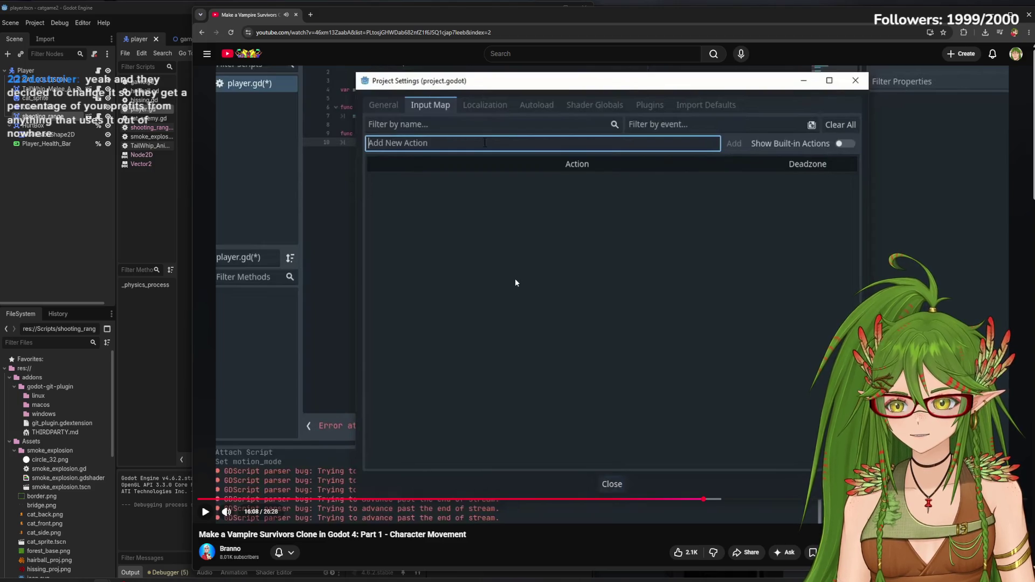
pyautogui.click(515, 278)
pyautogui.moveTo(192, 192)
pyautogui.mouseDown()
pyautogui.moveTo(447, 227)
pyautogui.moveTo(391, 239)
pyautogui.mouseUp()
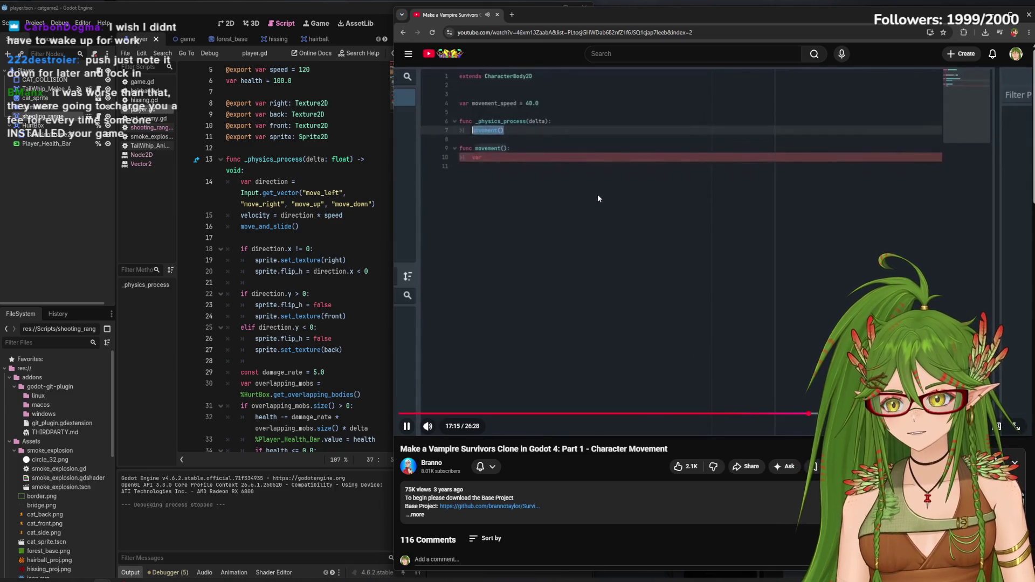
# Follow the tutorial's get_action_strength x_mov and y_mov code, leaving it paused at 18:57
pyautogui.click(601, 210)
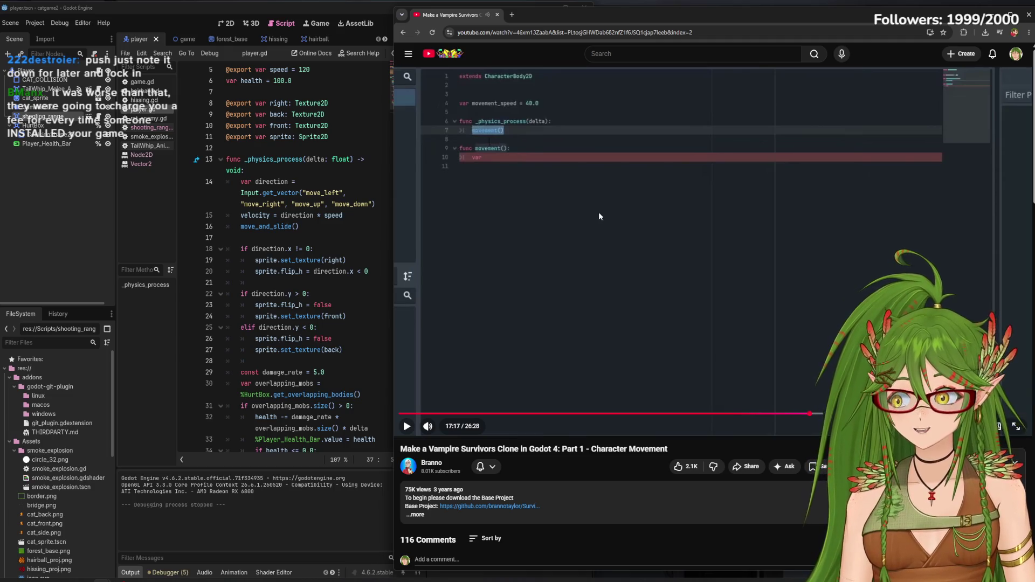
pyautogui.click(602, 208)
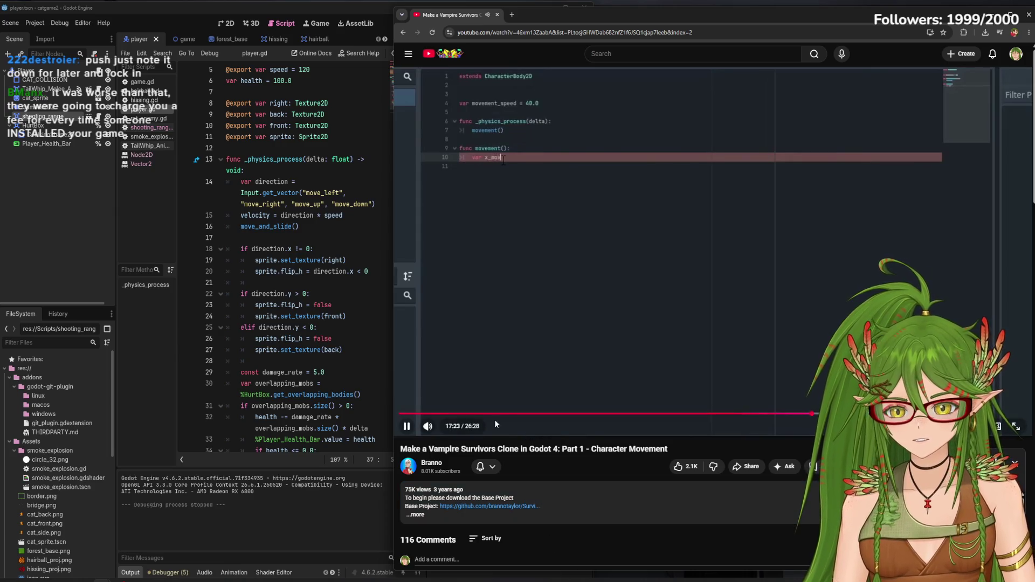
pyautogui.moveTo(451, 428)
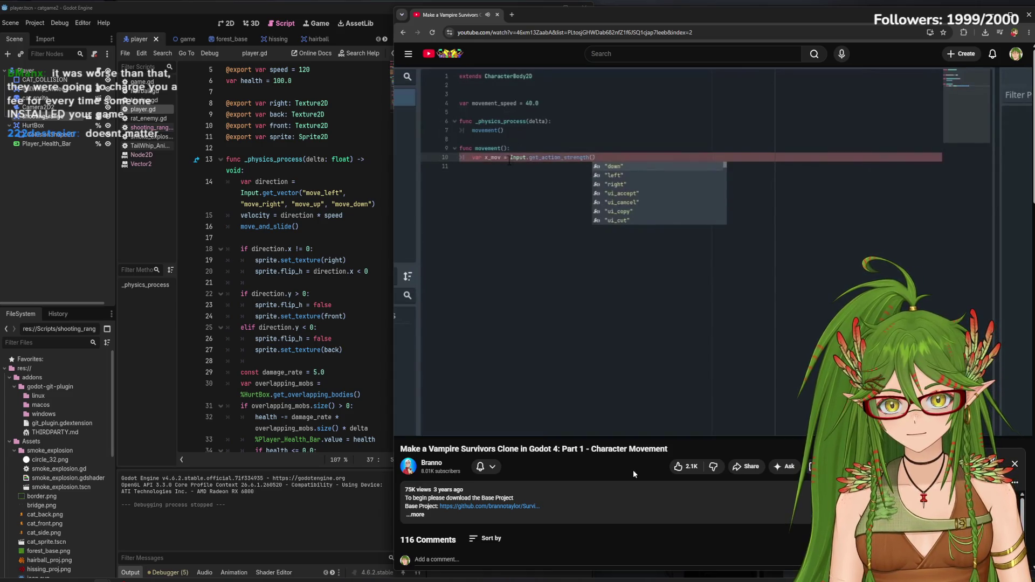
pyautogui.click(578, 321)
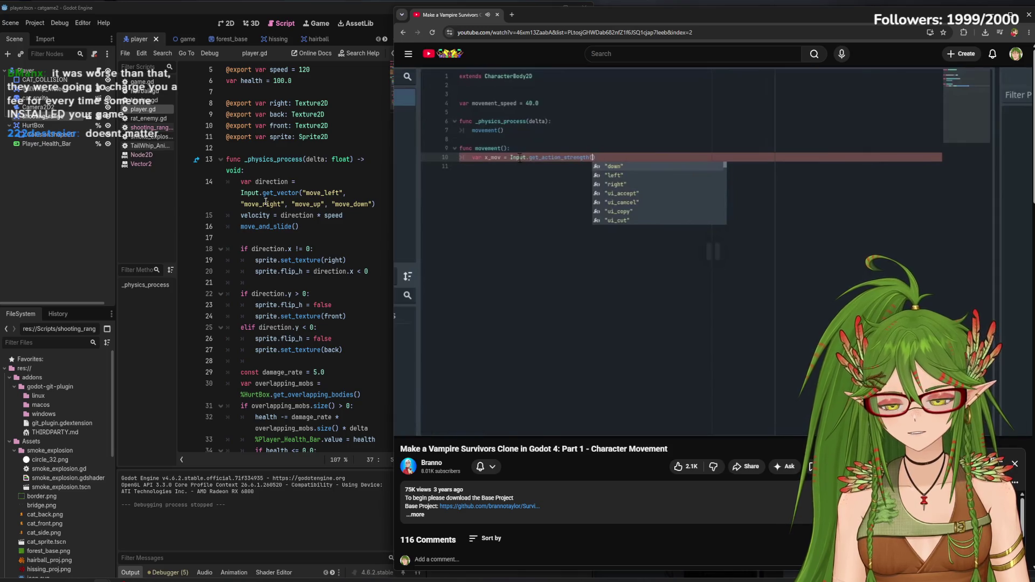
pyautogui.press('space')
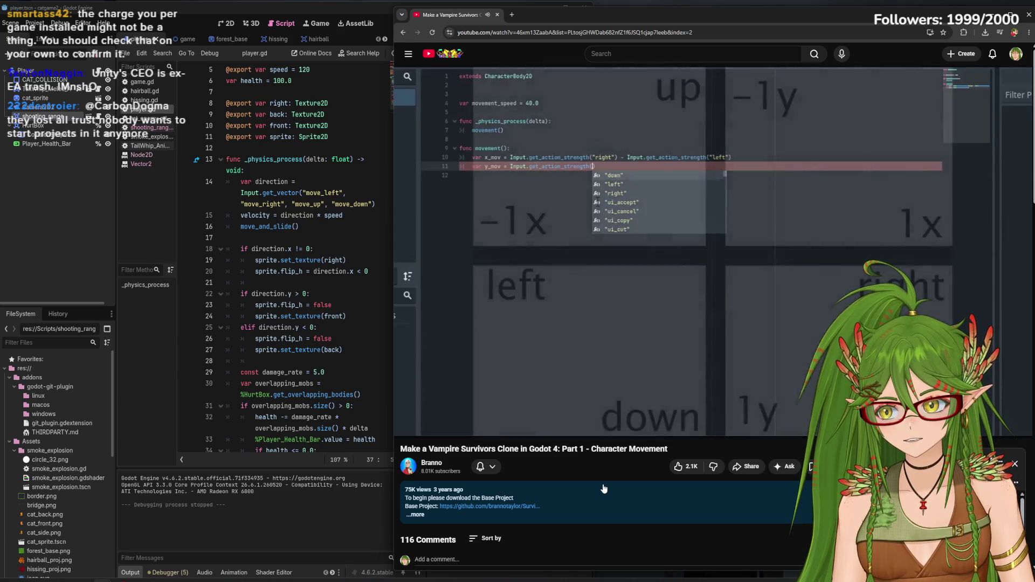
pyautogui.click(667, 267)
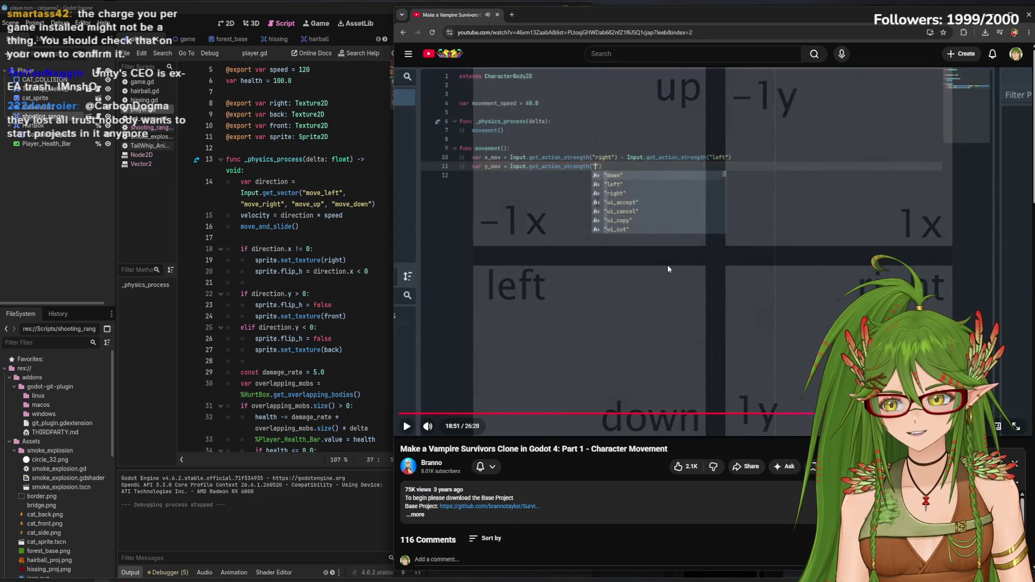
pyautogui.click(716, 263)
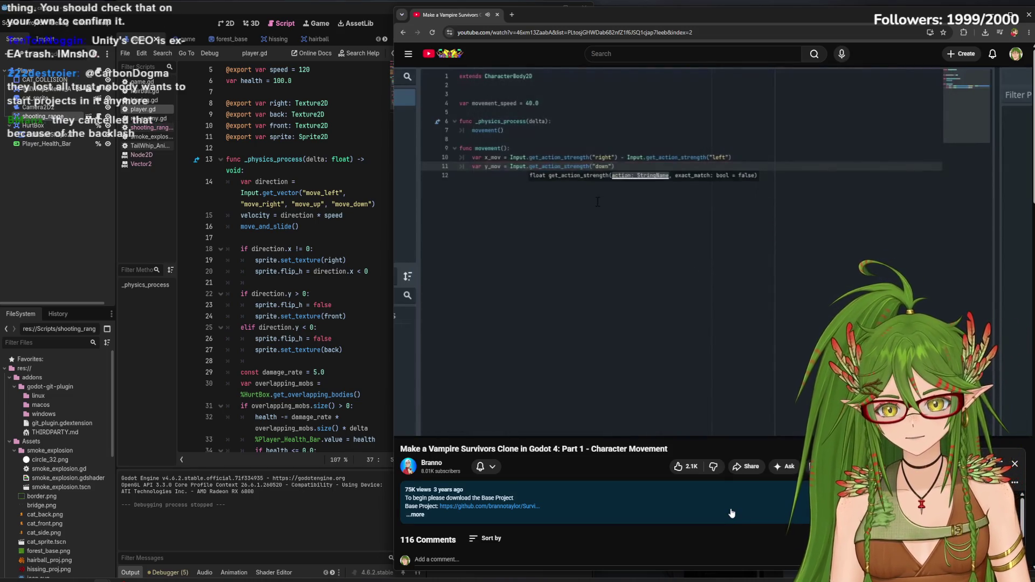
pyautogui.click(756, 189)
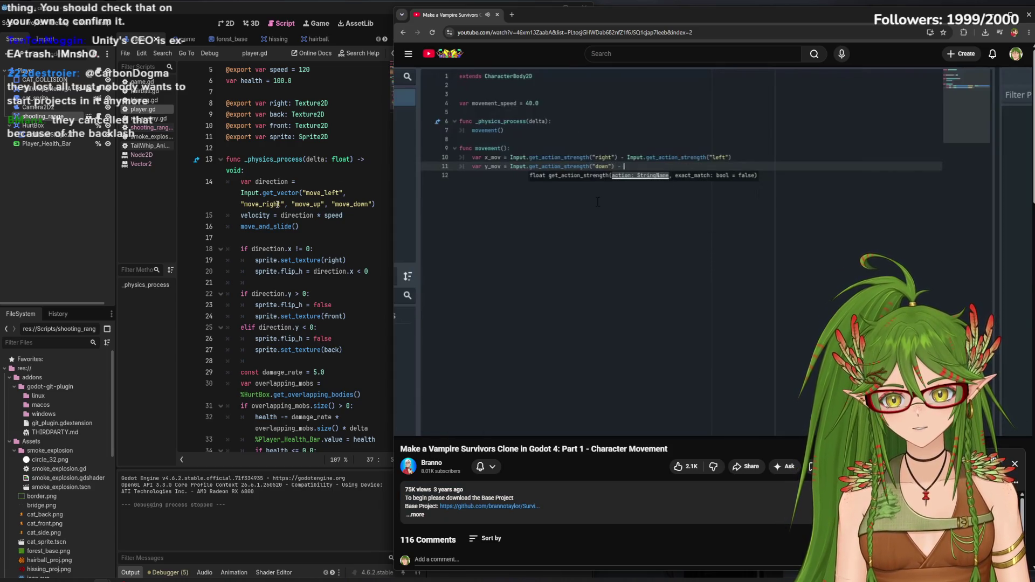
# Watch the tutorial's move_and_slide line and movement test run, then return to the Godot editor
pyautogui.click(734, 276)
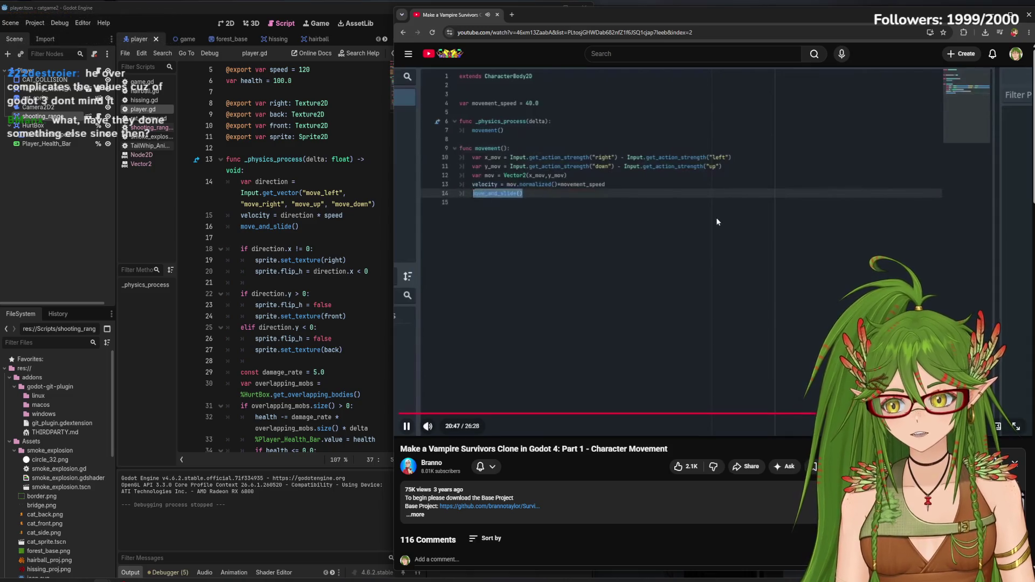
pyautogui.click(722, 187)
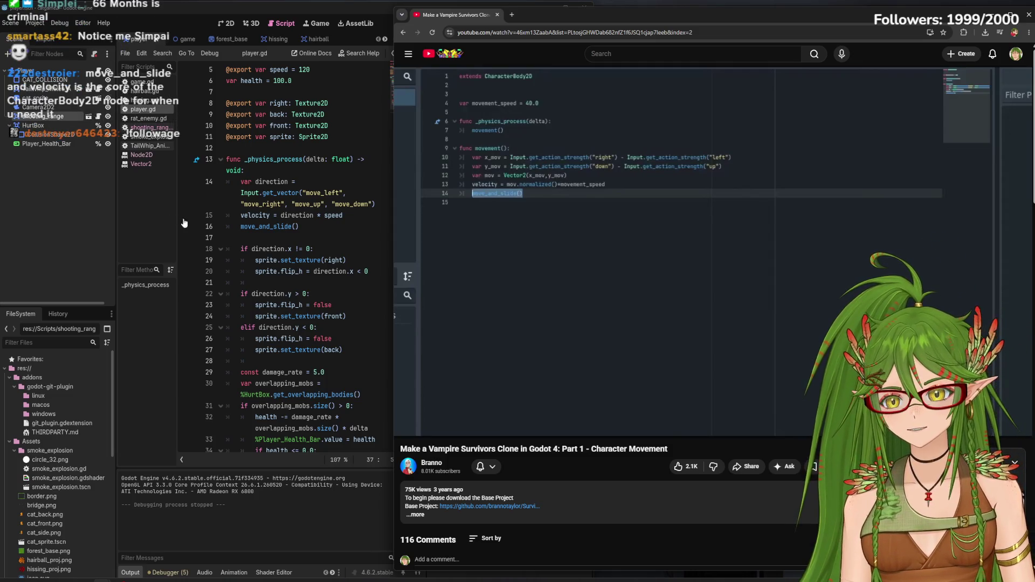
pyautogui.moveTo(468, 229)
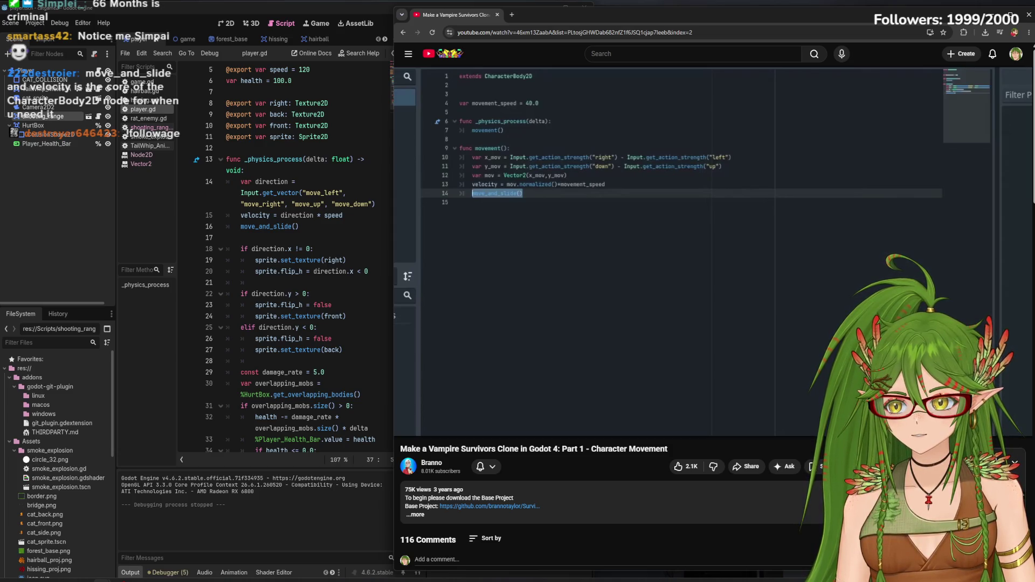
pyautogui.moveTo(543, 282)
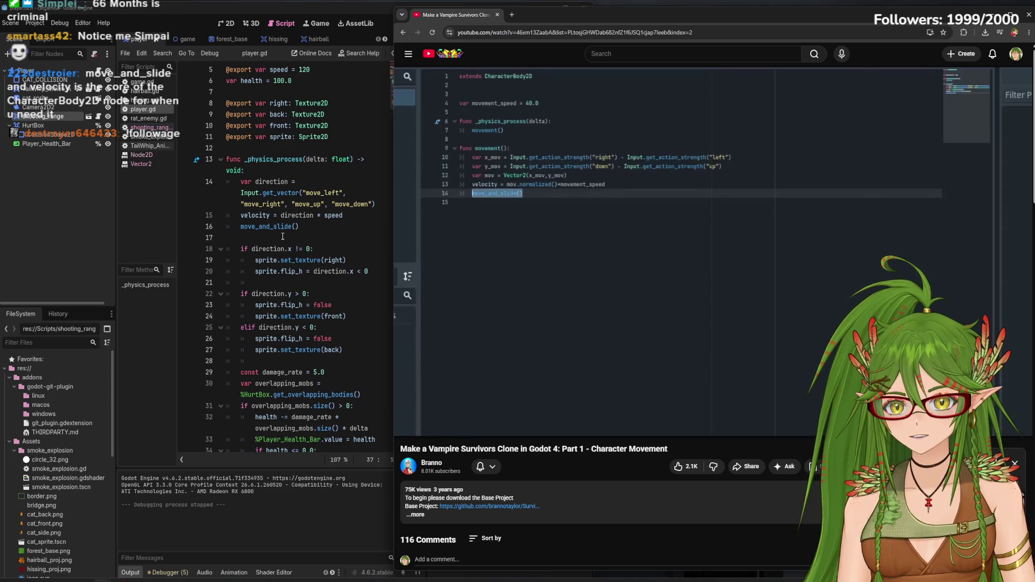
pyautogui.click(584, 288)
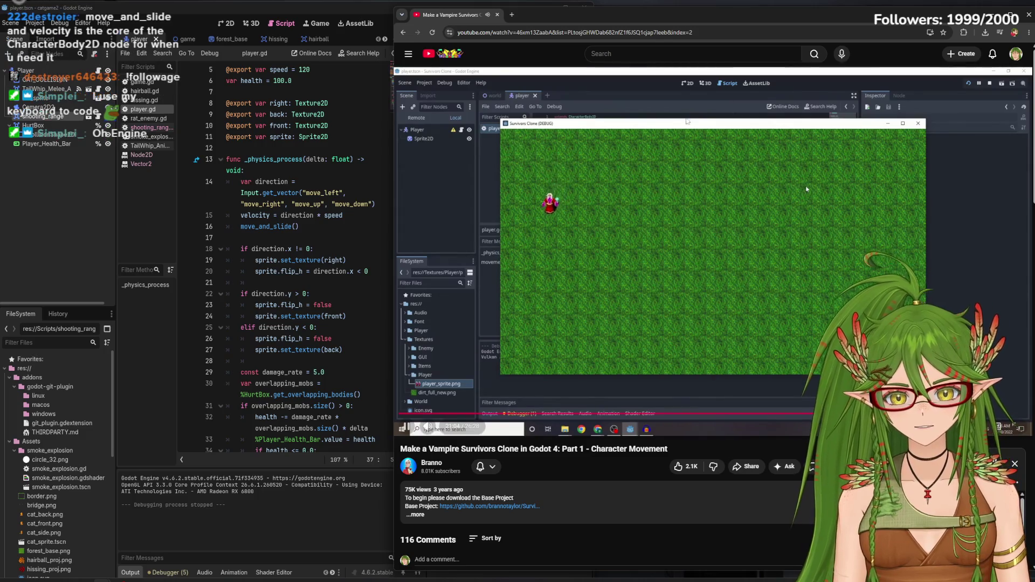
pyautogui.click(588, 198)
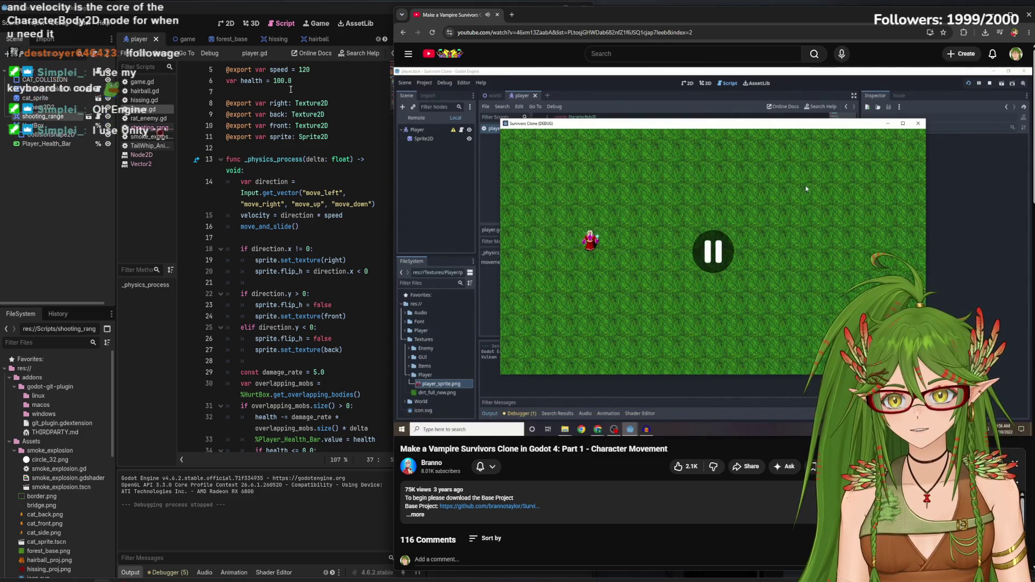
pyautogui.click(309, 70)
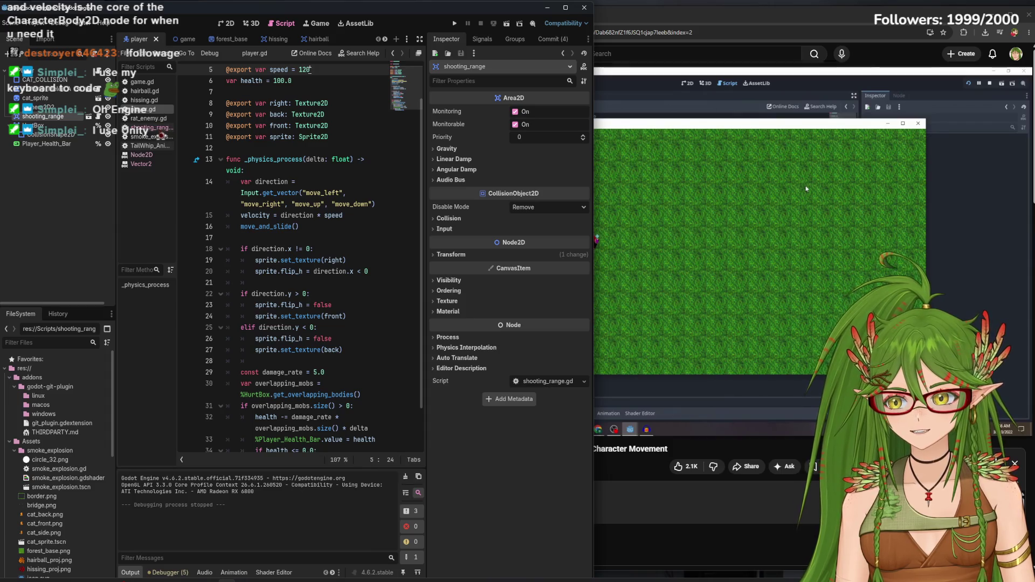
# Lower the player speed from 120 to 90, save player.gd, and run the game
pyautogui.press('BackSpace')
pyautogui.press('BackSpace')
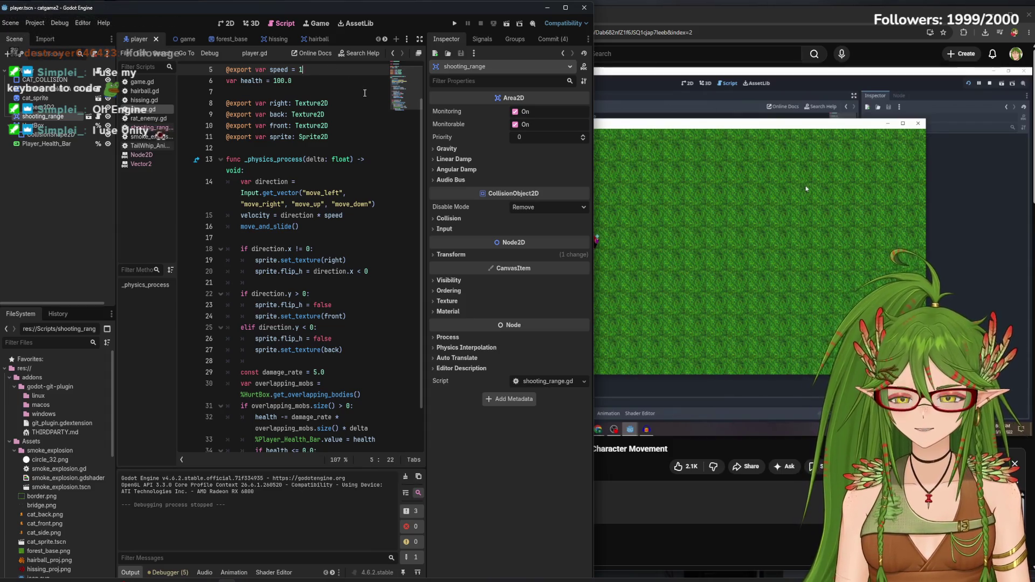
pyautogui.press('BackSpace')
pyautogui.write('90')
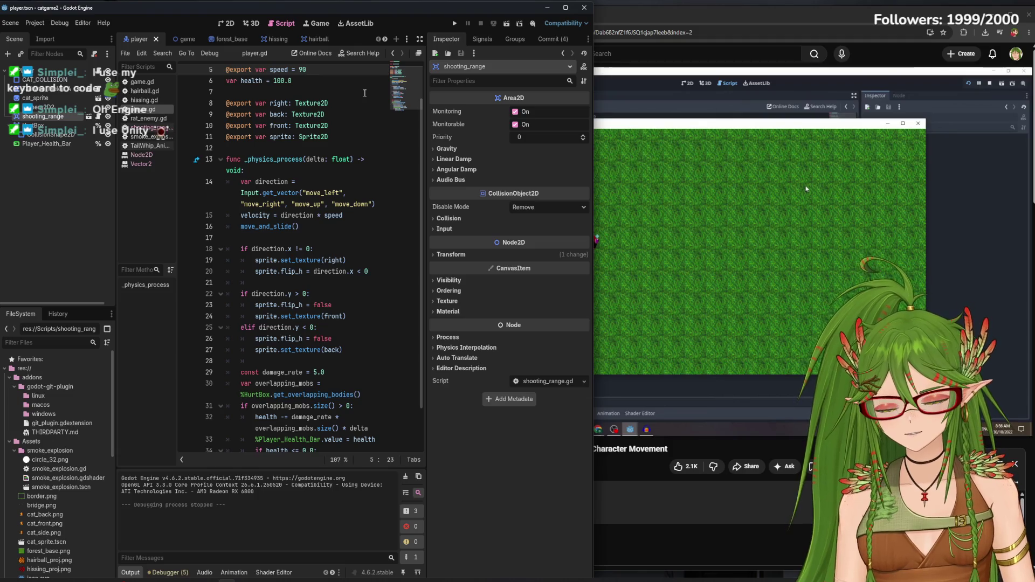
pyautogui.hotkey('ctrl', 's')
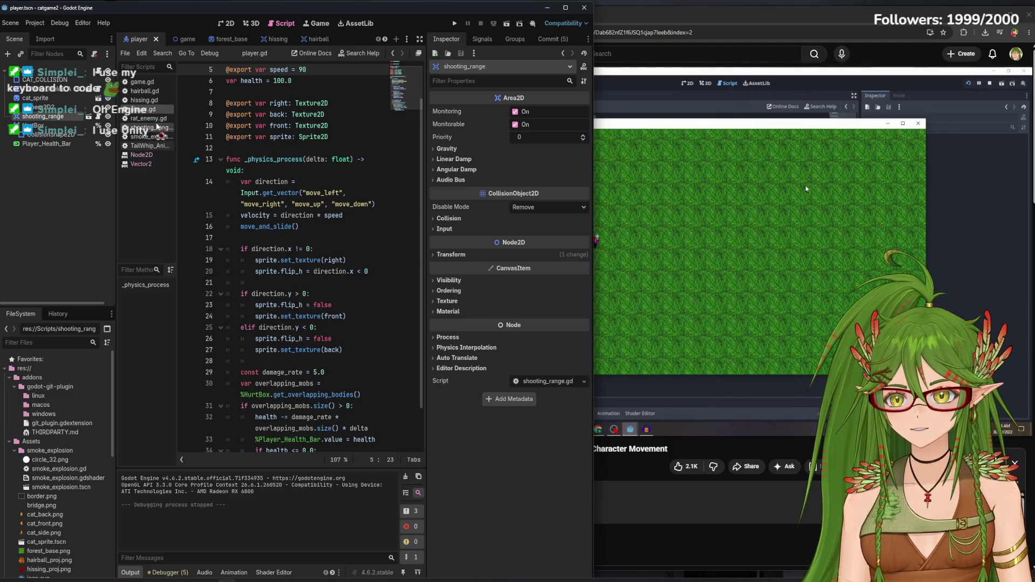
pyautogui.click(148, 118)
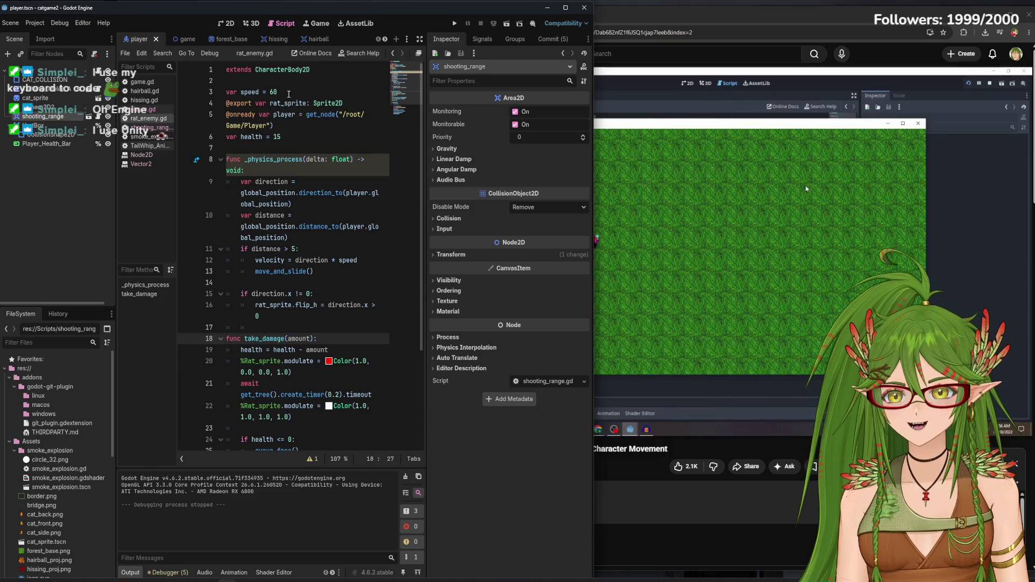
pyautogui.click(455, 23)
# Walk the cat right, close the test game, and change the rat speed from 60 to 40
pyautogui.press('d')
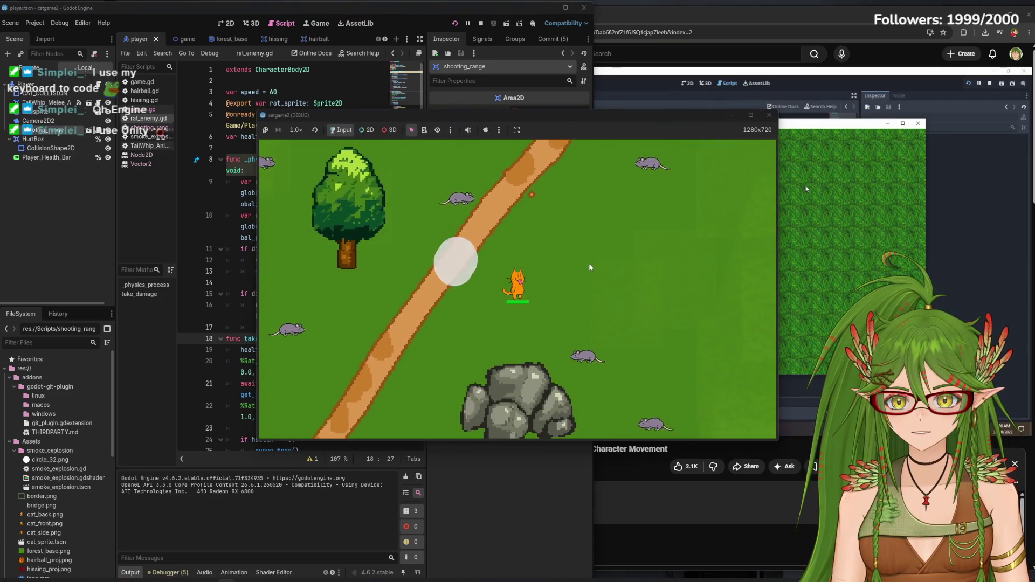
pyautogui.press('d')
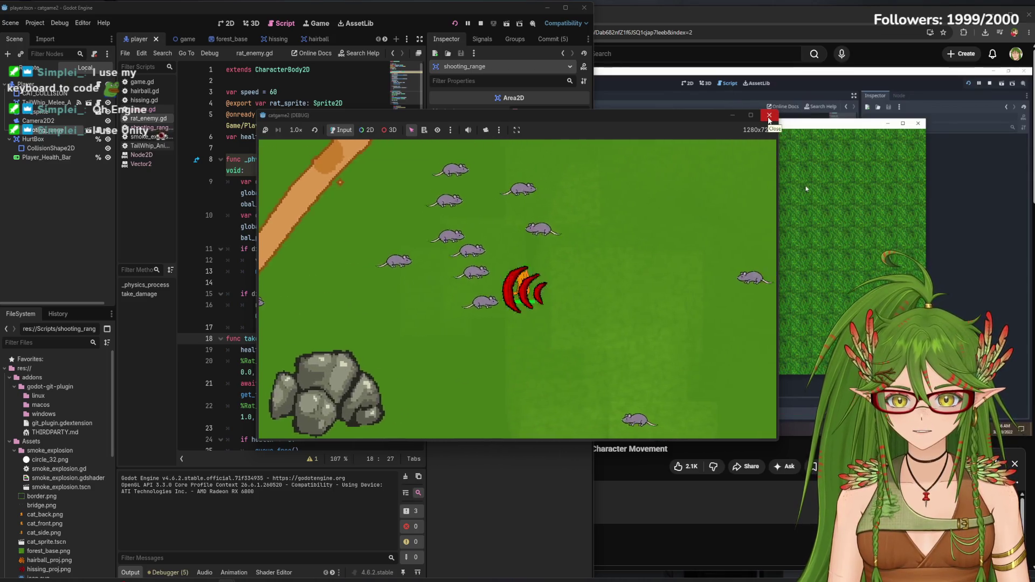
pyautogui.click(769, 116)
pyautogui.click(283, 92)
pyautogui.press('BackSpace')
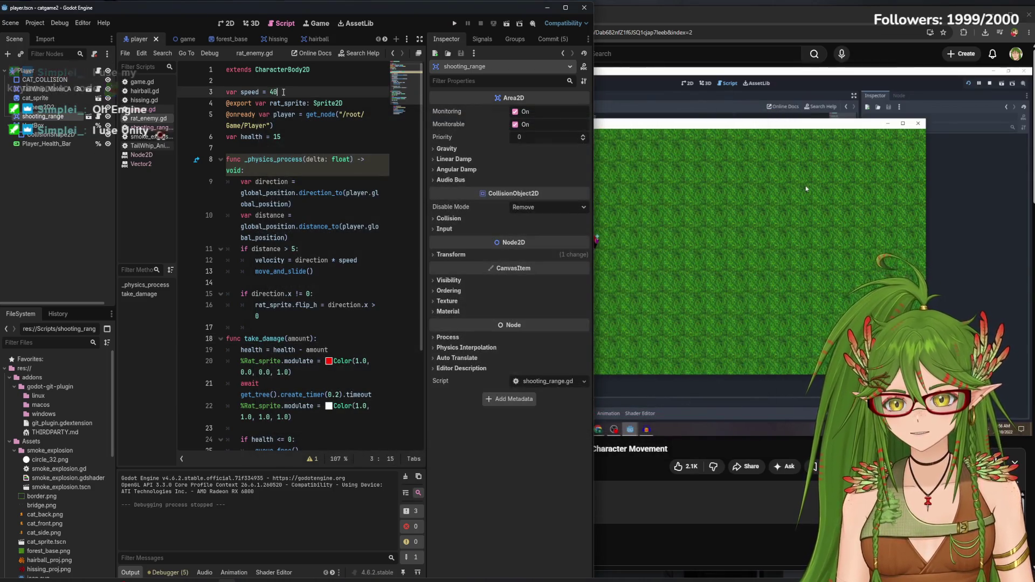
pyautogui.press('BackSpace')
pyautogui.write('40')
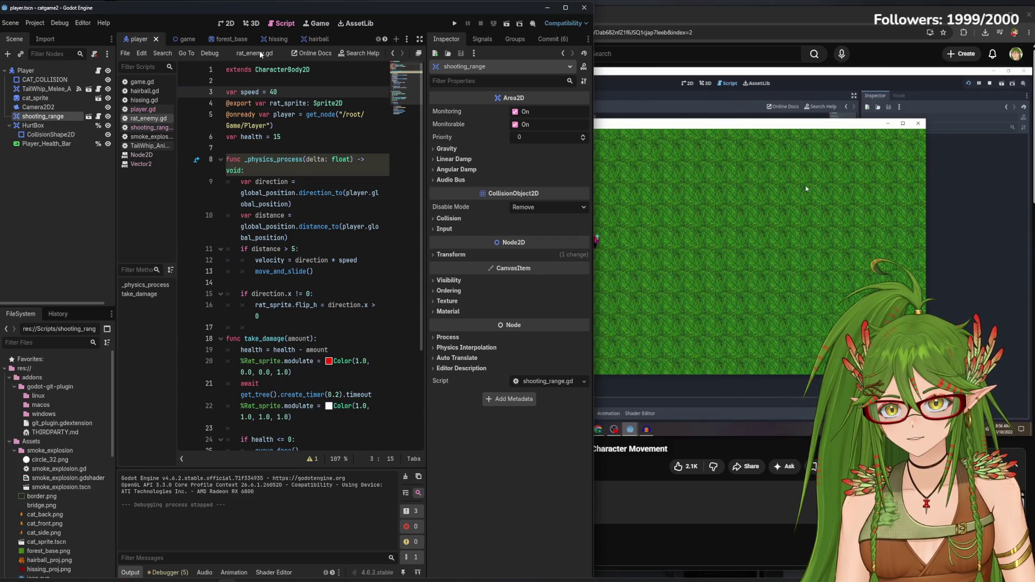
# Close the hairball and hissing scene tabs
pyautogui.click(318, 40)
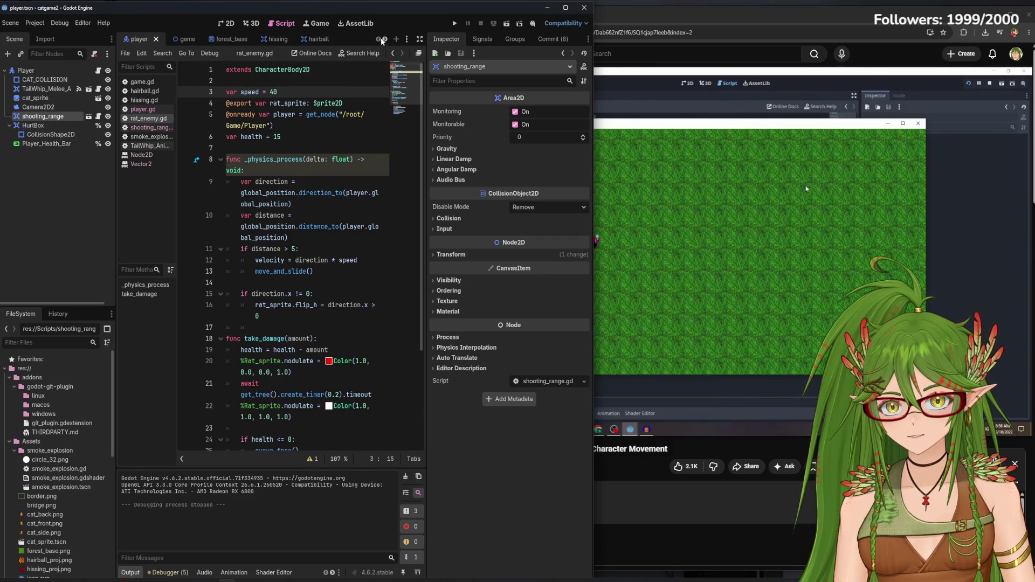
pyautogui.click(289, 41)
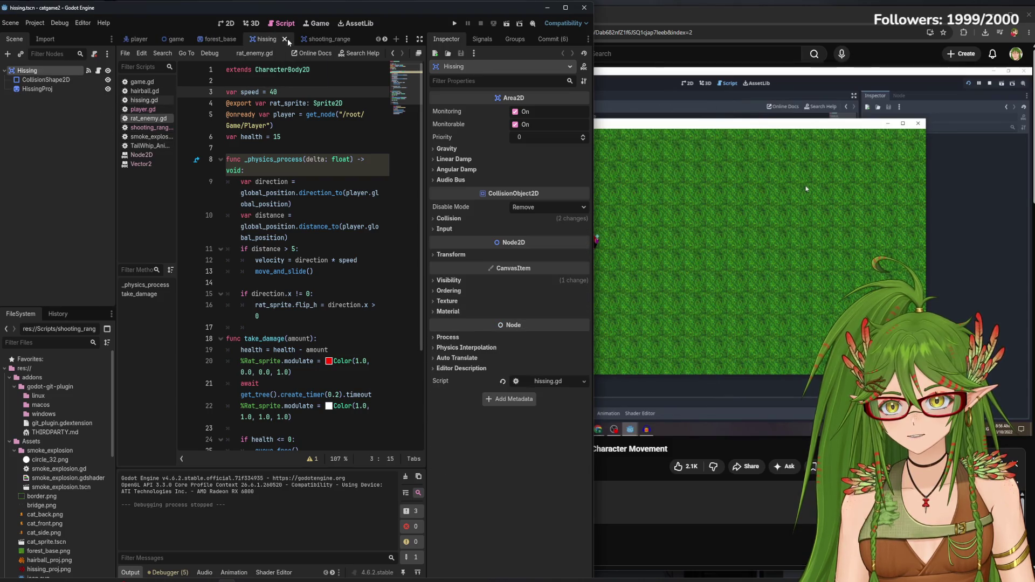
pyautogui.click(291, 41)
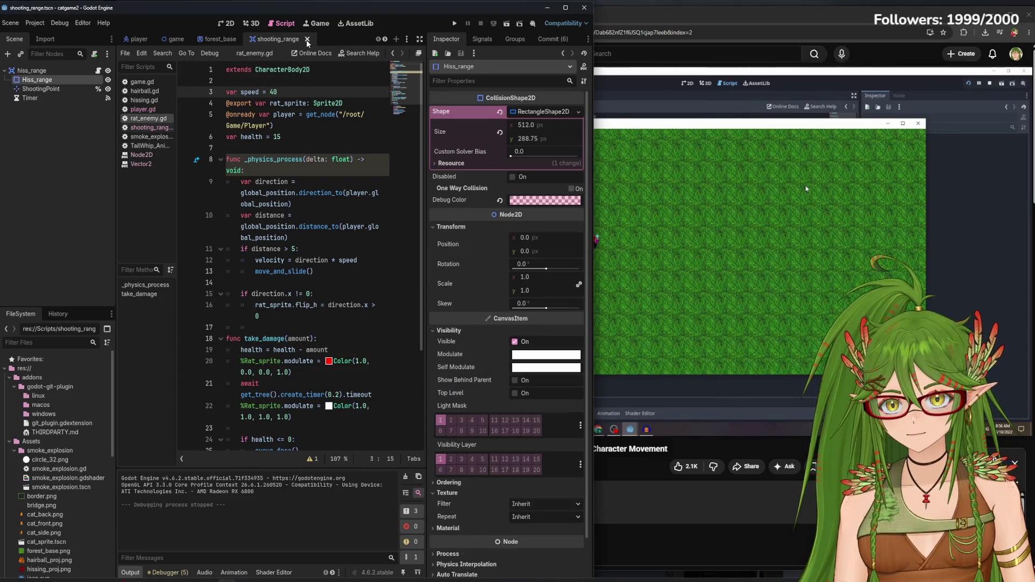
# Close the extra scene tabs, leaving only player, game and forest_base open
pyautogui.click(307, 39)
pyautogui.click(314, 40)
pyautogui.click(327, 43)
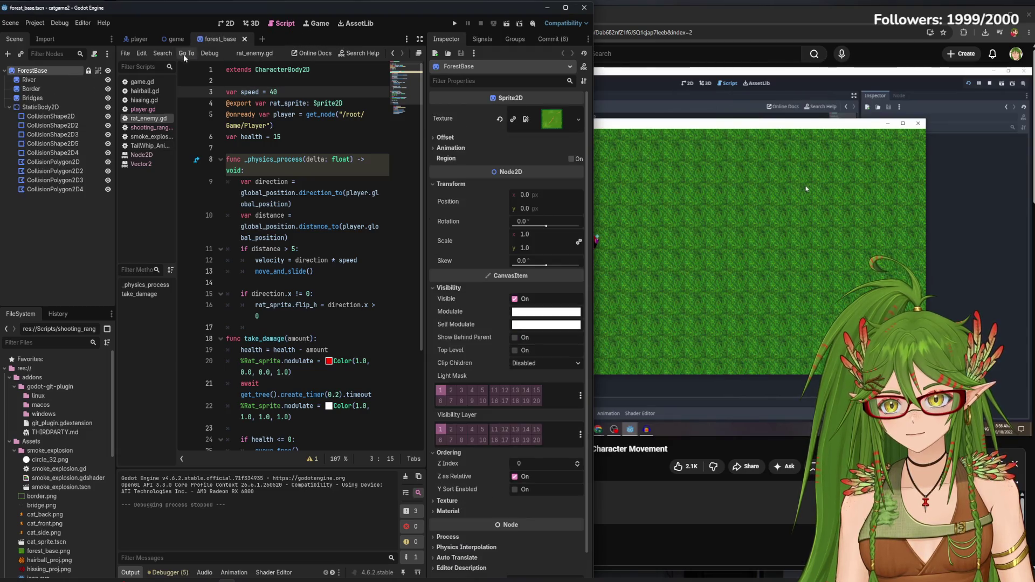
pyautogui.click(136, 39)
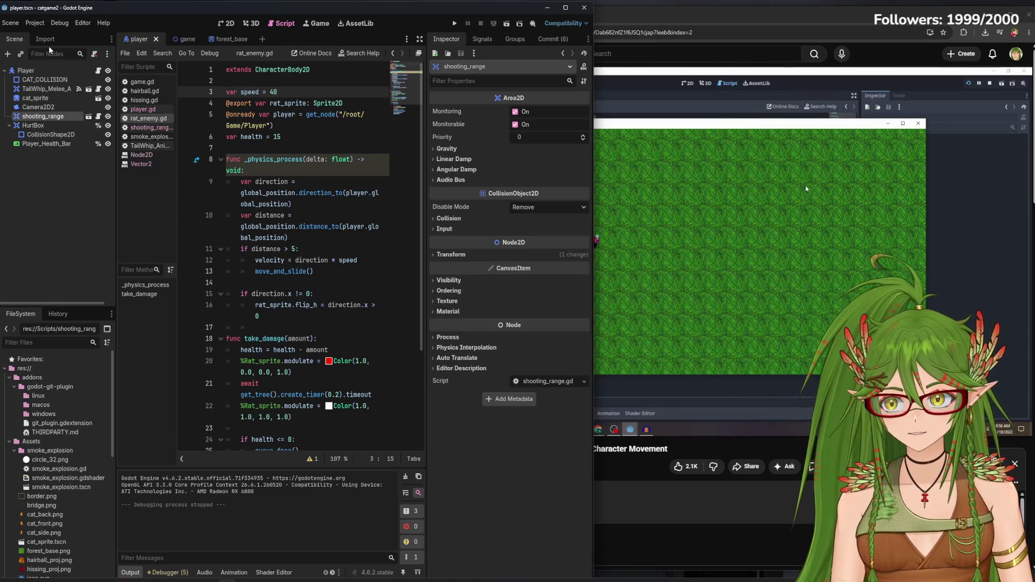
# On the Player node, try a Speed of 40, then set it back to 90
pyautogui.click(26, 71)
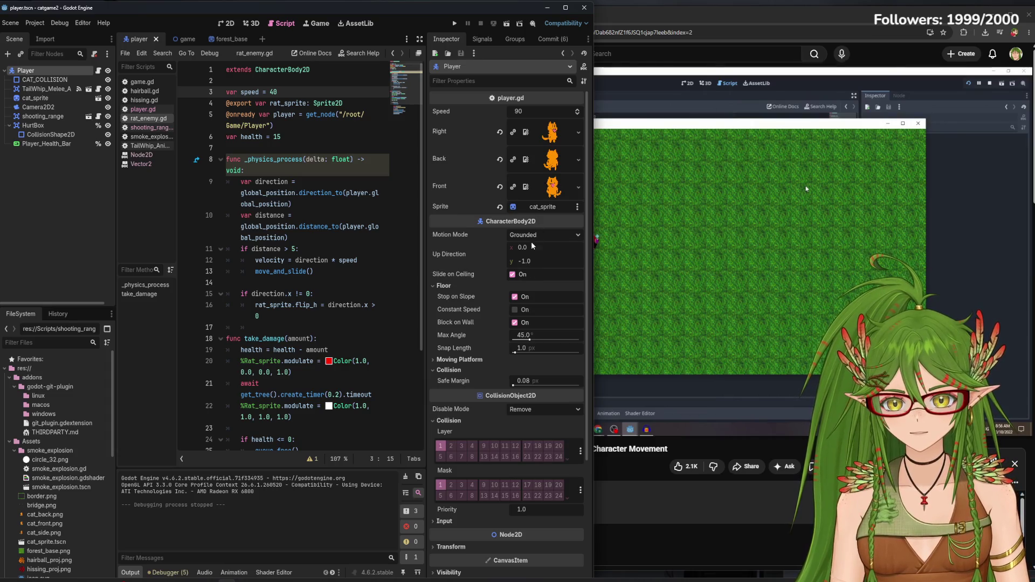
pyautogui.click(523, 115)
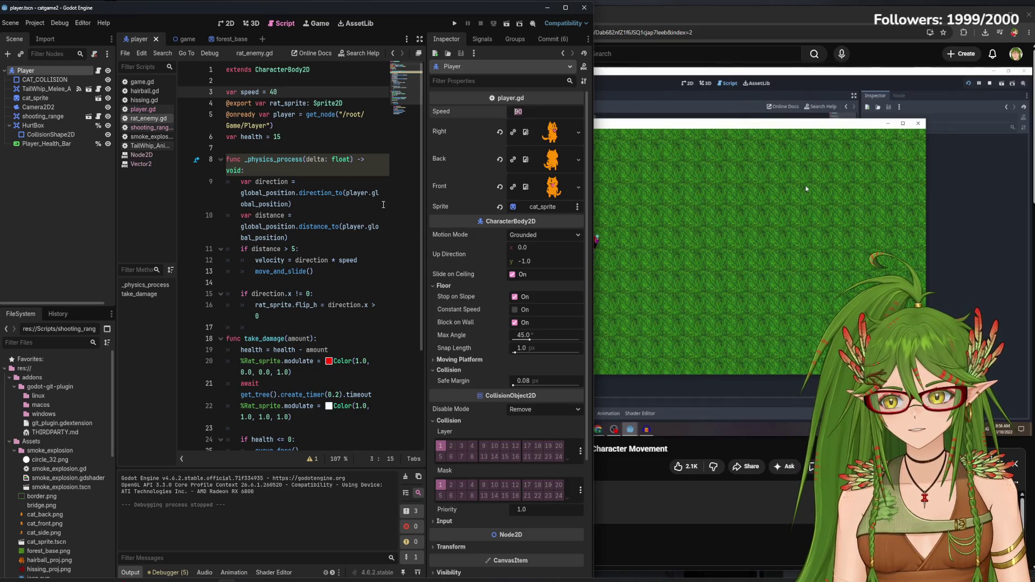
pyautogui.scroll(-3, 507, 323)
pyautogui.scroll(-4, 364, 305)
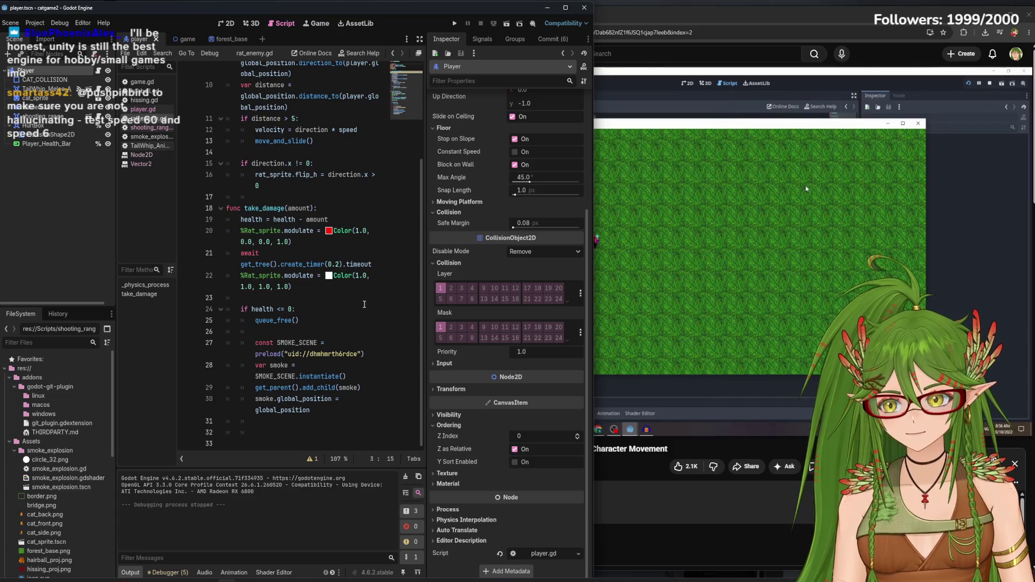
pyautogui.scroll(4, 365, 305)
pyautogui.scroll(3, 530, 108)
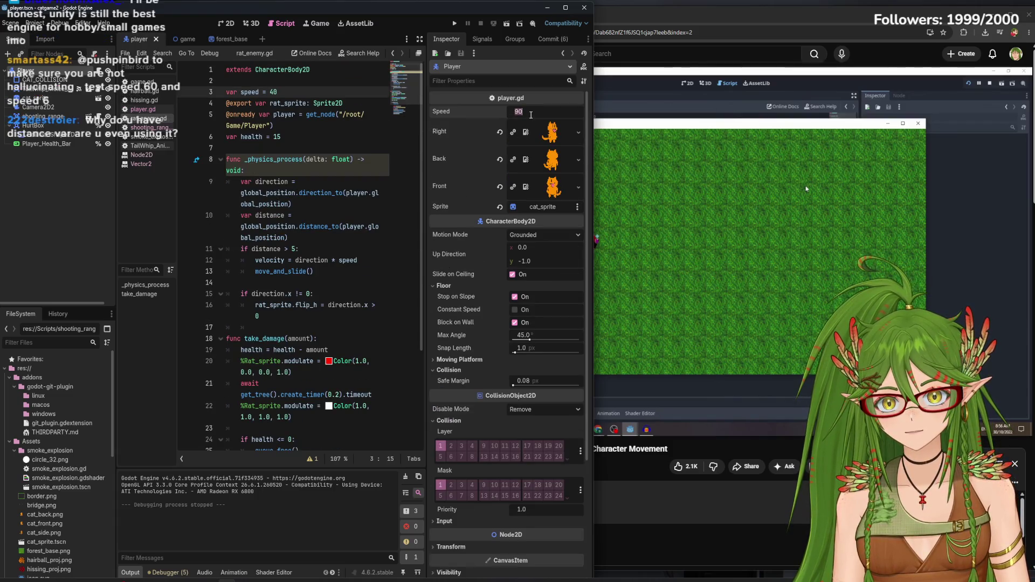
pyautogui.write('40')
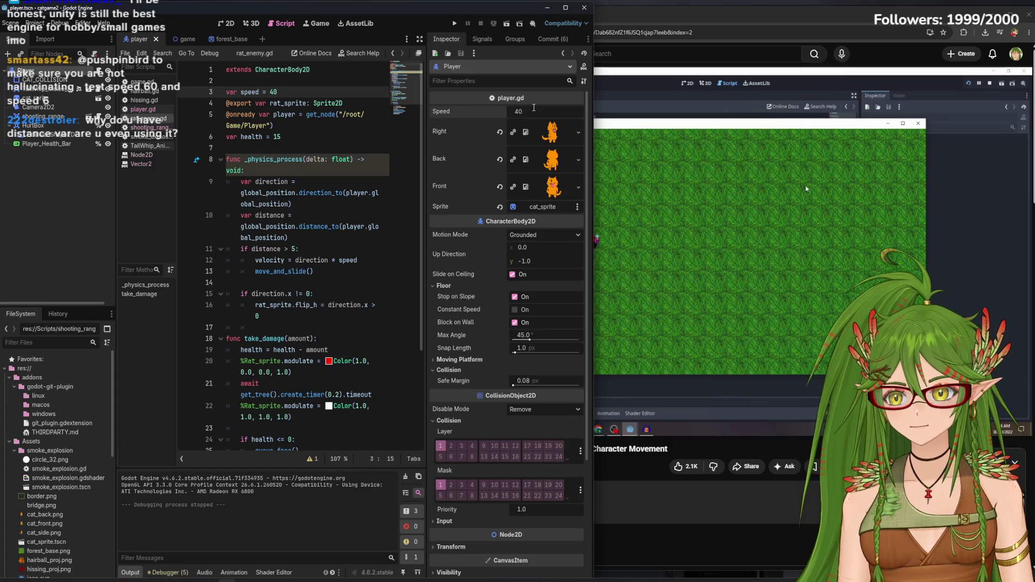
pyautogui.press('BackSpace')
pyautogui.press('BackSpace')
pyautogui.write('90')
pyautogui.press('Return')
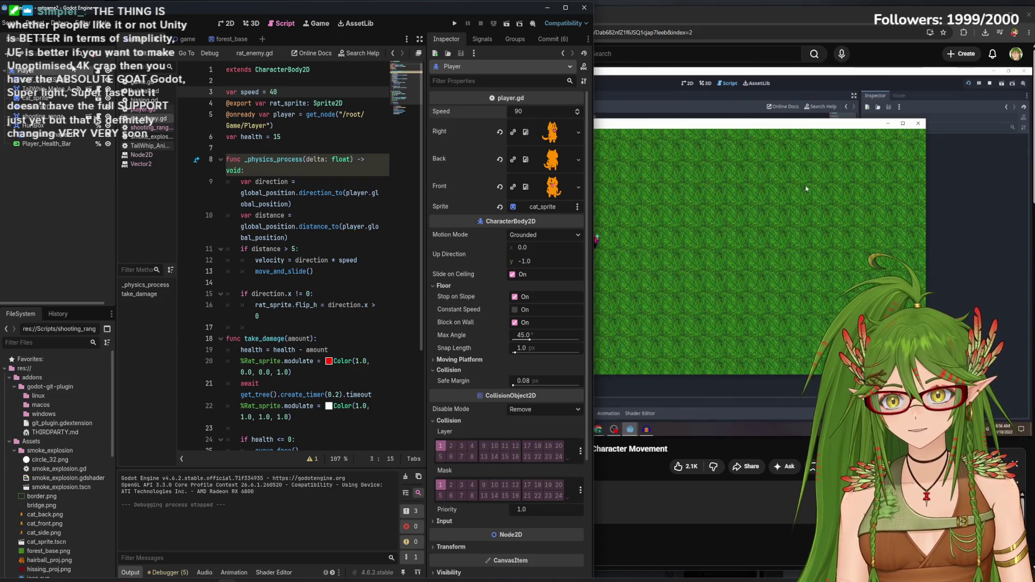
# Change the speed default in player.gd to 50 and save
pyautogui.click(143, 109)
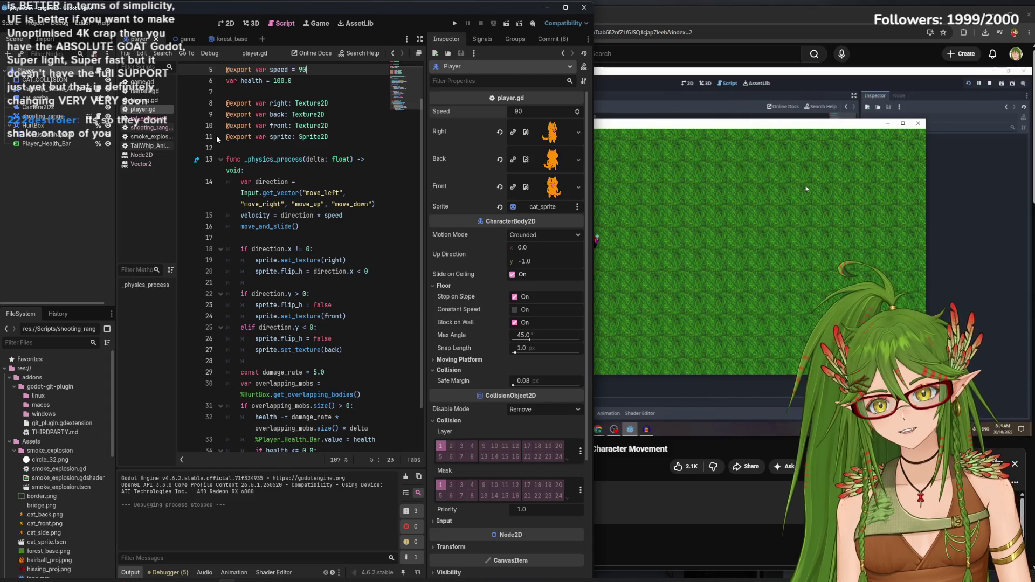
pyautogui.press('BackSpace')
pyautogui.press('BackSpace')
pyautogui.write('50')
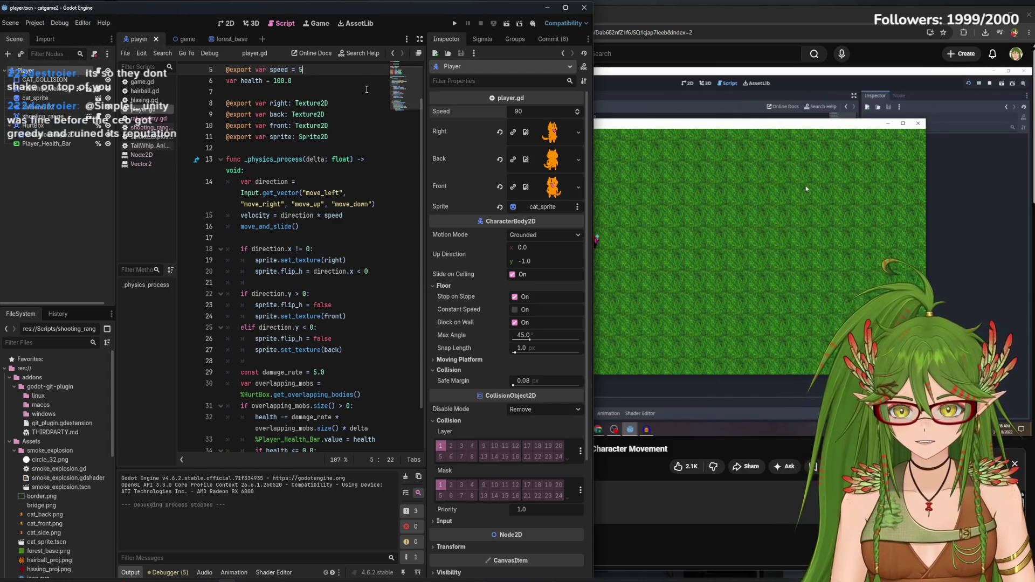
pyautogui.hotkey('ctrl', 's')
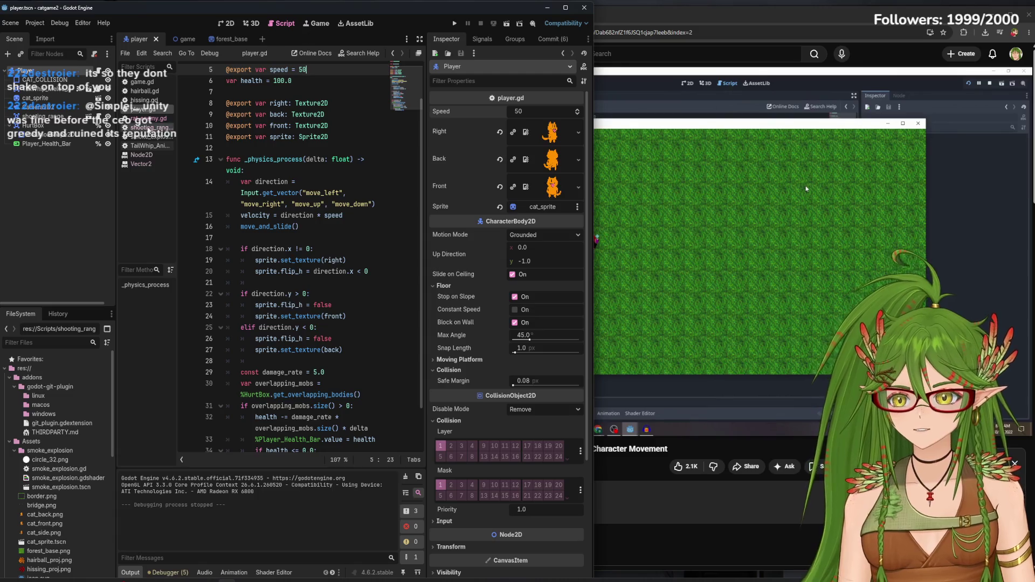
# Set the rat_enemy.gd speed to 20, save, and run the game to test it
pyautogui.click(155, 119)
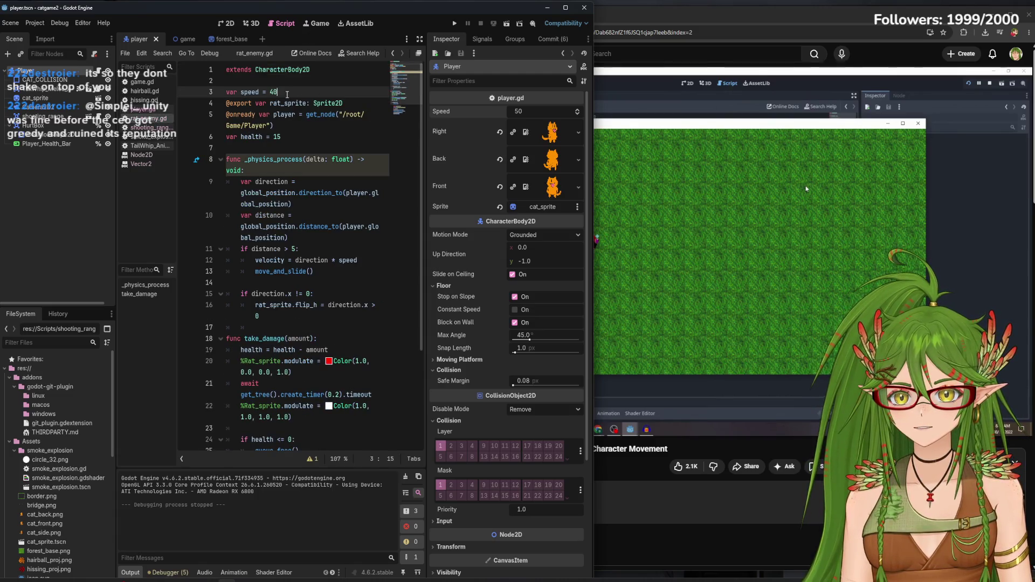
pyautogui.press('BackSpace')
pyautogui.press('BackSpace')
pyautogui.write('20')
pyautogui.hotkey('ctrl', 's')
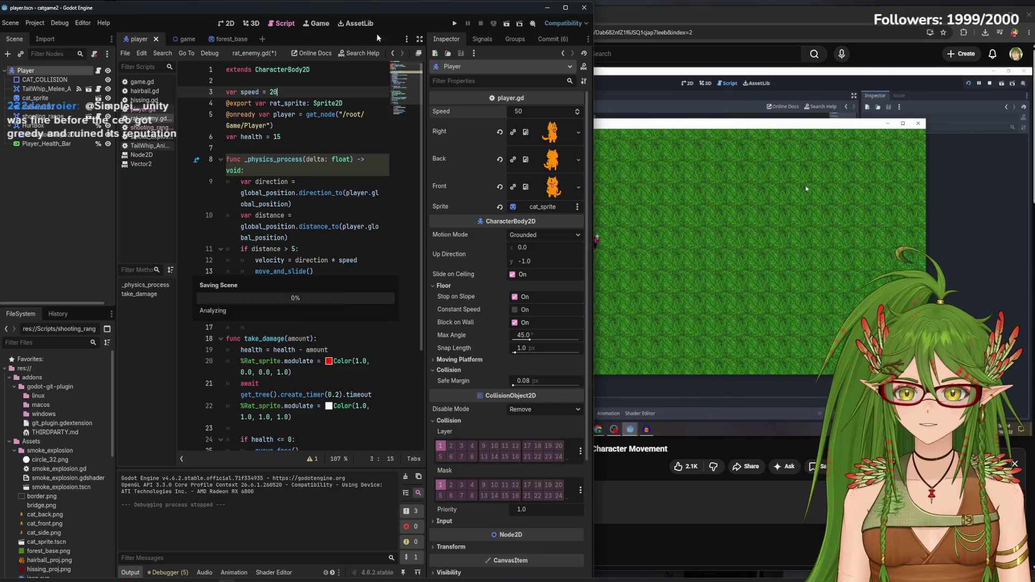
pyautogui.click(460, 23)
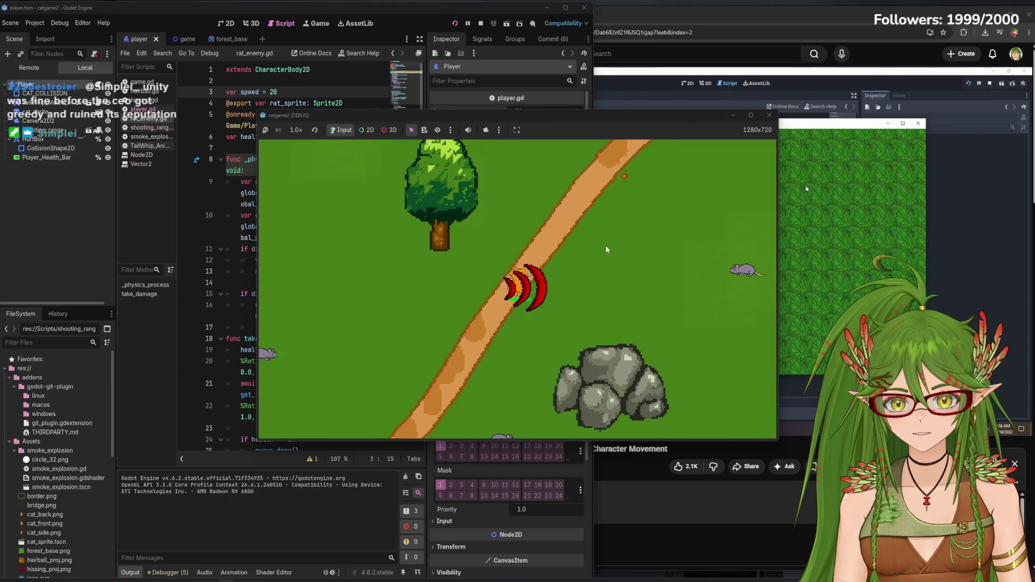
# Test-play with WASD, walking the cat up and left toward the river, then stop
pyautogui.press('d')
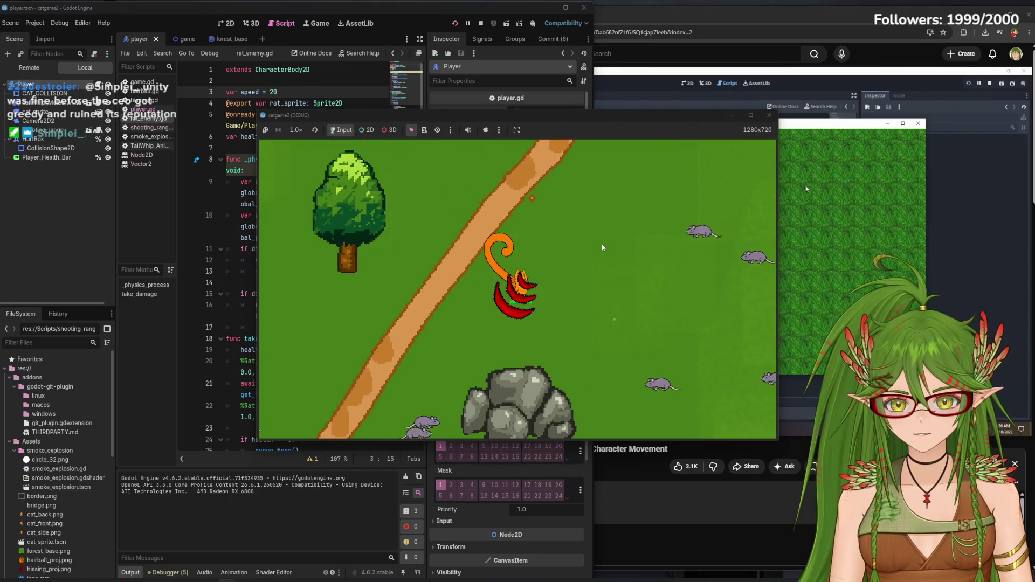
pyautogui.press('w')
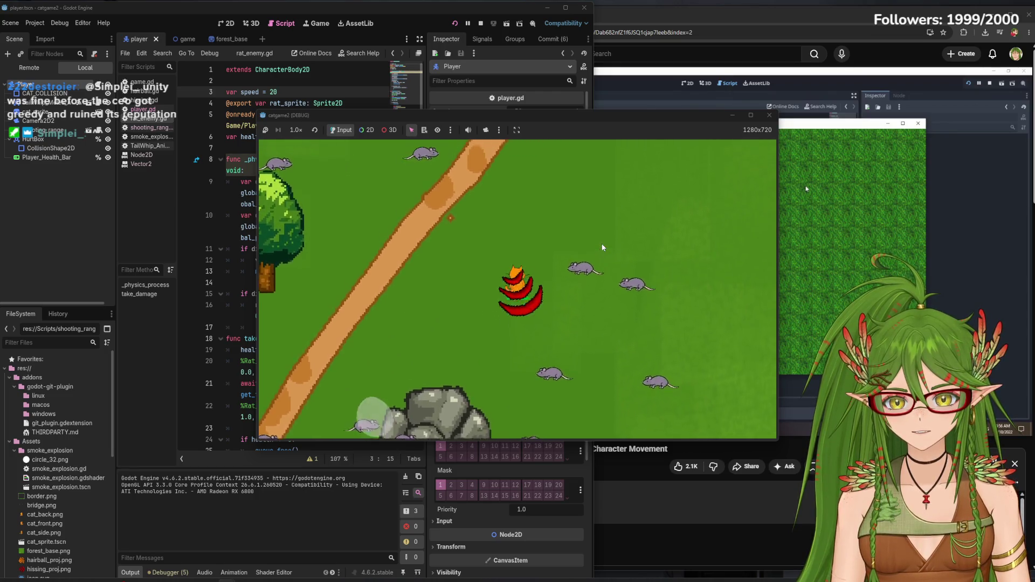
pyautogui.press('w')
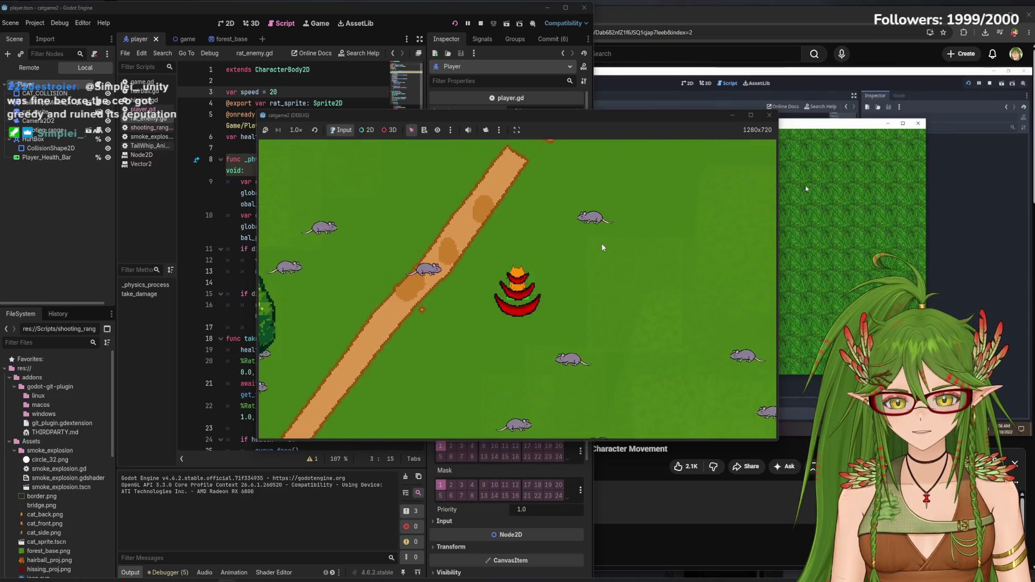
pyautogui.press('w')
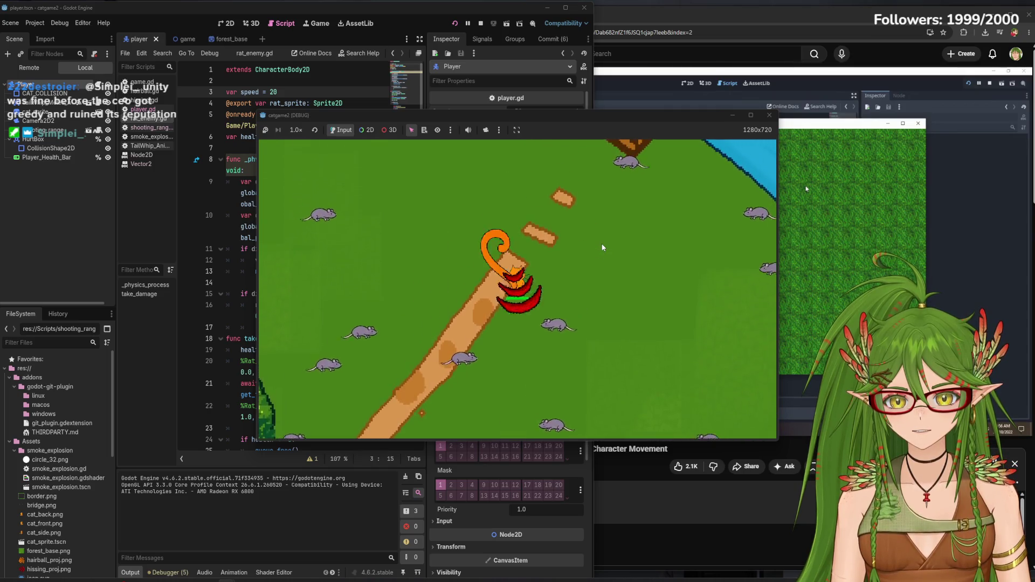
pyautogui.press('w')
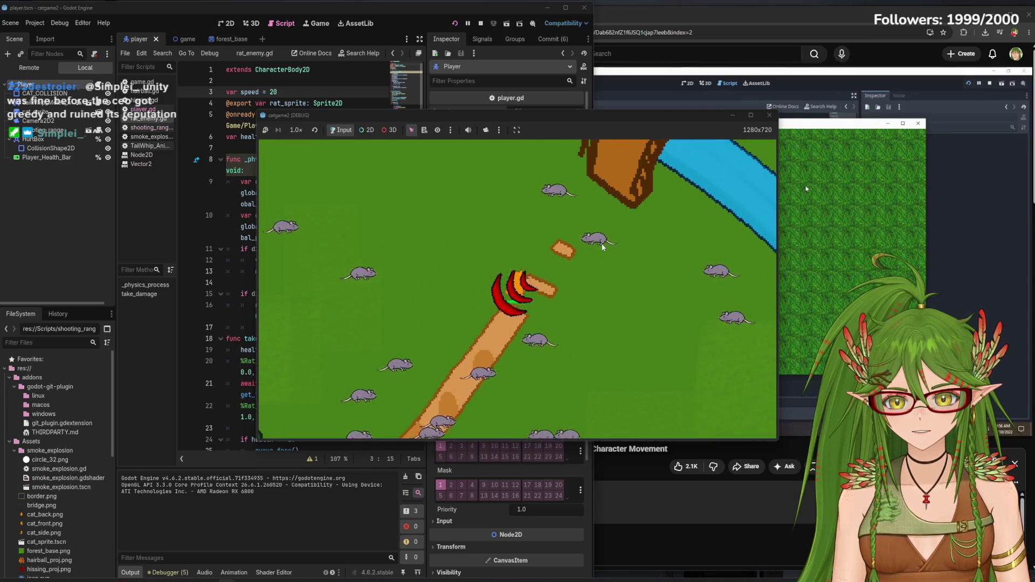
pyautogui.press('w')
pyautogui.press('a')
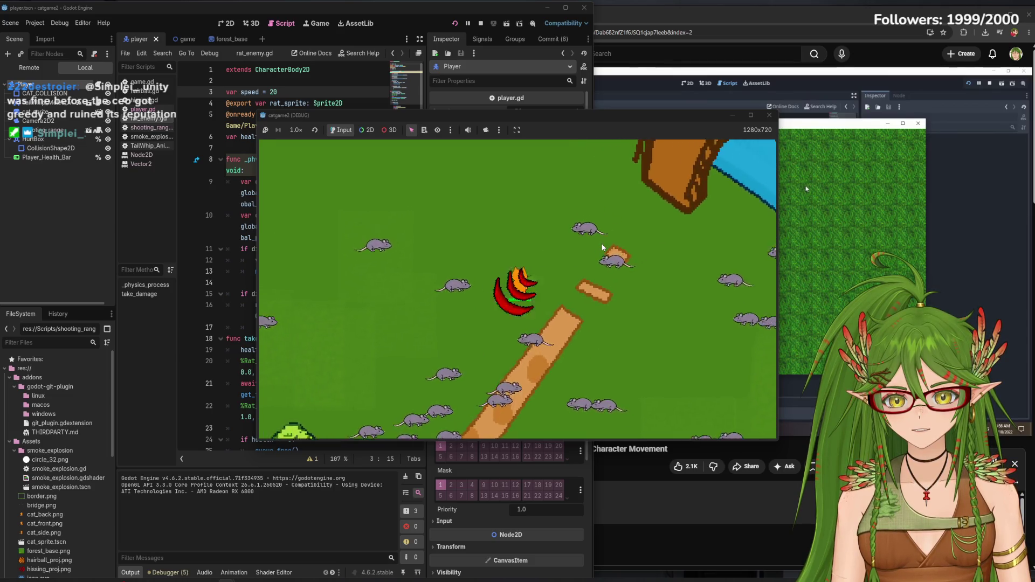
pyautogui.press('w')
pyautogui.press('a')
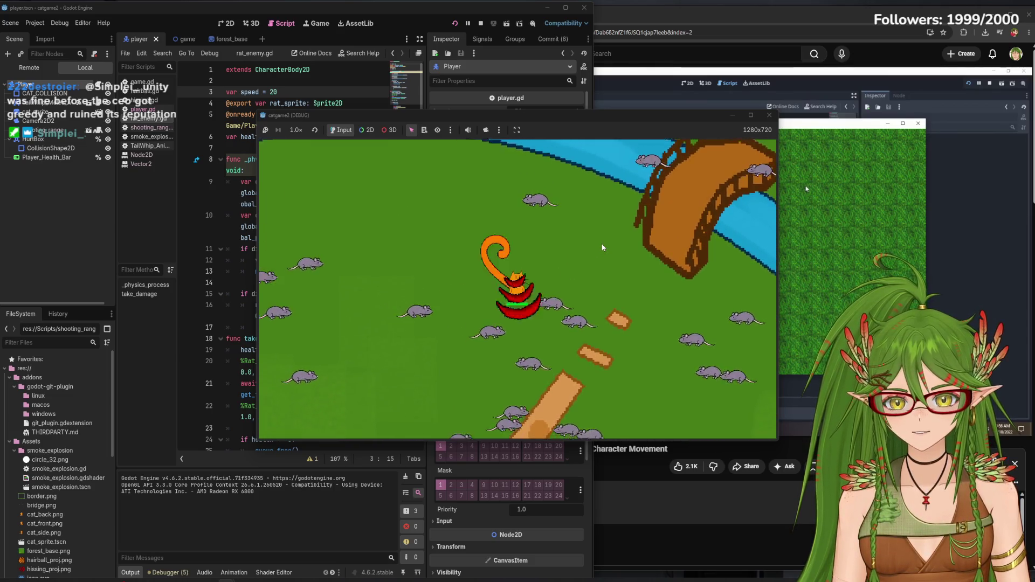
pyautogui.press('w')
pyautogui.press('a')
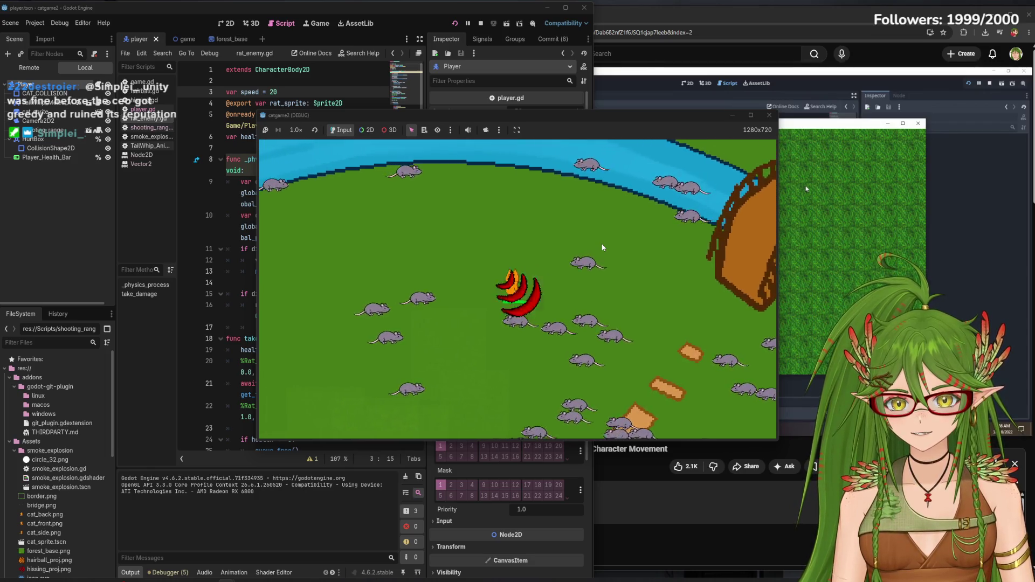
pyautogui.press('w')
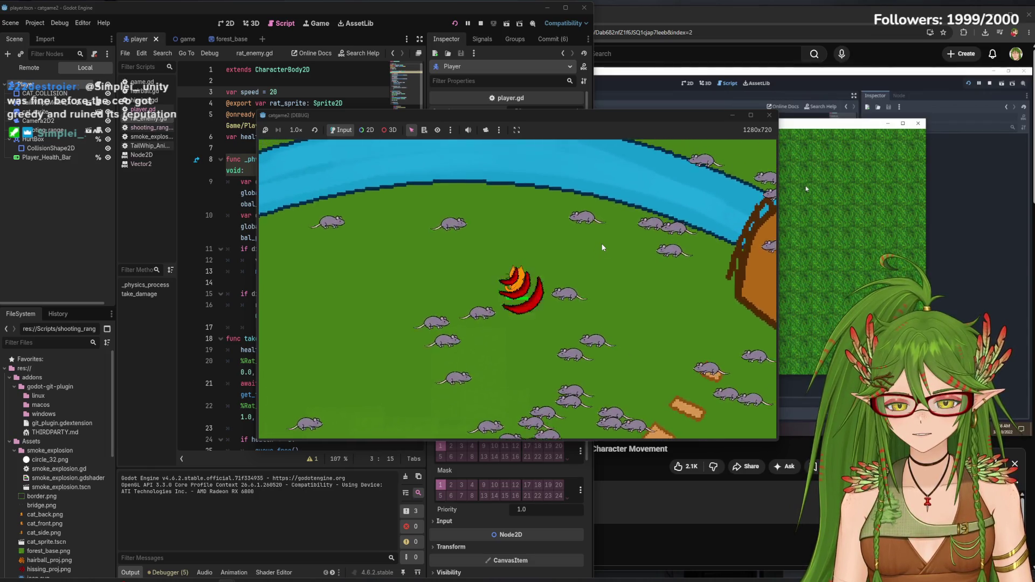
pyautogui.press('a')
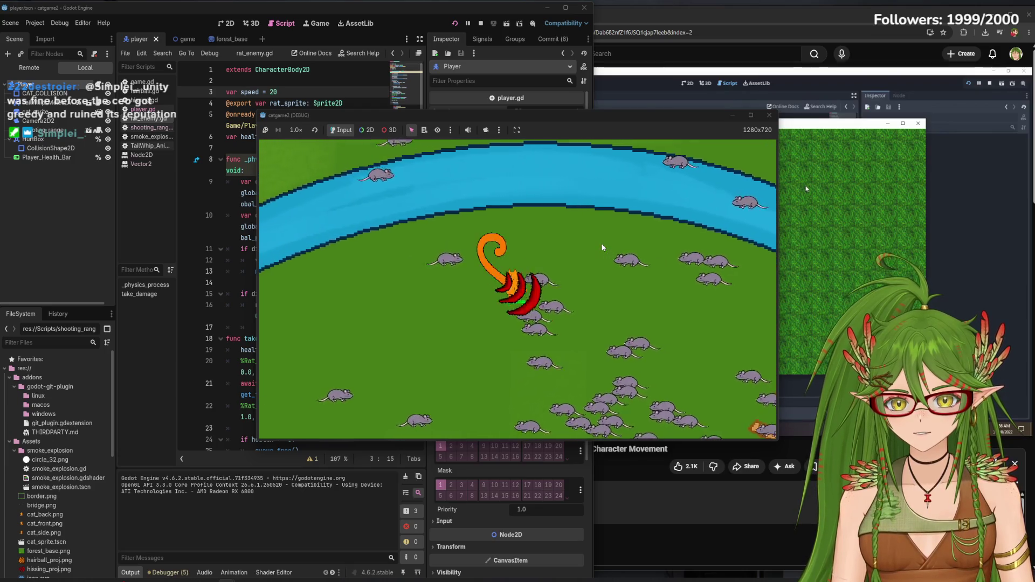
pyautogui.press('s')
pyautogui.press('a')
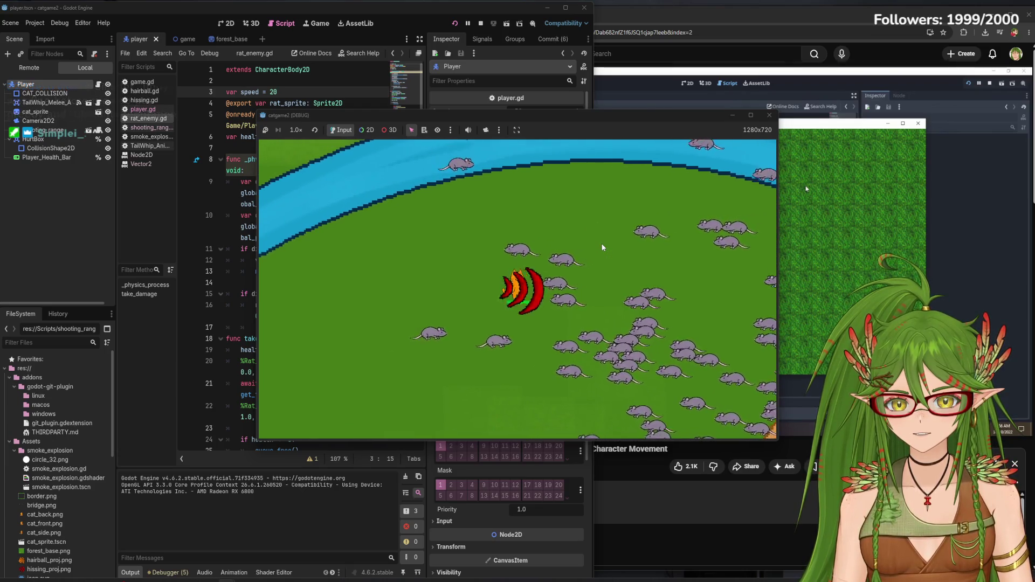
pyautogui.press('w')
pyautogui.press('a')
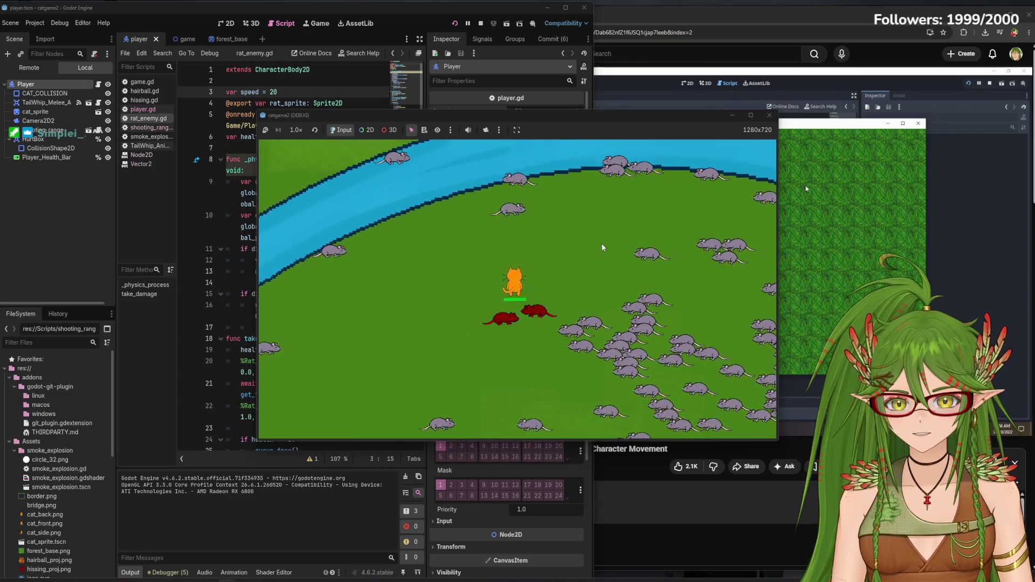
pyautogui.press('a')
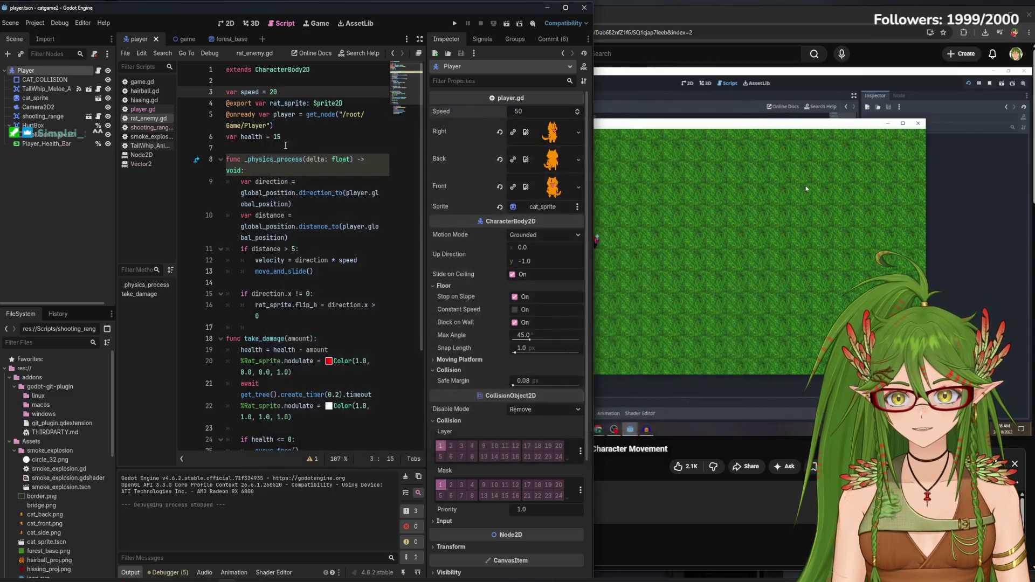
pyautogui.write('3')
# Restore the rat's speed to 40 and the Player's Speed to 90, then save
pyautogui.press('BackSpace')
pyautogui.press('BackSpace')
pyautogui.write('40')
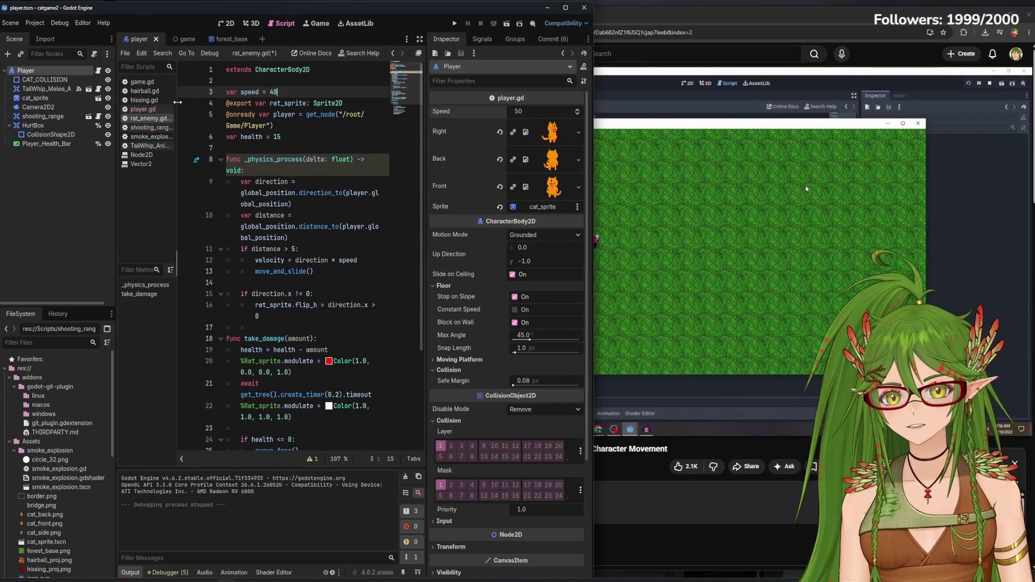
pyautogui.click(541, 111)
pyautogui.write('90')
pyautogui.press('Return')
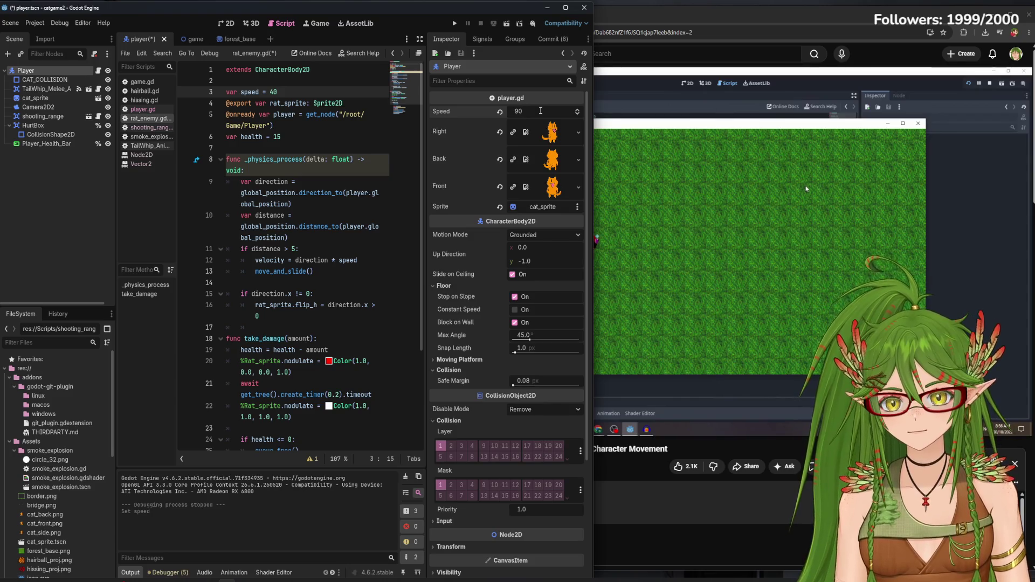
pyautogui.hotkey('ctrl', 's')
pyautogui.click(801, 242)
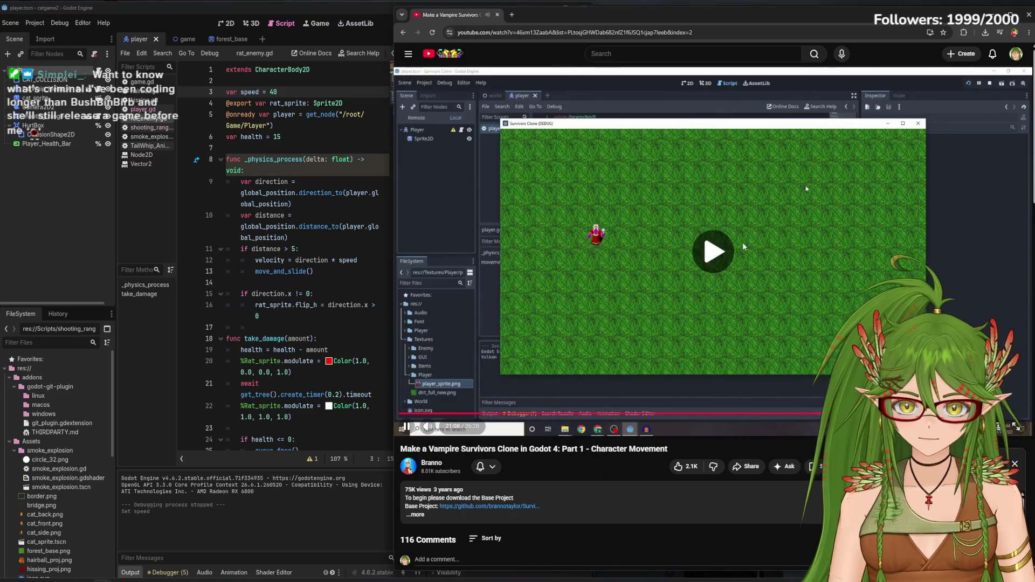
# Let the tutorial play on and pause it at 21:20 on the Theory Time slide
pyautogui.click(793, 253)
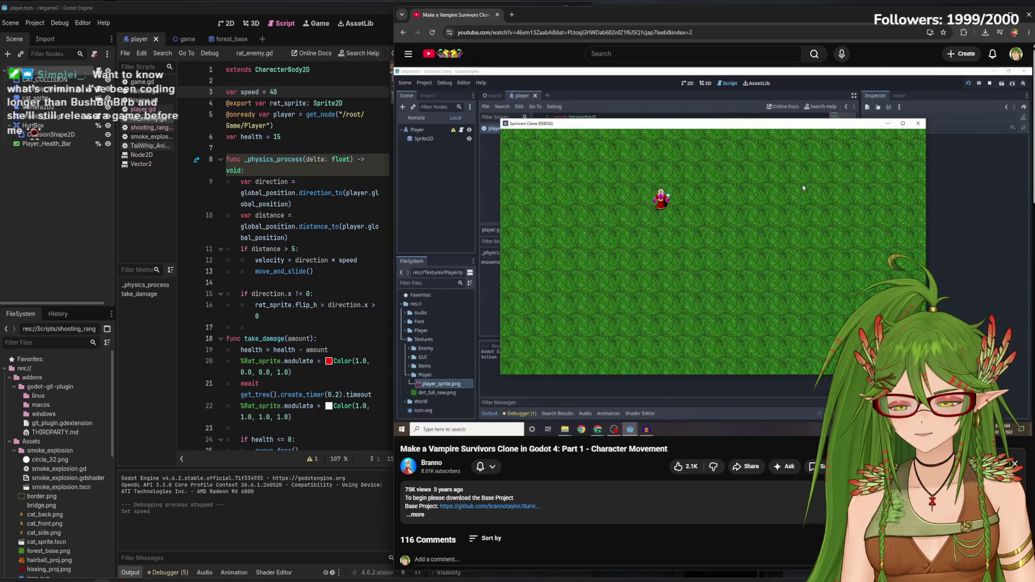
pyautogui.moveTo(793, 252)
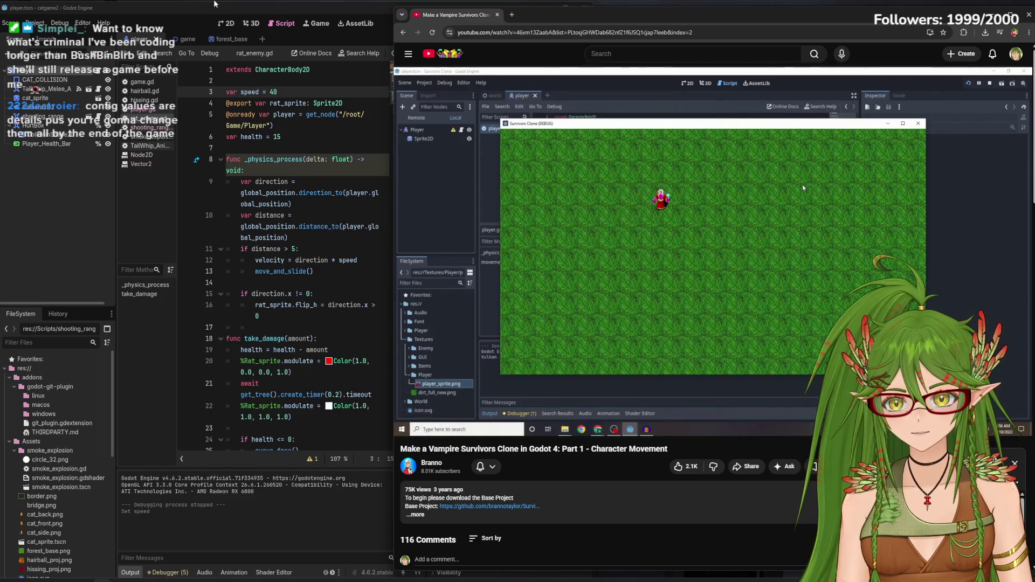
pyautogui.moveTo(828, 277)
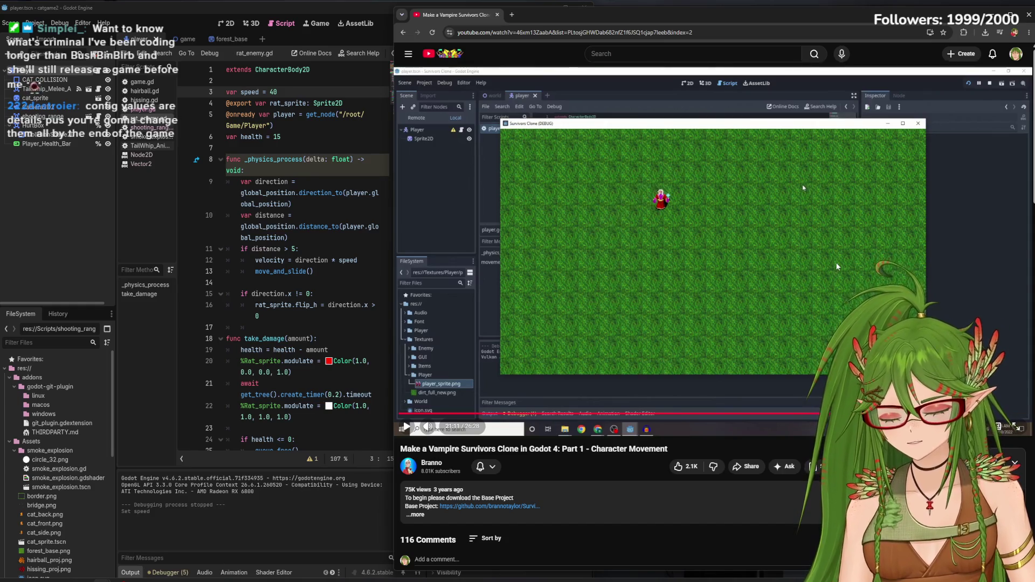
pyautogui.click(753, 240)
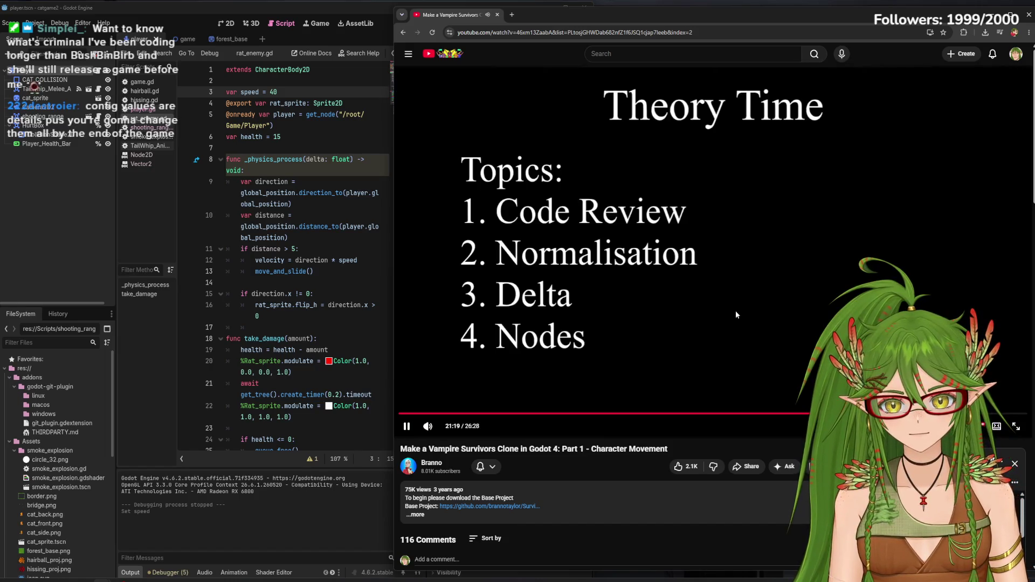
pyautogui.click(714, 282)
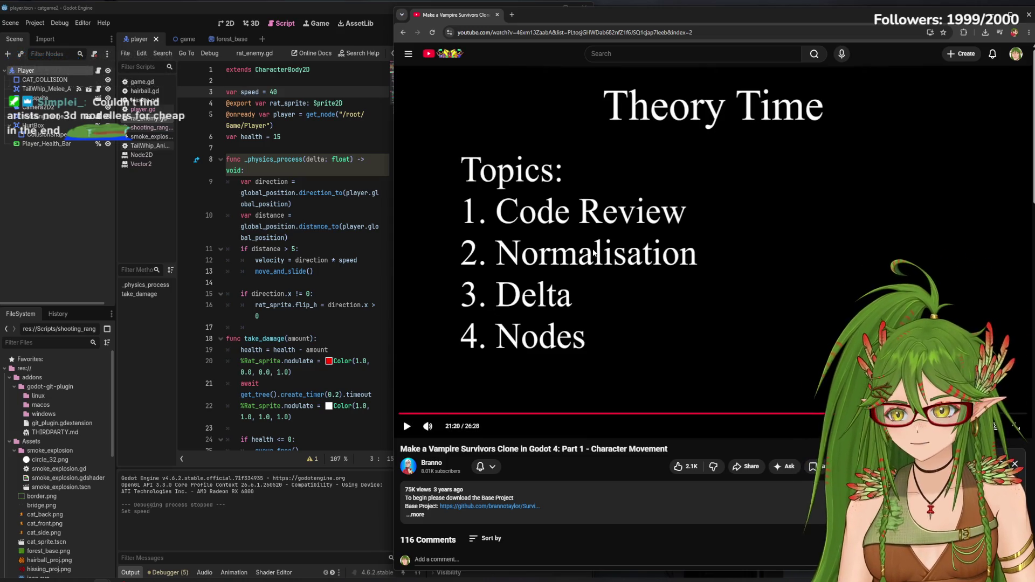
# Resume the tutorial and let it run through the theory section to about 23:35
pyautogui.click(727, 279)
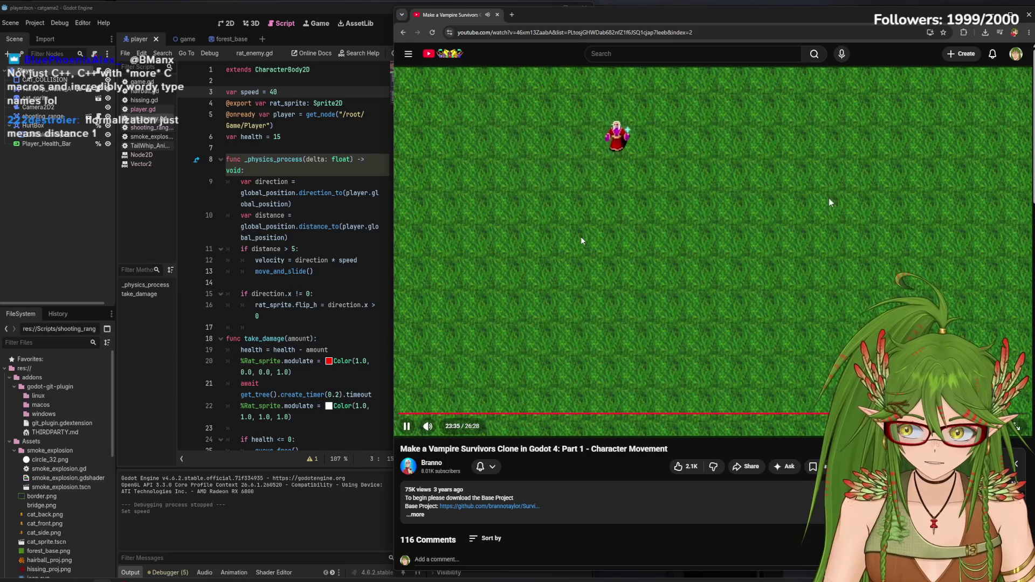
# Test-run the cat game, walking the cat right past the rats to the river, then stop it
pyautogui.click(165, 9)
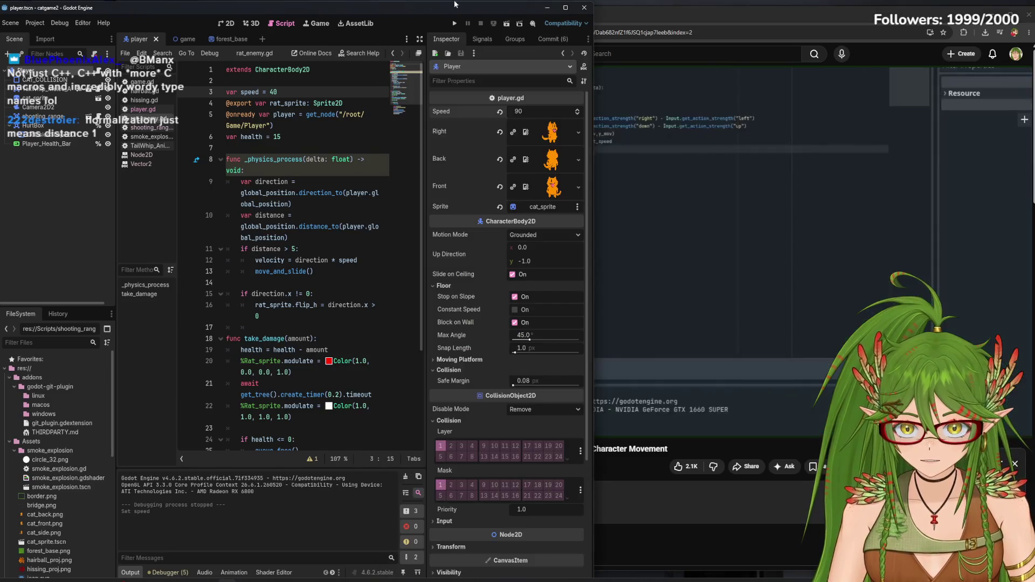
pyautogui.click(452, 24)
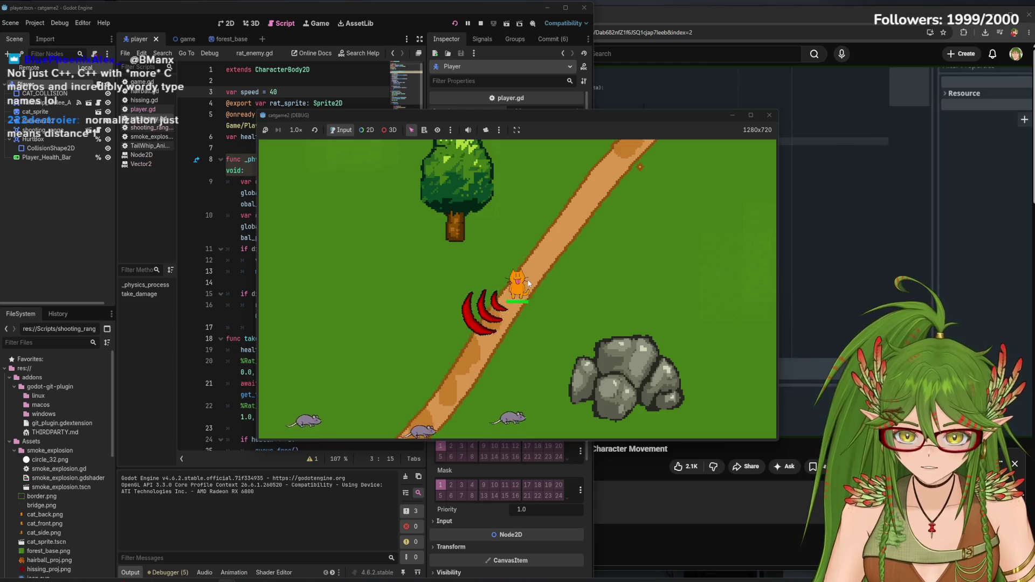
pyautogui.press('Right')
pyautogui.press('Down')
pyautogui.press('d')
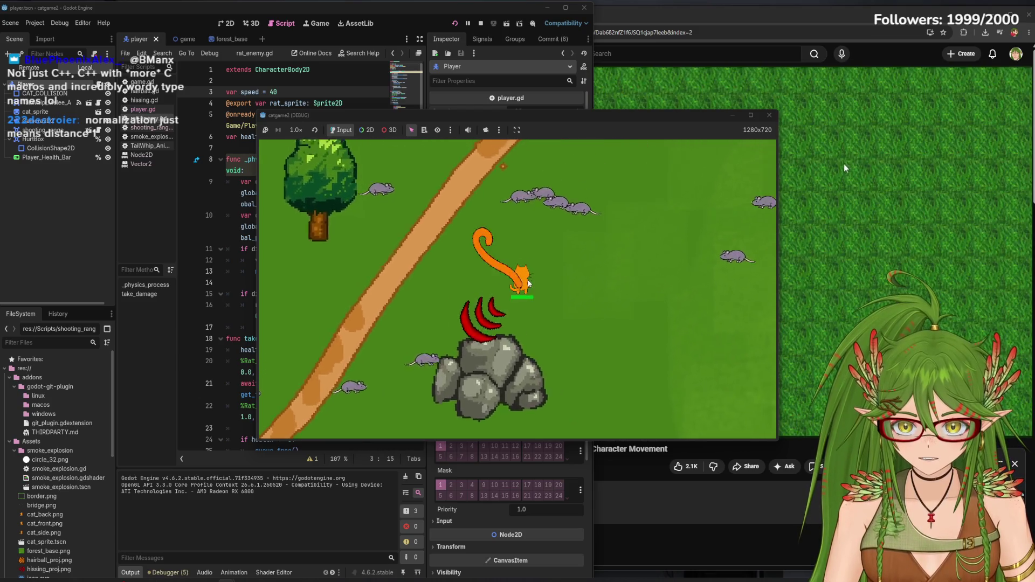
pyautogui.press('d')
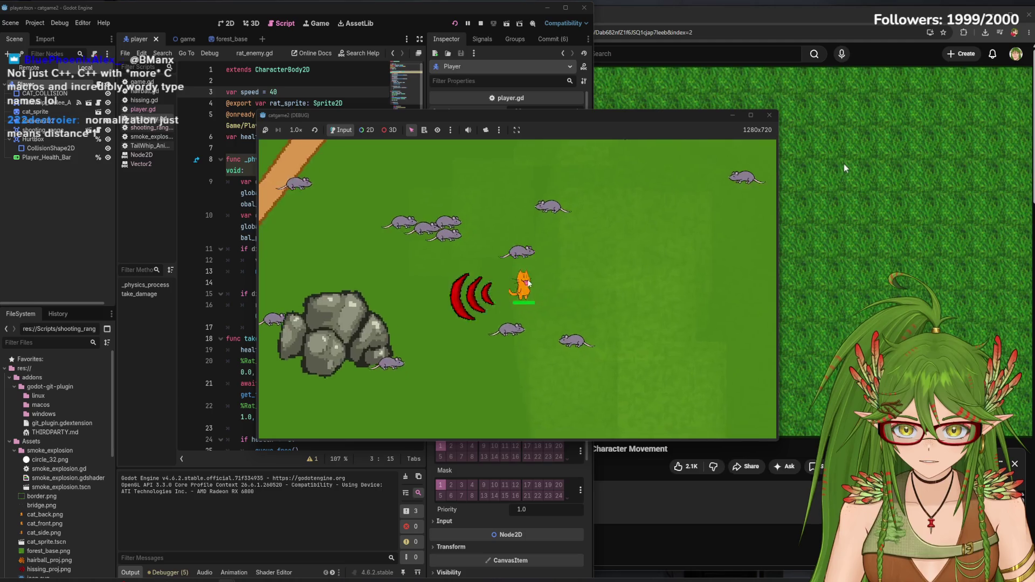
pyautogui.press('d')
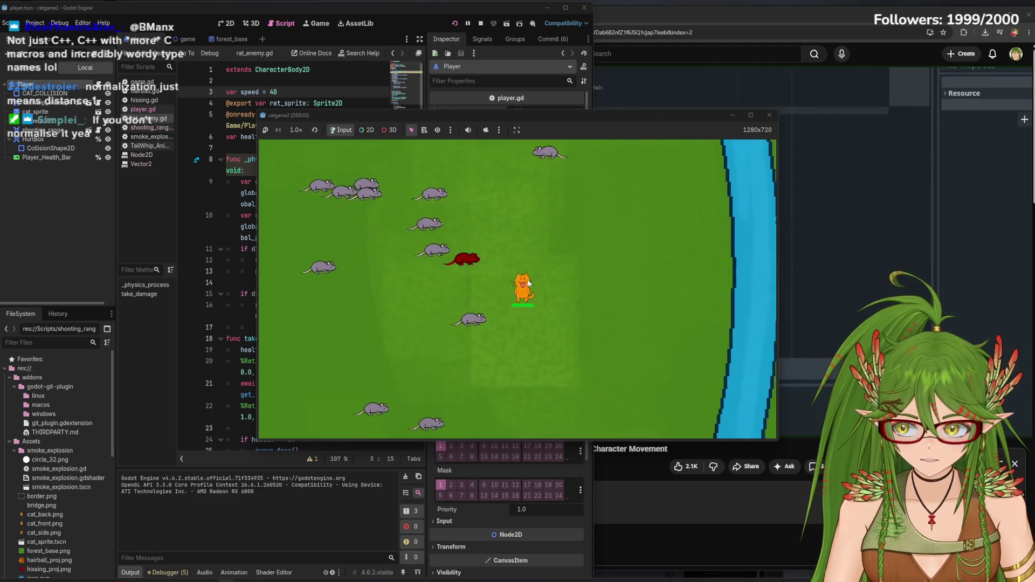
pyautogui.press('d')
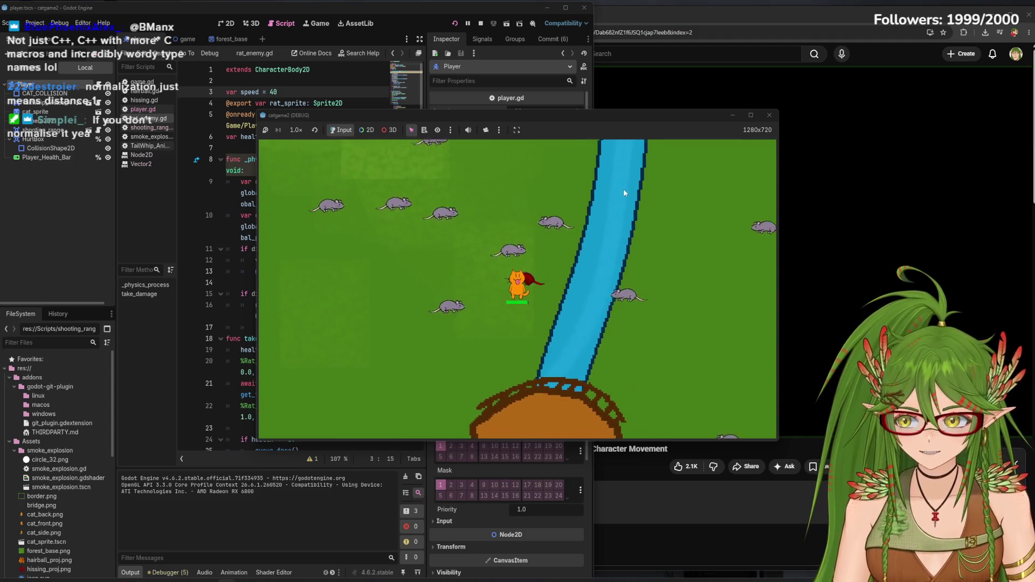
pyautogui.click(768, 115)
pyautogui.click(731, 16)
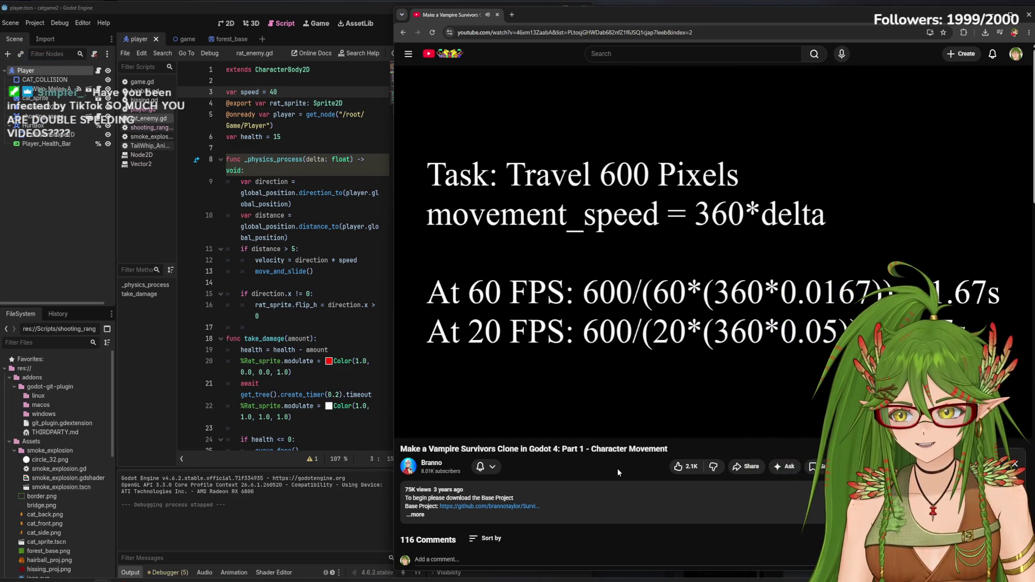
# Play the tutorial past the Node System slide, like the video, and scroll to the comments
pyautogui.moveTo(734, 286)
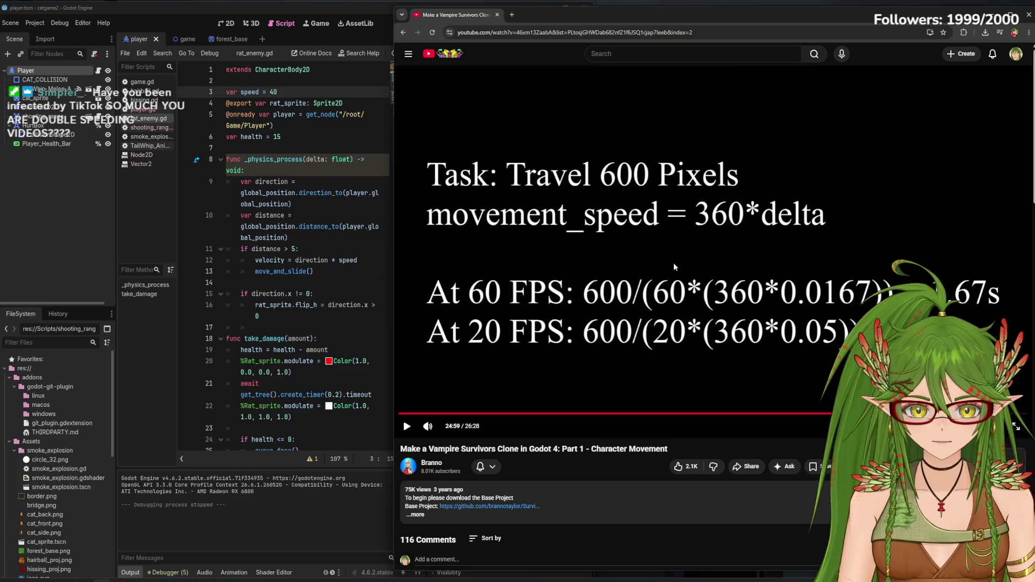
pyautogui.click(662, 324)
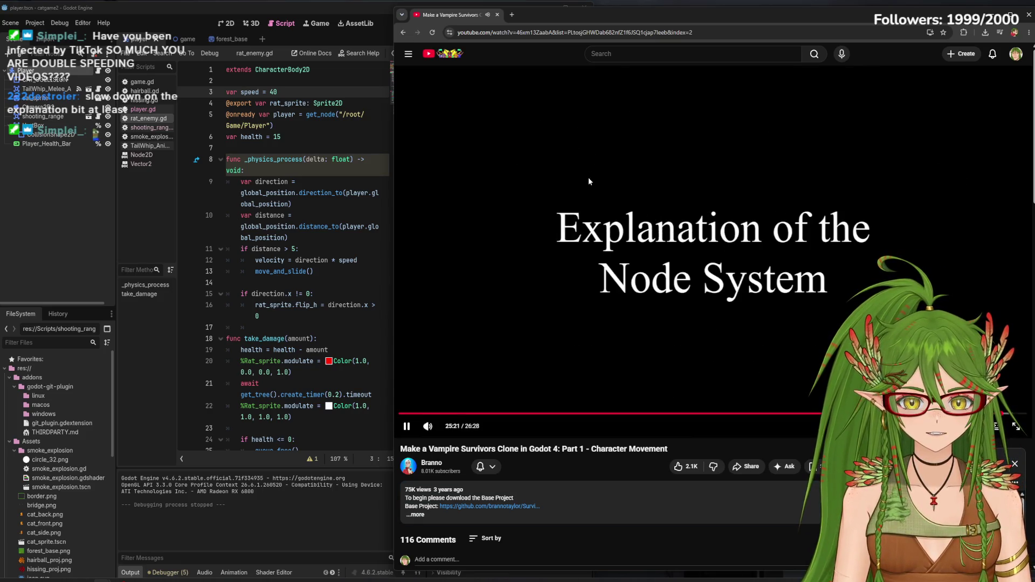
pyautogui.click(587, 180)
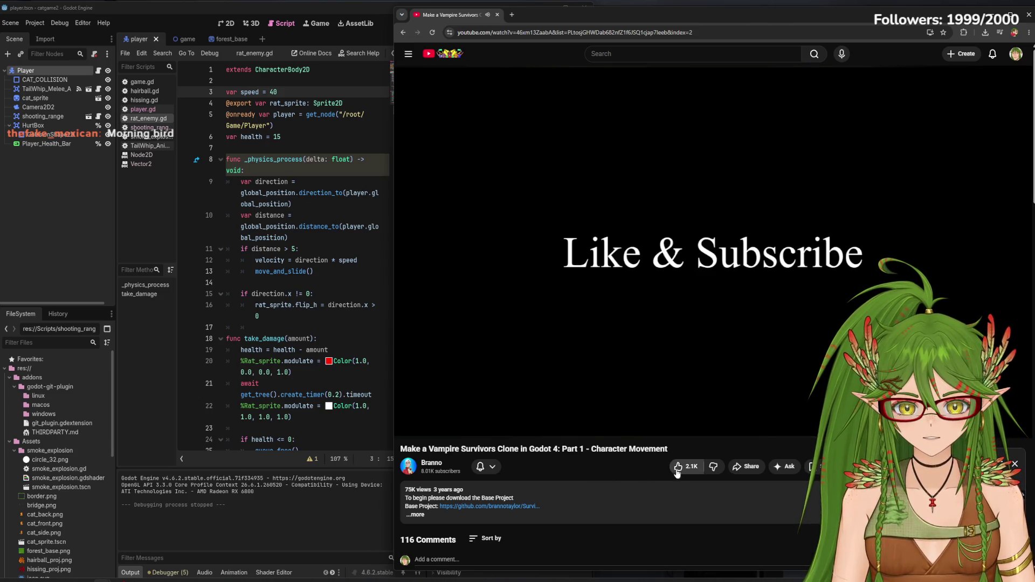
pyautogui.click(680, 467)
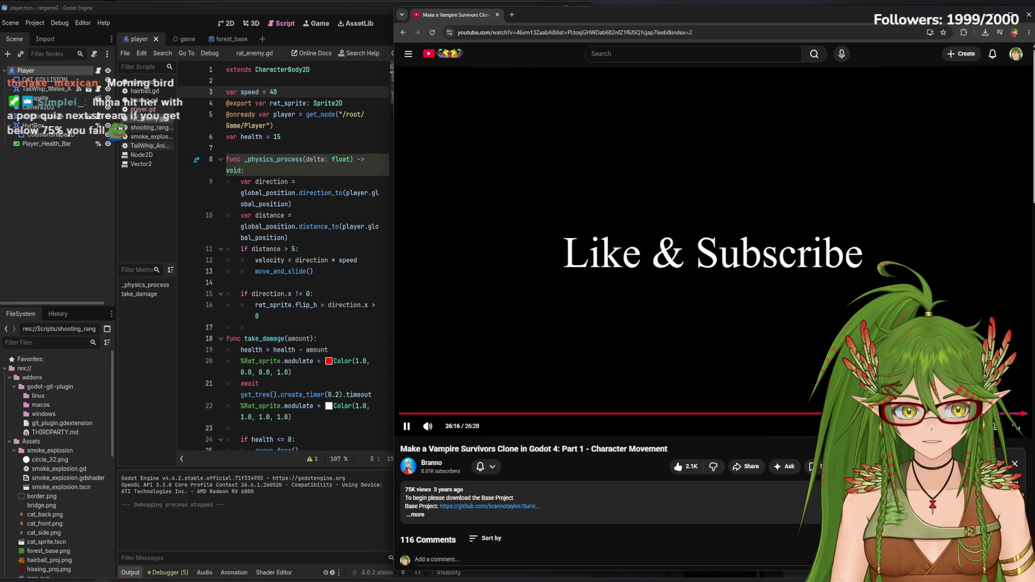
pyautogui.click(654, 361)
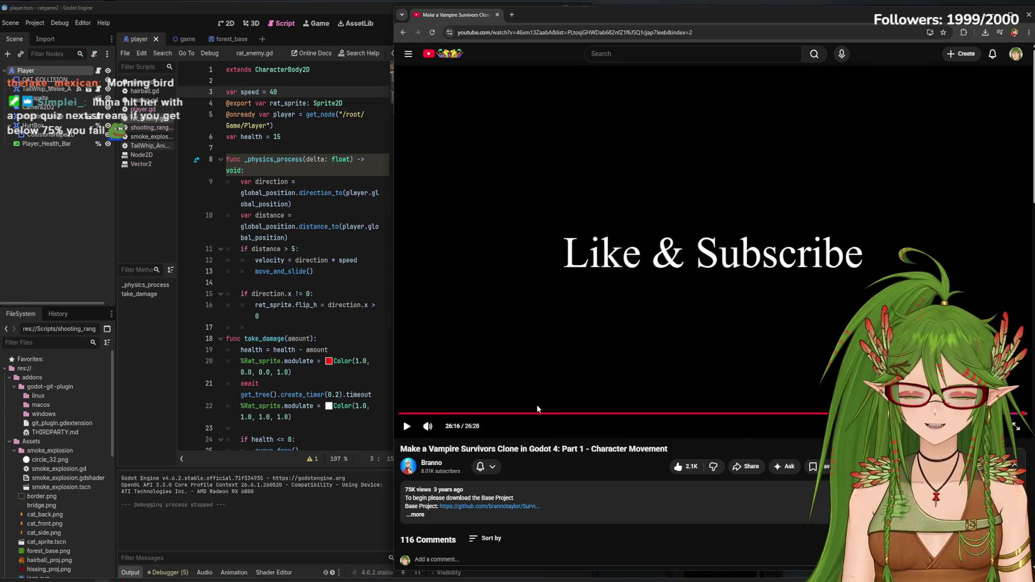
pyautogui.scroll(-3, 593, 431)
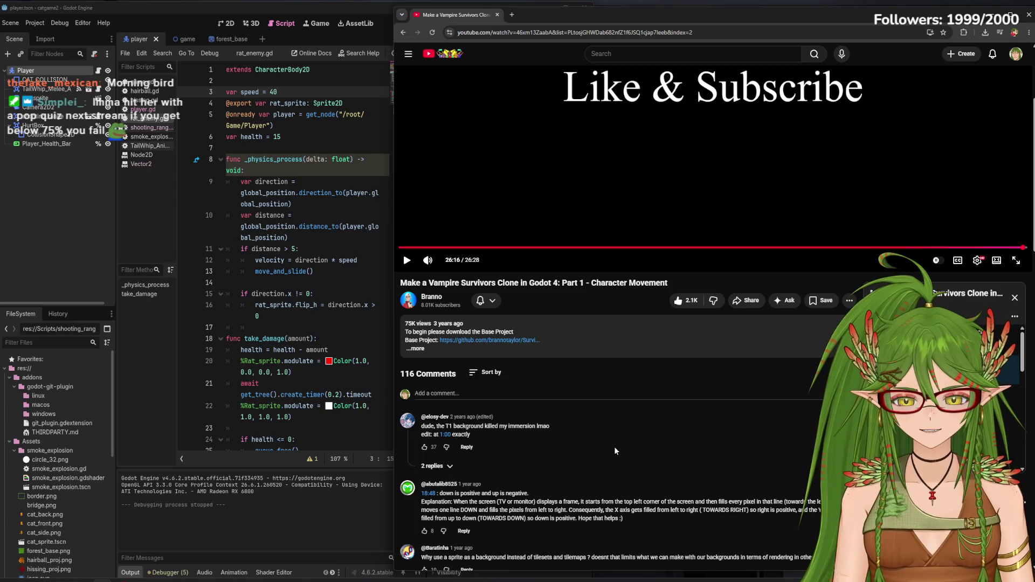
pyautogui.scroll(-1, 501, 431)
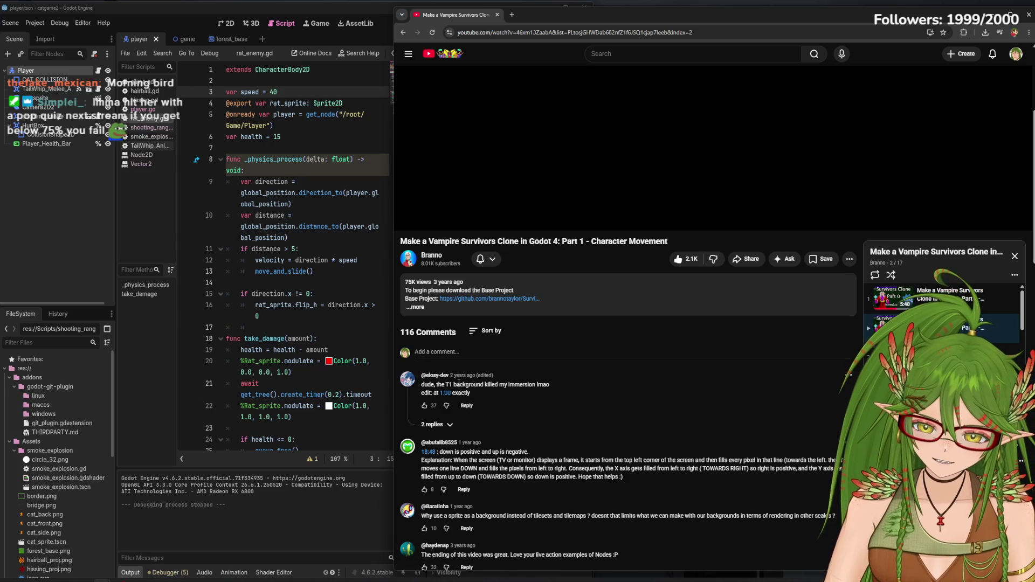
# Jump the video to 1:00 from a comment's timestamp and browse further comments
pyautogui.click(447, 394)
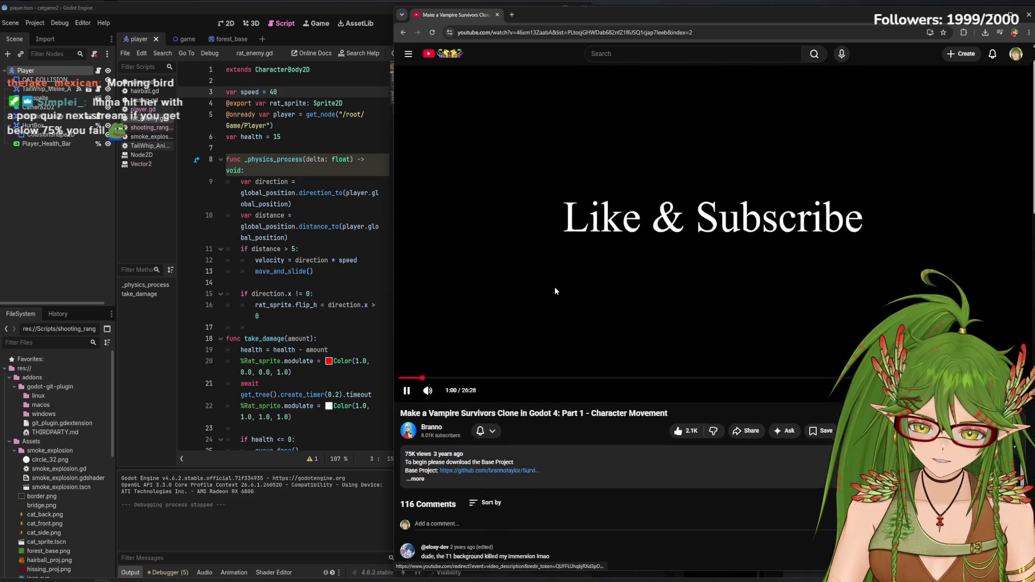
pyautogui.scroll(-4, 445, 400)
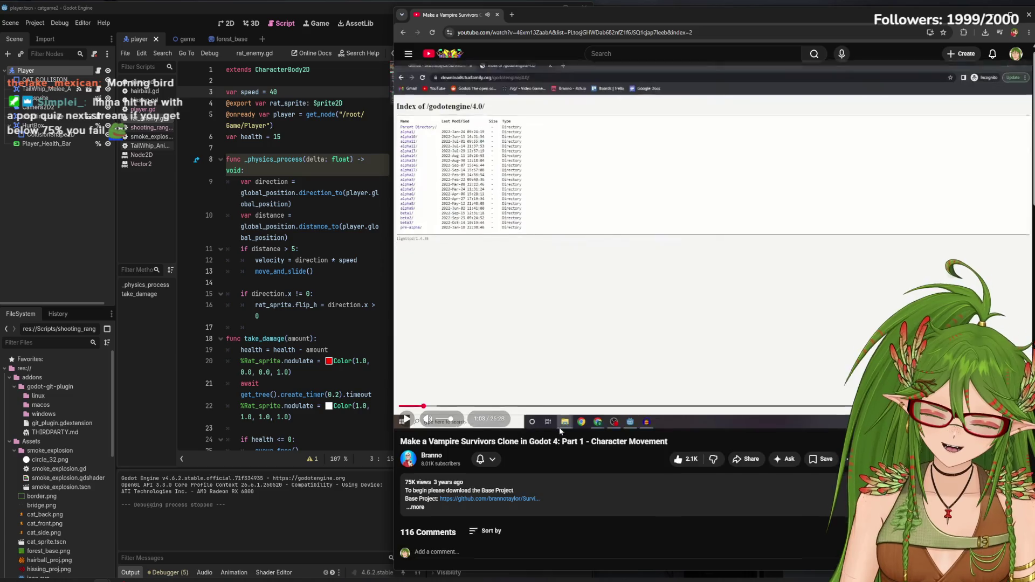
pyautogui.scroll(4, 448, 397)
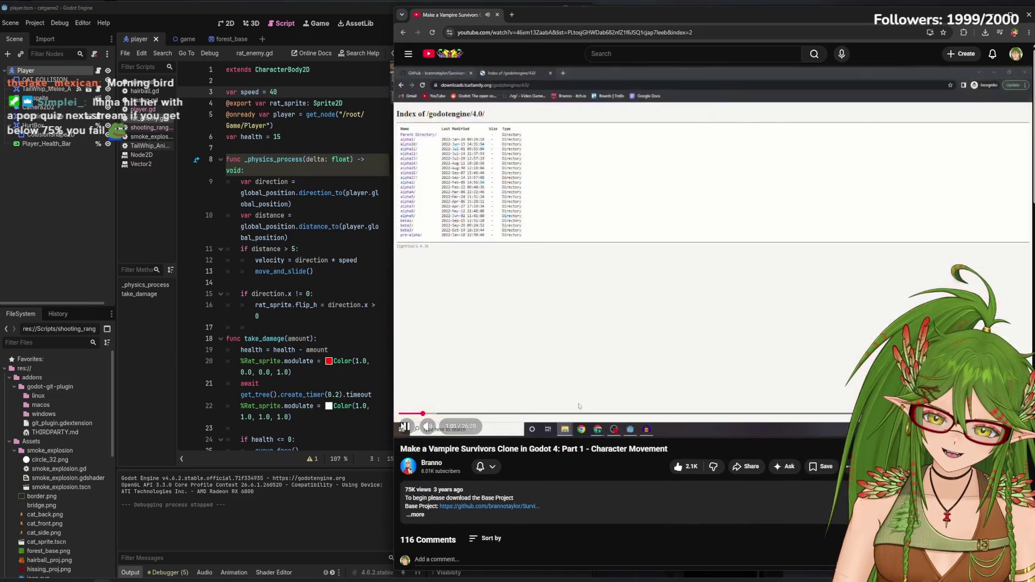
pyautogui.scroll(-2, 702, 367)
pyautogui.scroll(-5, 703, 367)
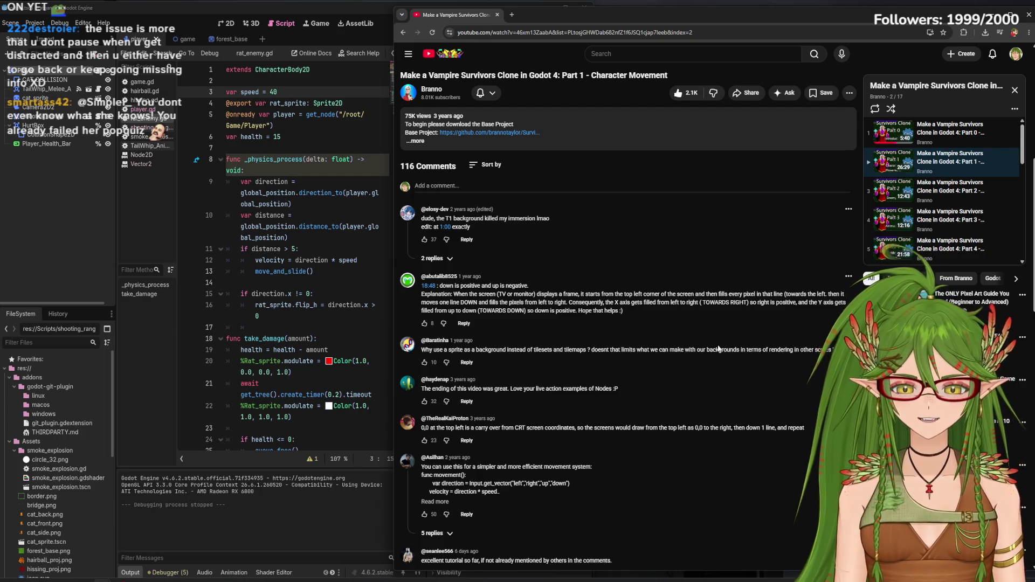
pyautogui.scroll(-5, 717, 349)
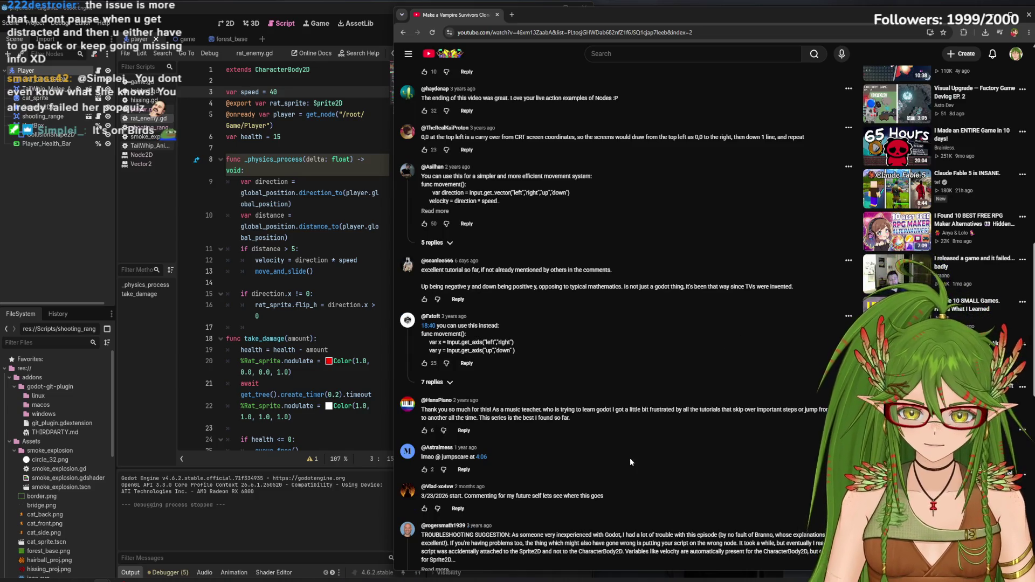
pyautogui.scroll(-2, 629, 462)
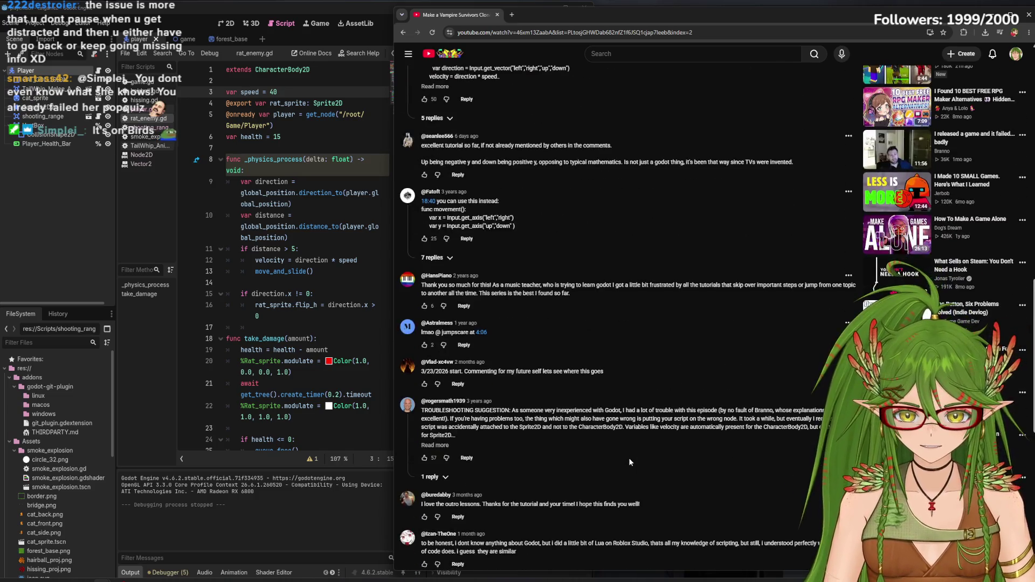
# Jump to 4:08 from another comment, pause there, then skip to the next playlist video
pyautogui.click(482, 332)
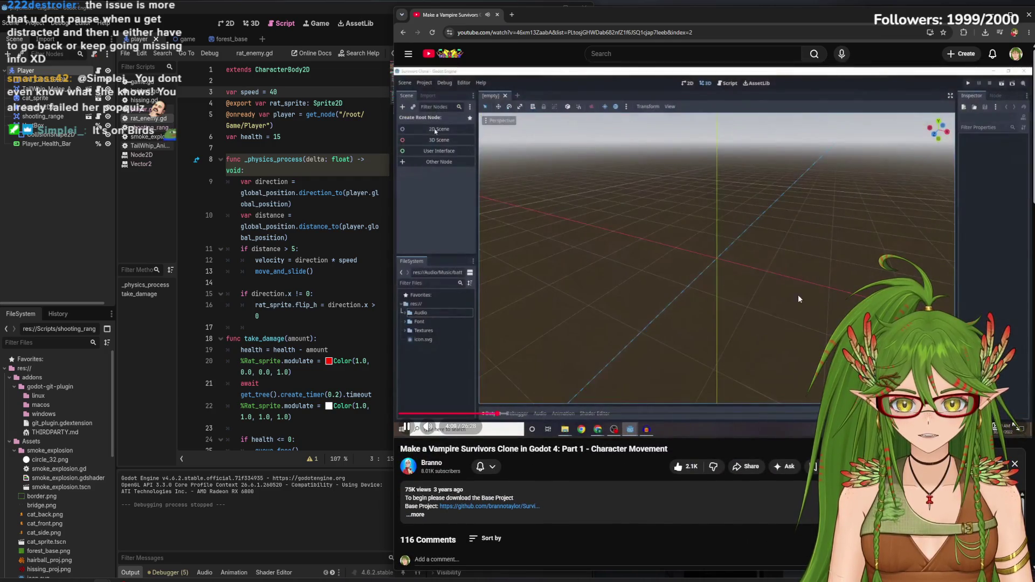
pyautogui.click(798, 299)
pyautogui.scroll(-2, 787, 442)
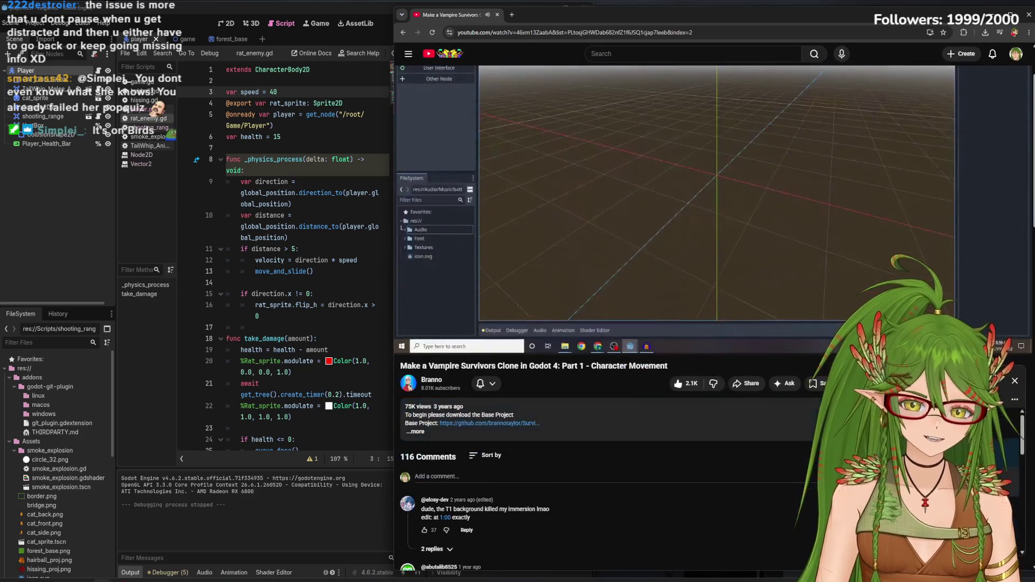
pyautogui.hotkey('shift', 'n')
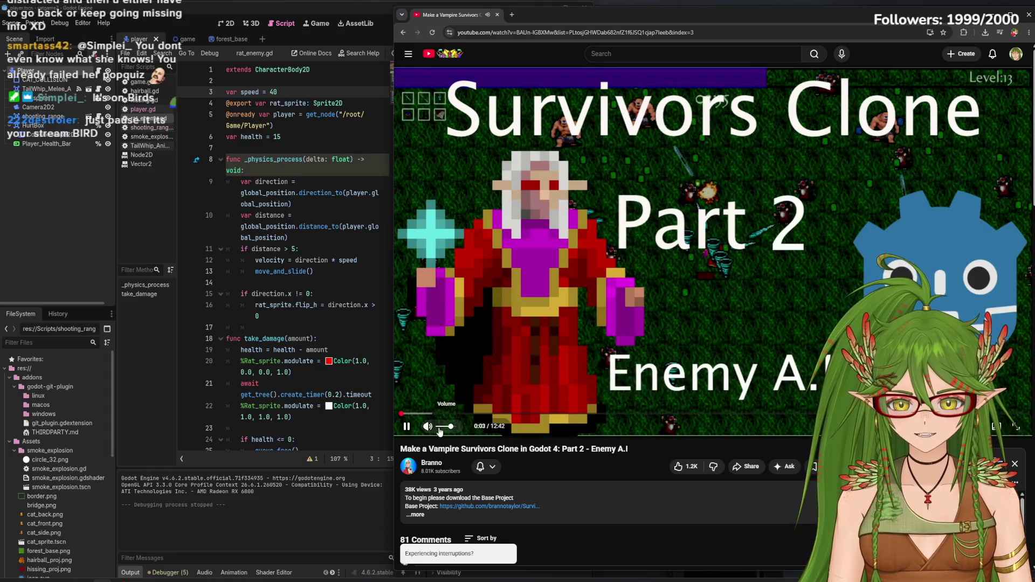
# Adjust the Part 2 video's volume, pause at 0:26, then resume playback
pyautogui.click(444, 427)
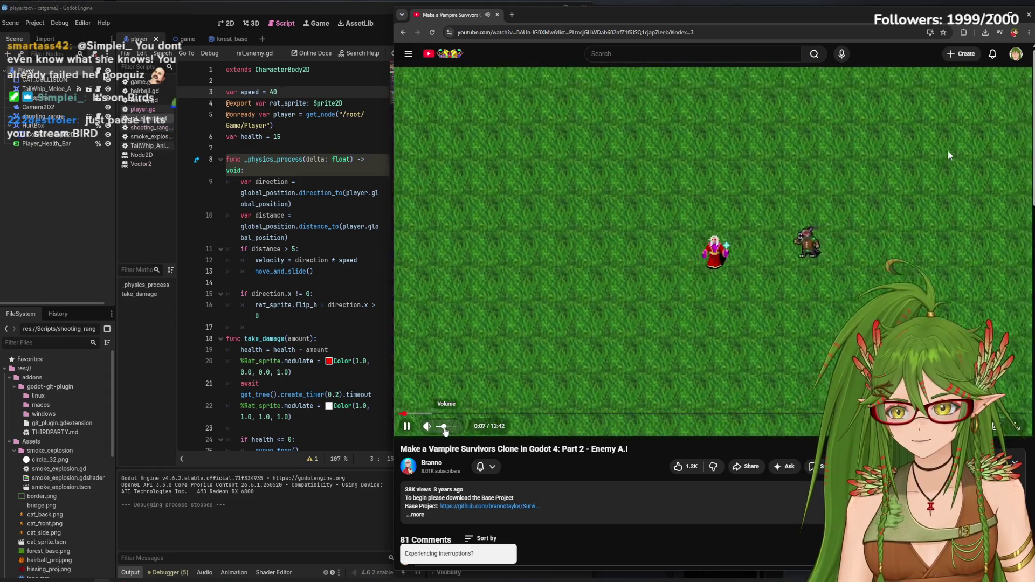
pyautogui.click(447, 427)
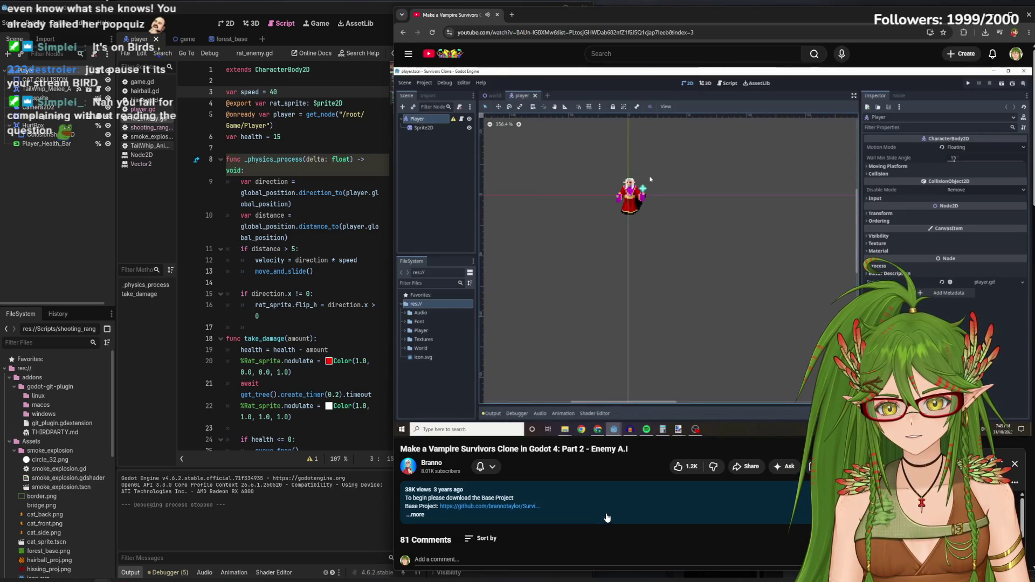
pyautogui.click(635, 309)
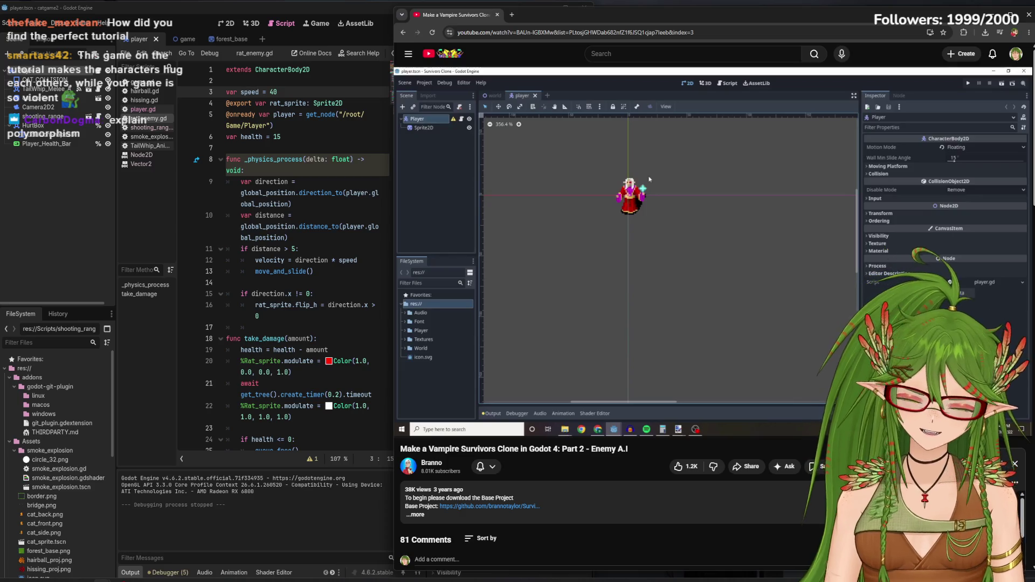
pyautogui.moveTo(589, 235)
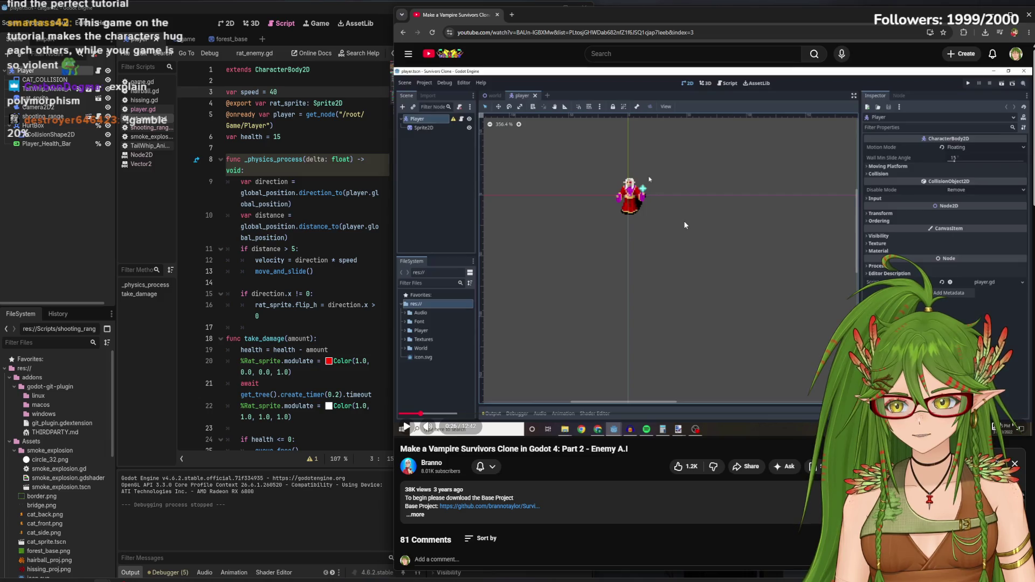
pyautogui.click(709, 206)
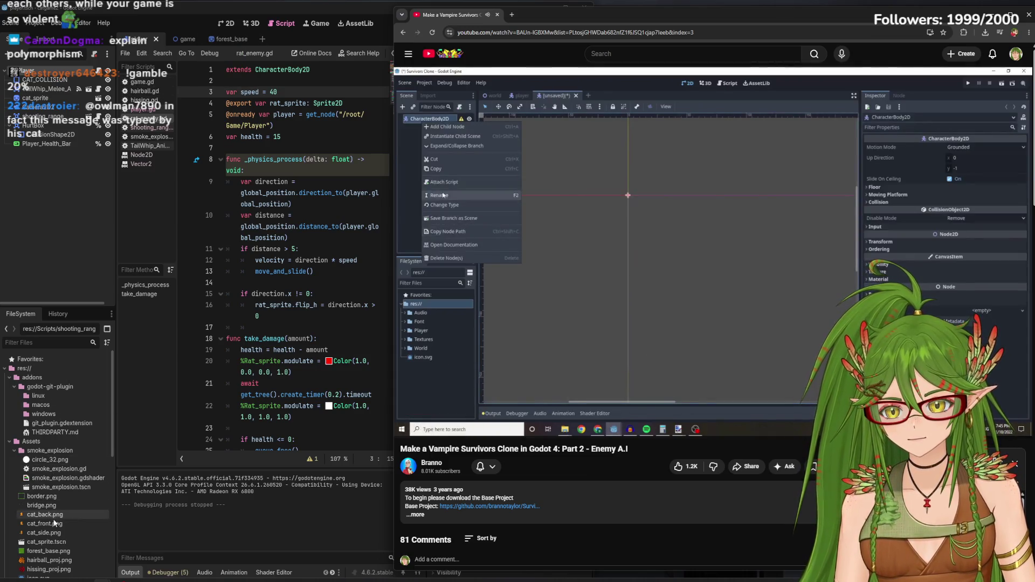
pyautogui.scroll(-10, 54, 516)
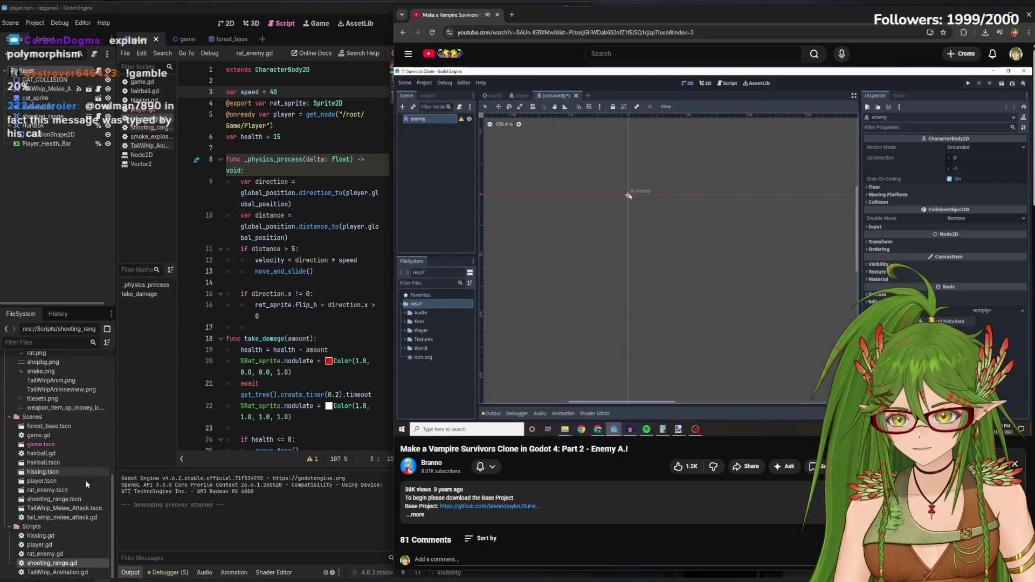
# Open rat_enemy.tscn from FileSystem in the 2D view and pause the tutorial beside it
pyautogui.click(64, 552)
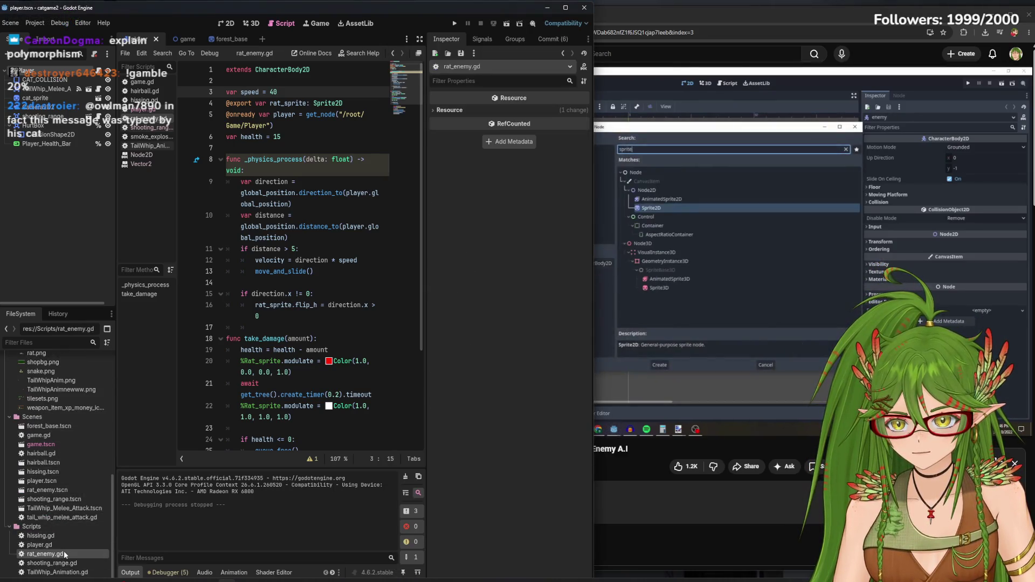
pyautogui.doubleClick(48, 490)
pyautogui.click(226, 23)
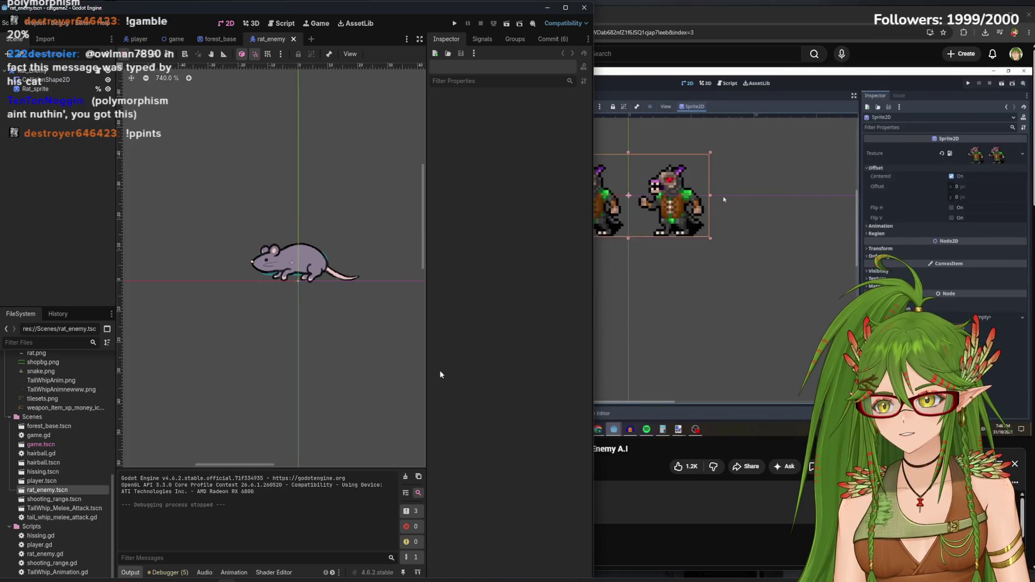
pyautogui.click(822, 268)
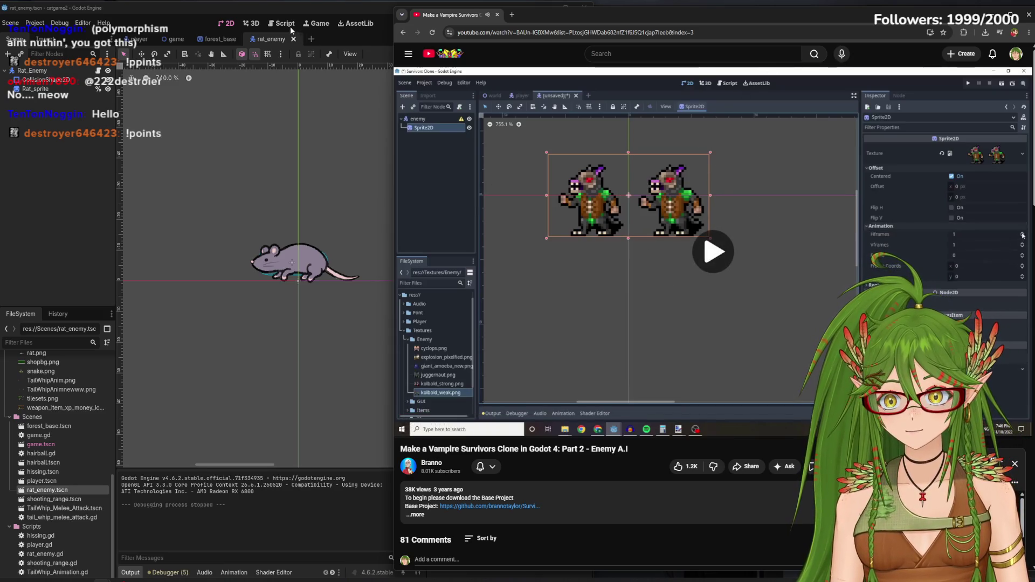
# Show the rat_enemy script in Godot and pause the tutorial at its save-scene step
pyautogui.click(492, 182)
pyautogui.click(98, 71)
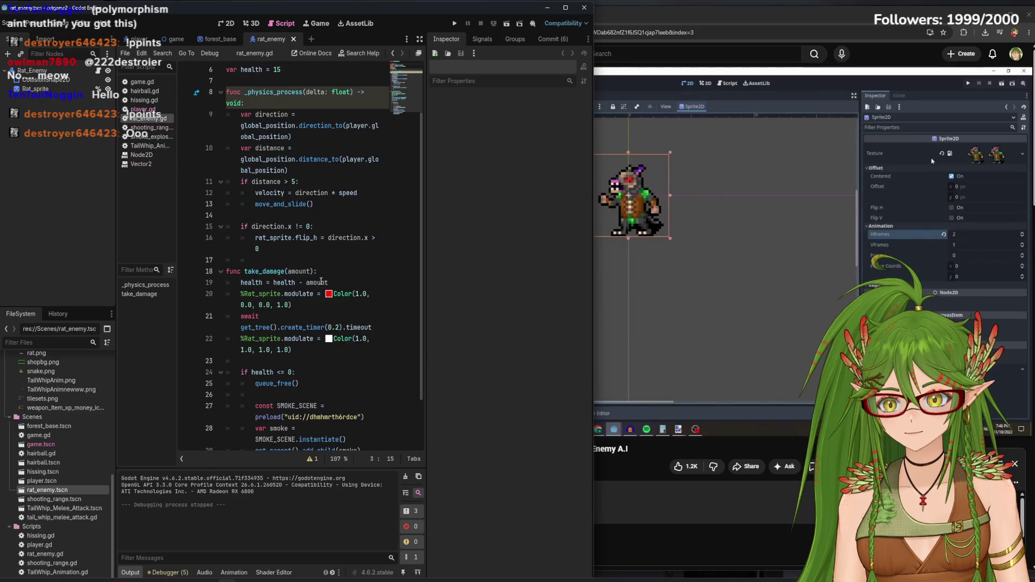
pyautogui.click(774, 21)
pyautogui.click(654, 293)
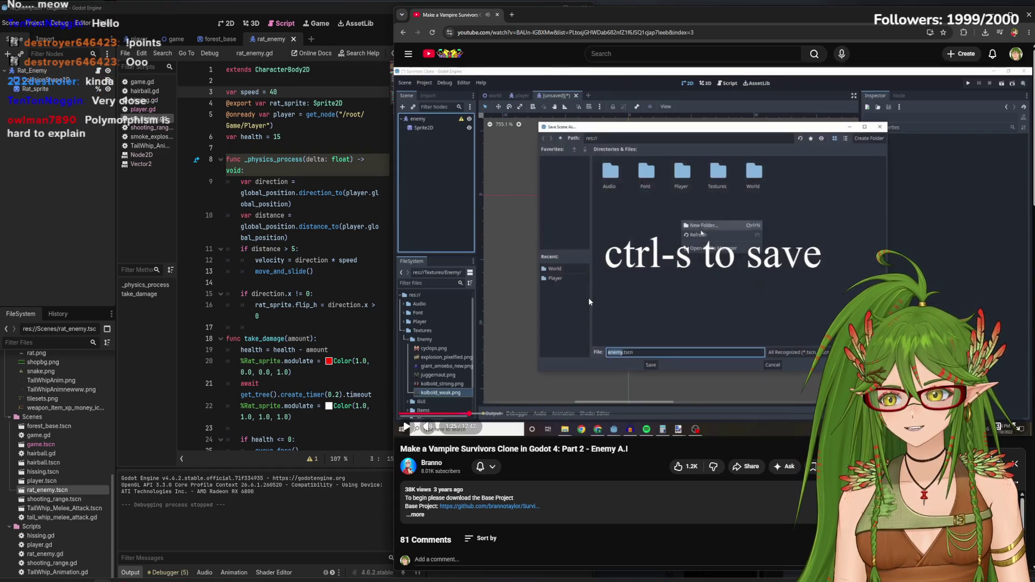
# Advance the tutorial past creating the Enemy folder and pause on the kobold sprite
pyautogui.click(606, 296)
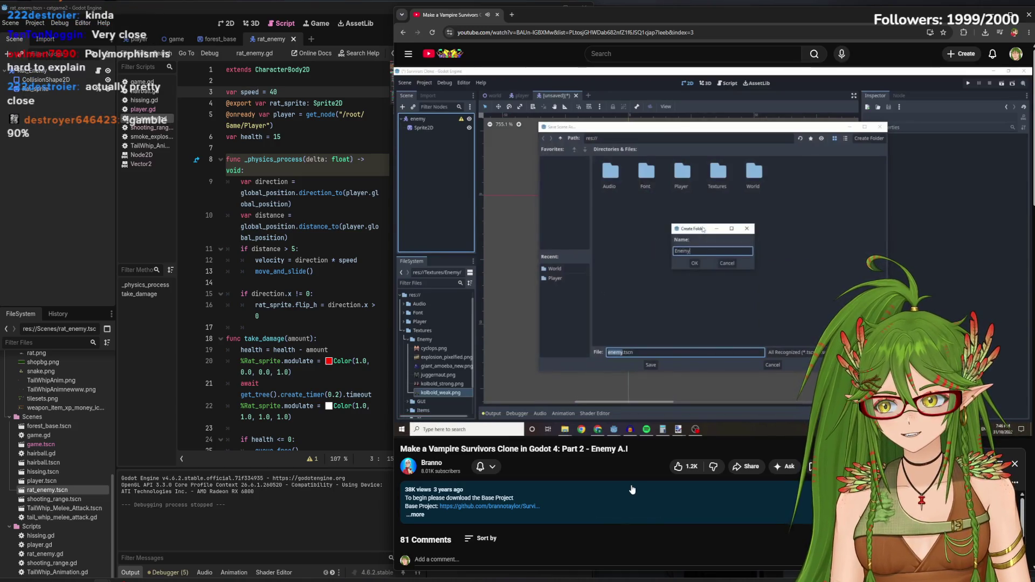
pyautogui.click(654, 246)
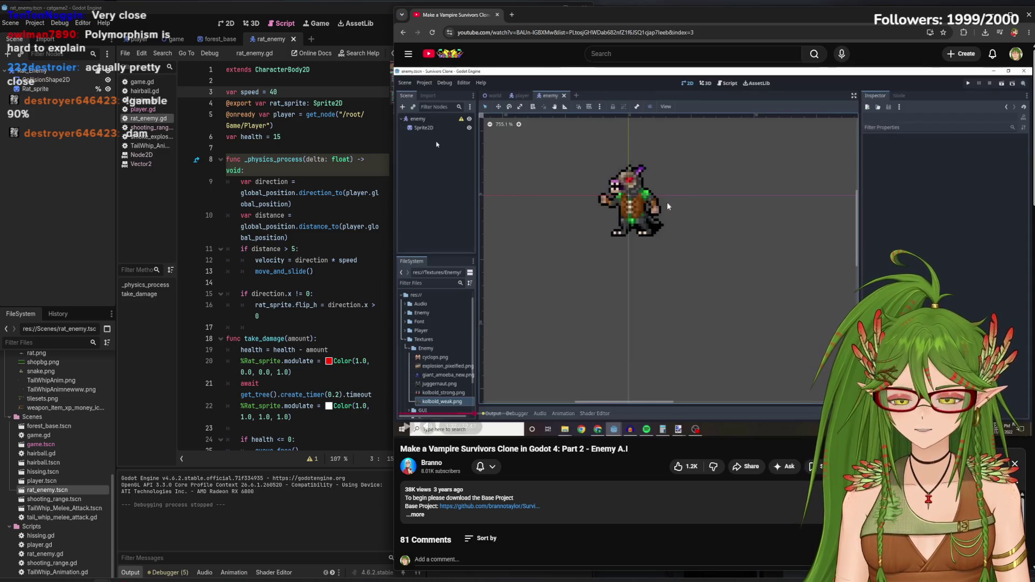
pyautogui.click(739, 264)
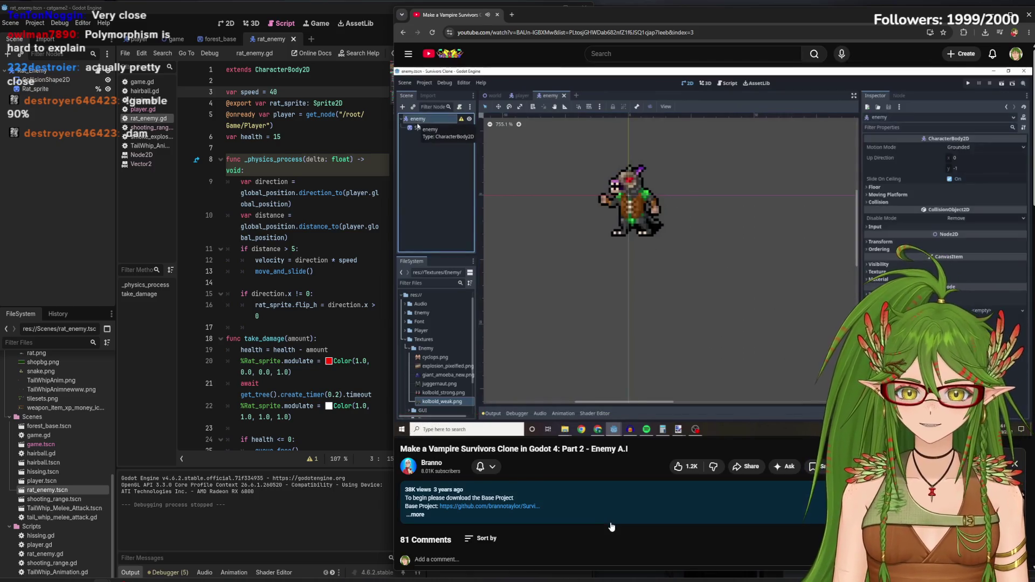
pyautogui.click(627, 228)
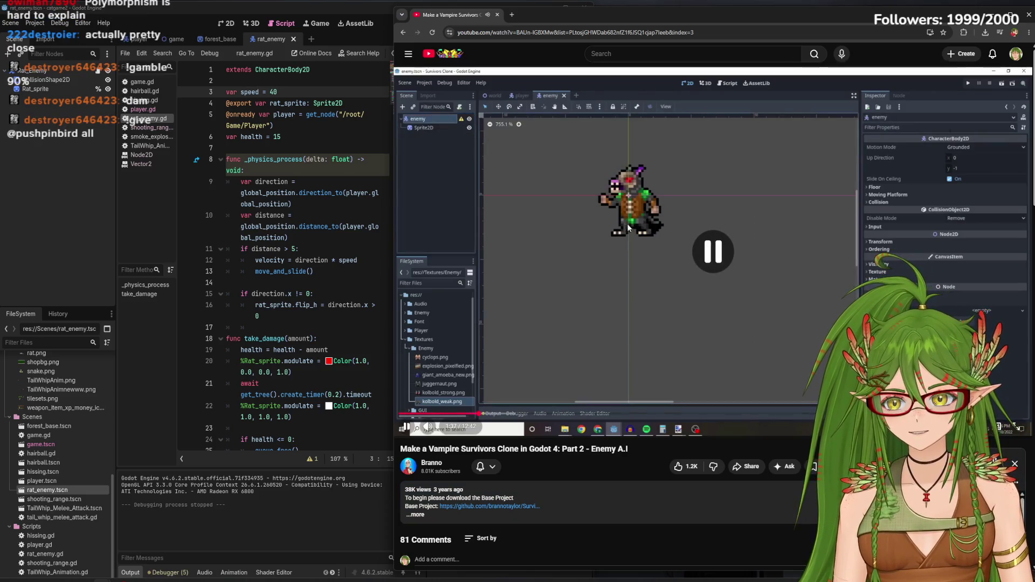
# Return Godot to the rat_enemy scene in 2D and play the tutorial briefly
pyautogui.click(234, 24)
pyautogui.scroll(4, 283, 341)
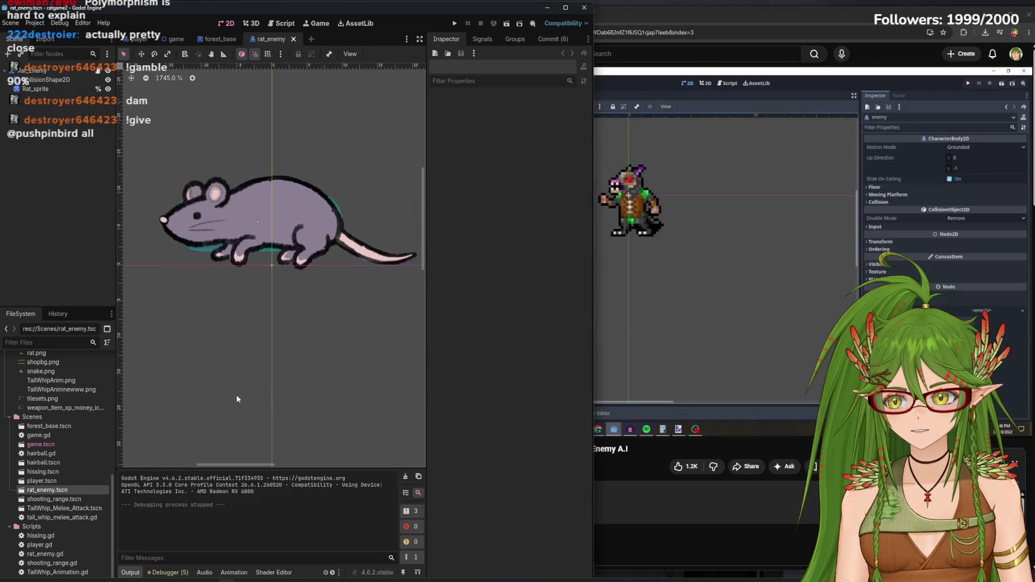
pyautogui.click(704, 439)
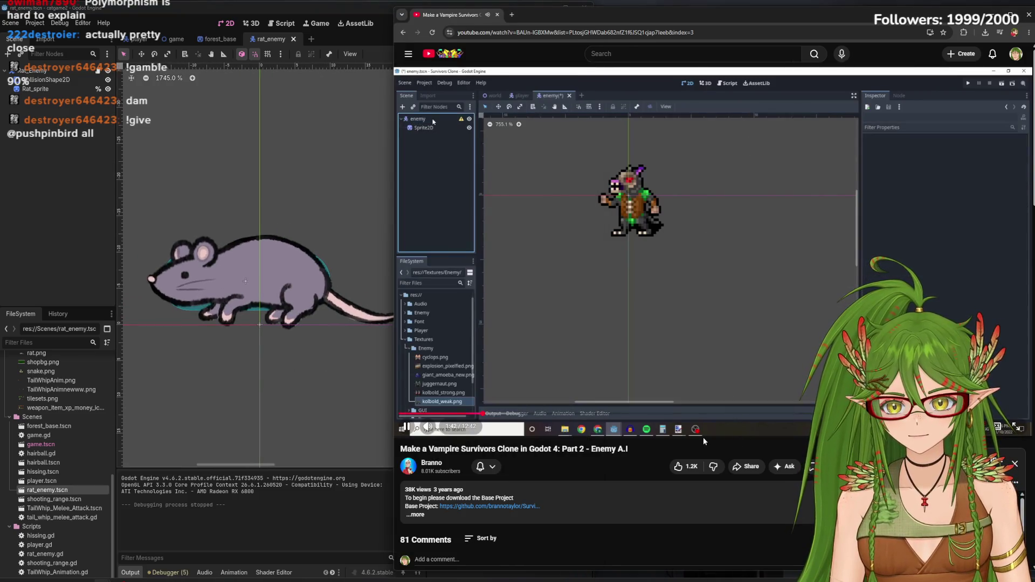
pyautogui.click(710, 254)
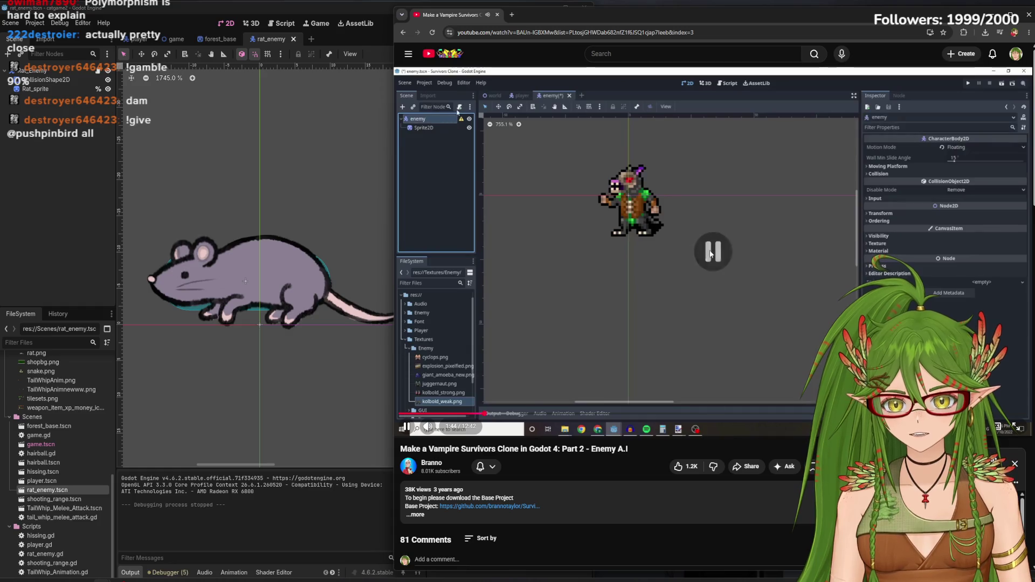
pyautogui.click(307, 164)
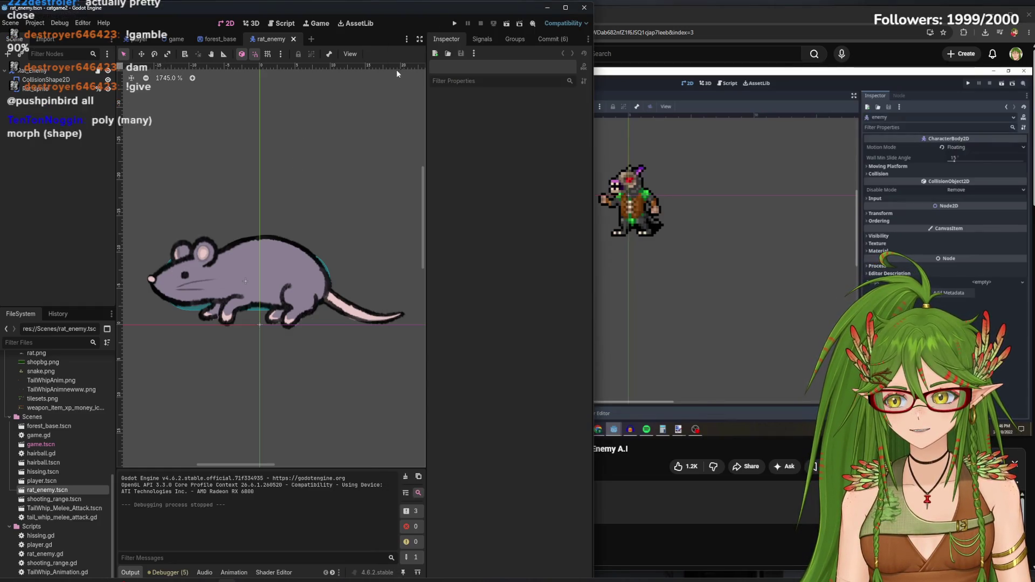
# Look over the player and game scenes, then return to rat_enemy and resume the tutorial
pyautogui.click(143, 39)
pyautogui.scroll(5, 311, 269)
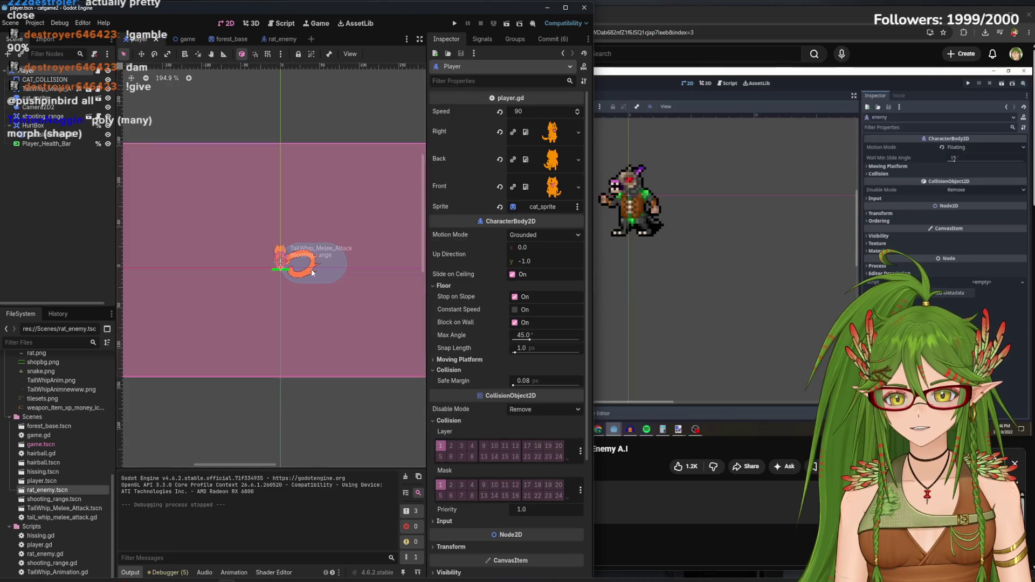
pyautogui.scroll(2, 281, 274)
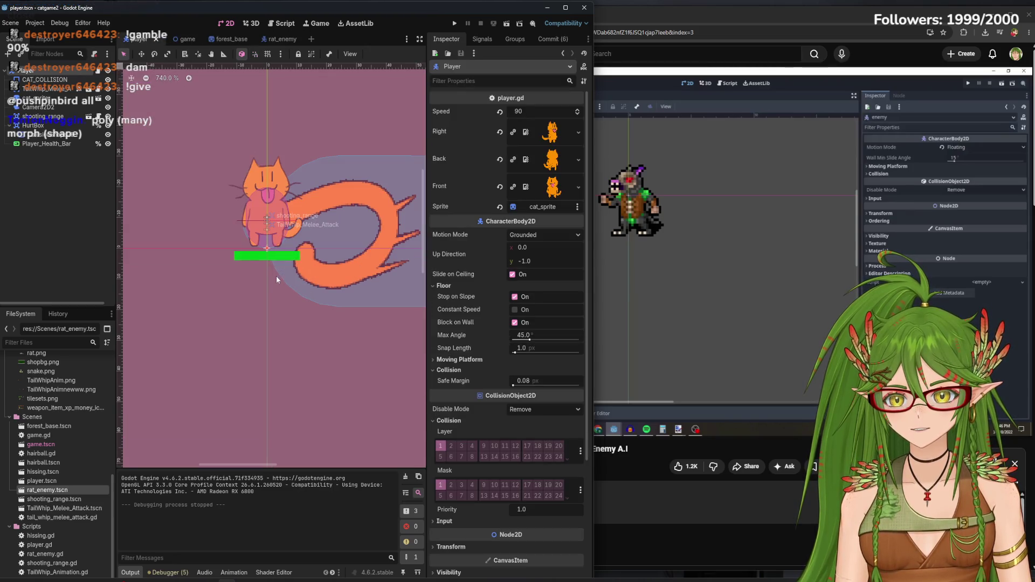
pyautogui.click(176, 39)
pyautogui.scroll(4, 273, 293)
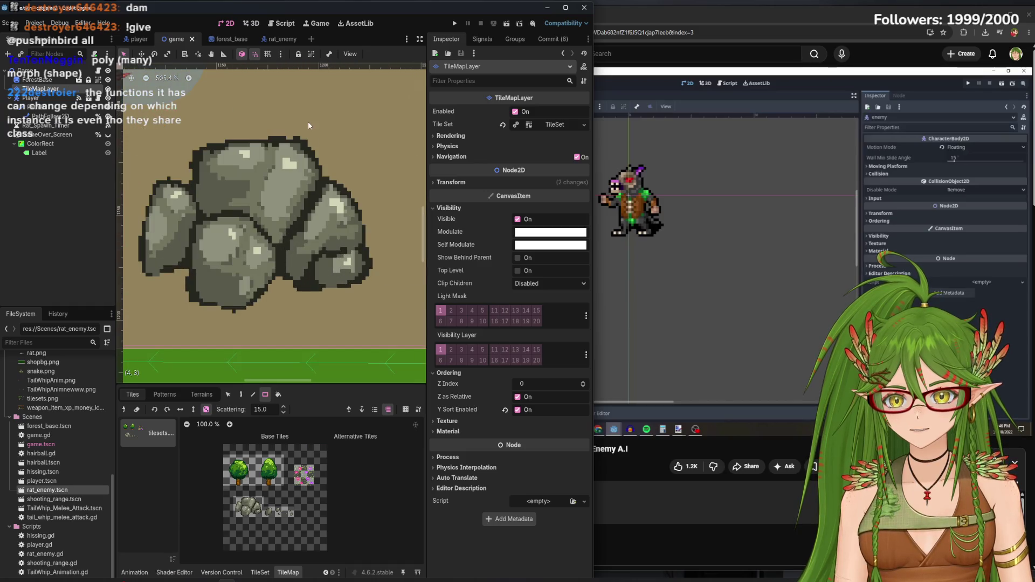
pyautogui.scroll(-8, 323, 310)
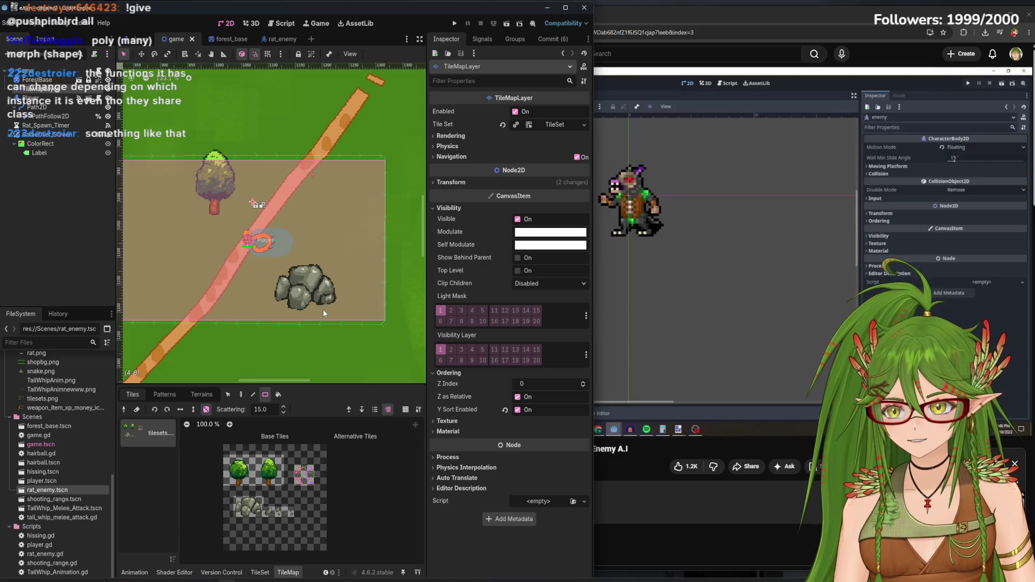
pyautogui.click(271, 39)
pyautogui.click(675, 205)
pyautogui.click(674, 204)
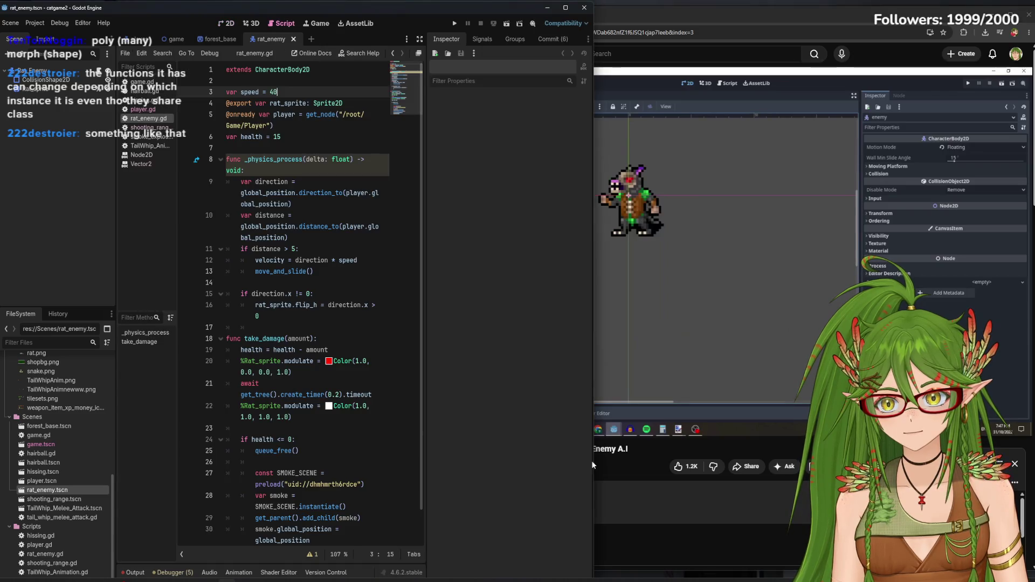
# Show rat_enemy.gd in Godot beside a narrower browser and pause the tutorial at 2:28
pyautogui.click(641, 479)
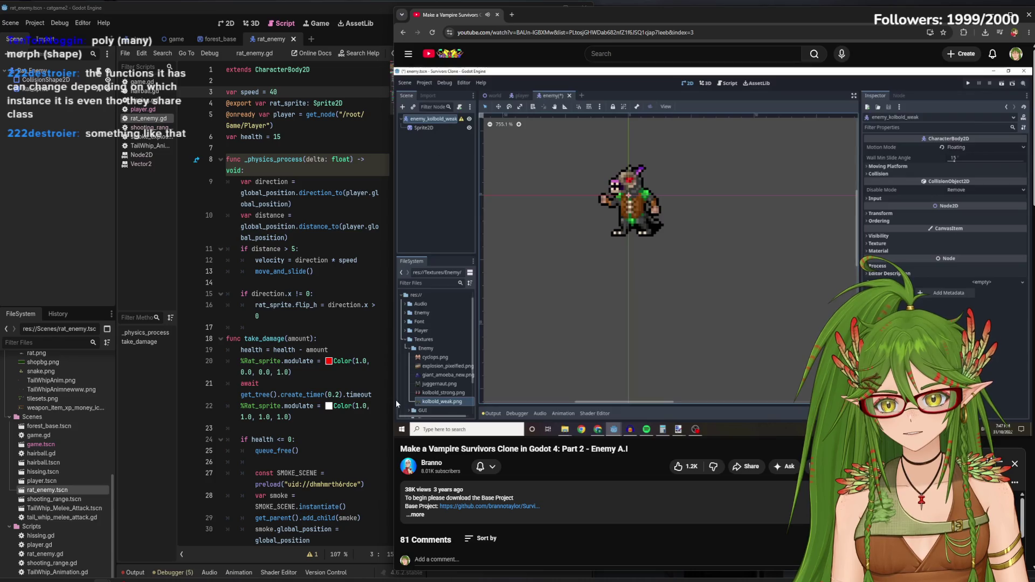
pyautogui.moveTo(395, 403)
pyautogui.mouseDown()
pyautogui.moveTo(474, 395)
pyautogui.moveTo(444, 395)
pyautogui.mouseUp()
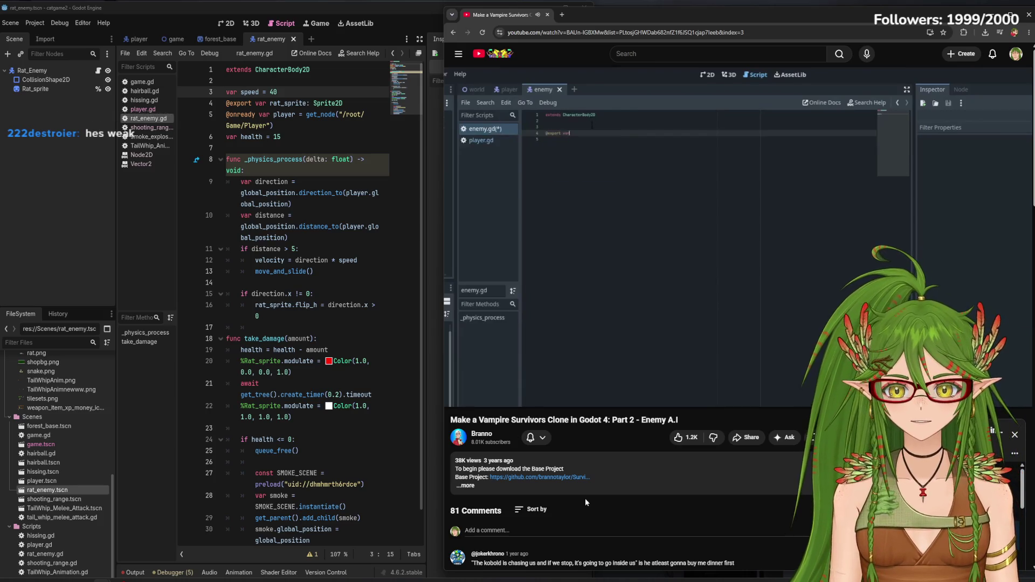
pyautogui.click(642, 169)
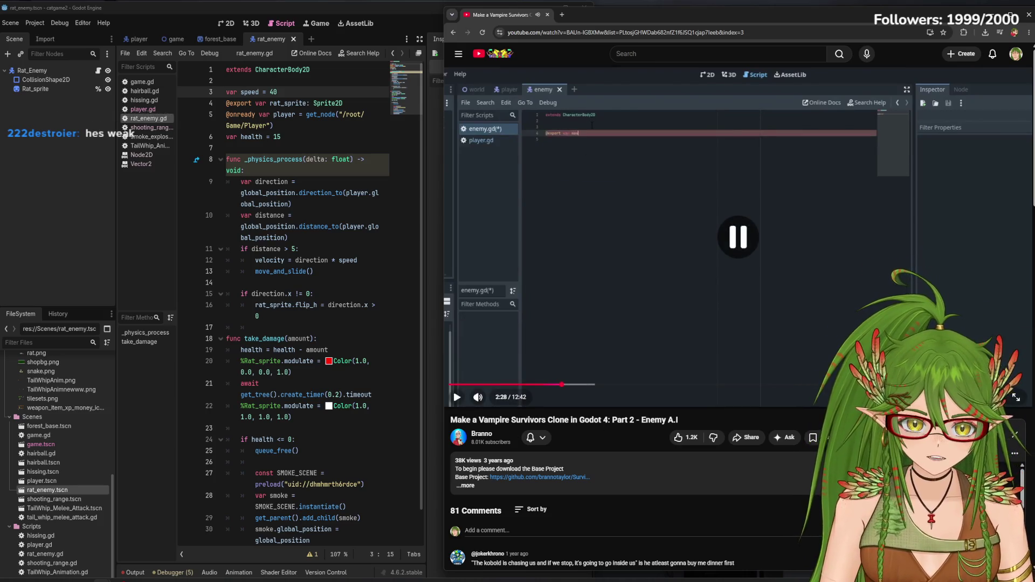
# Check the video's Playback speed options in the player settings, then close them
pyautogui.click(976, 396)
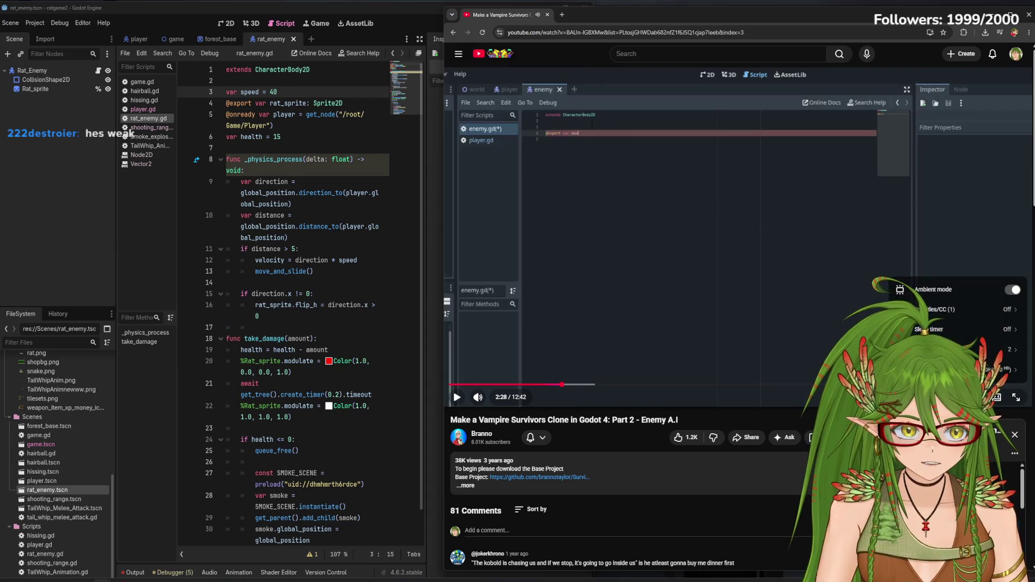
pyautogui.click(504, 131)
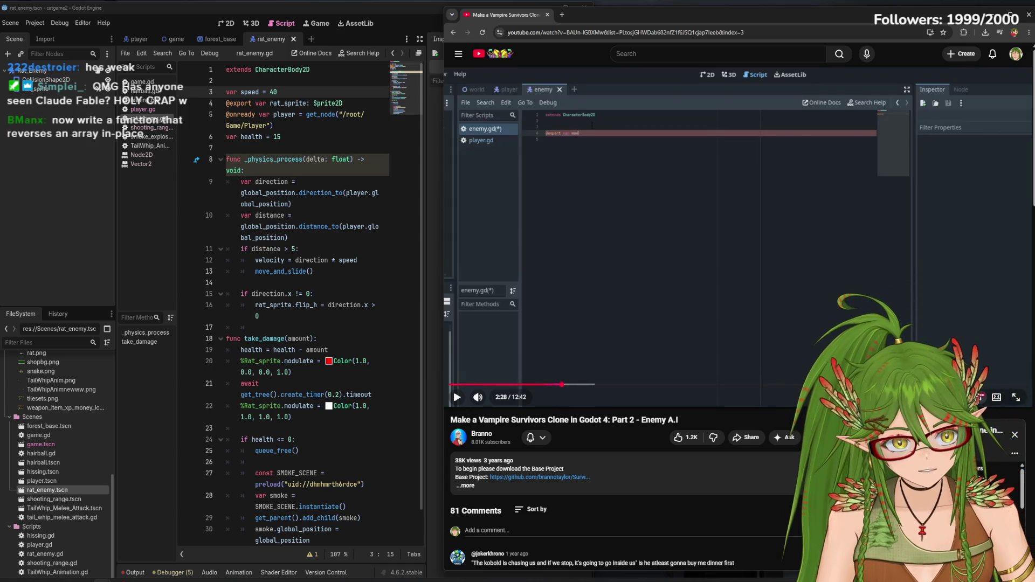
pyautogui.click(977, 397)
pyautogui.click(943, 360)
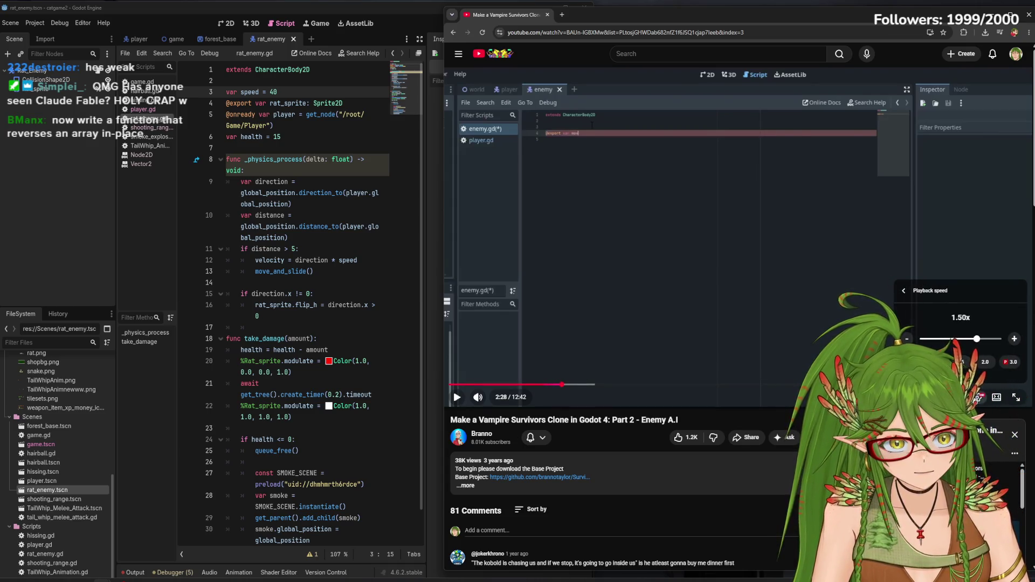
pyautogui.click(977, 397)
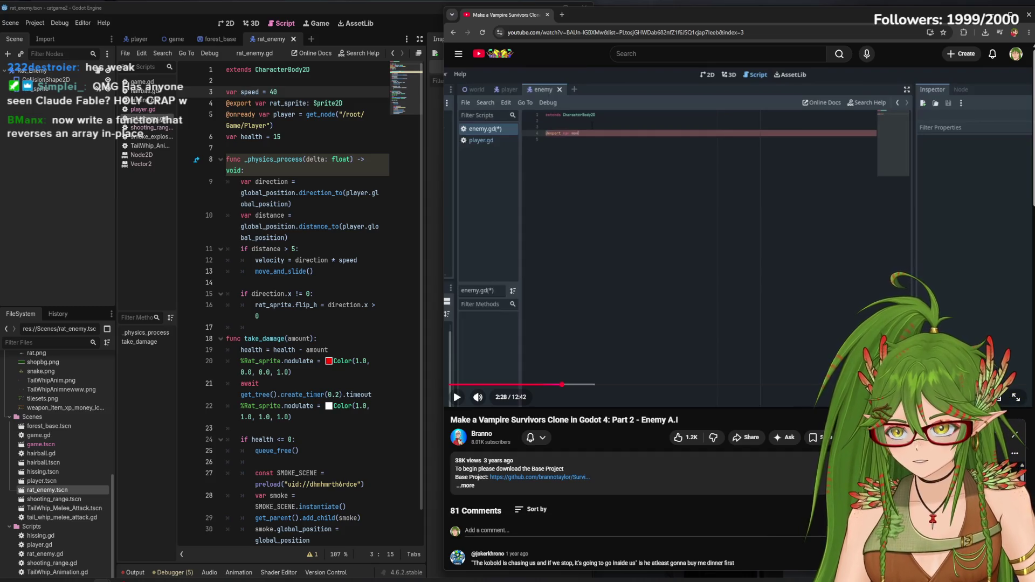
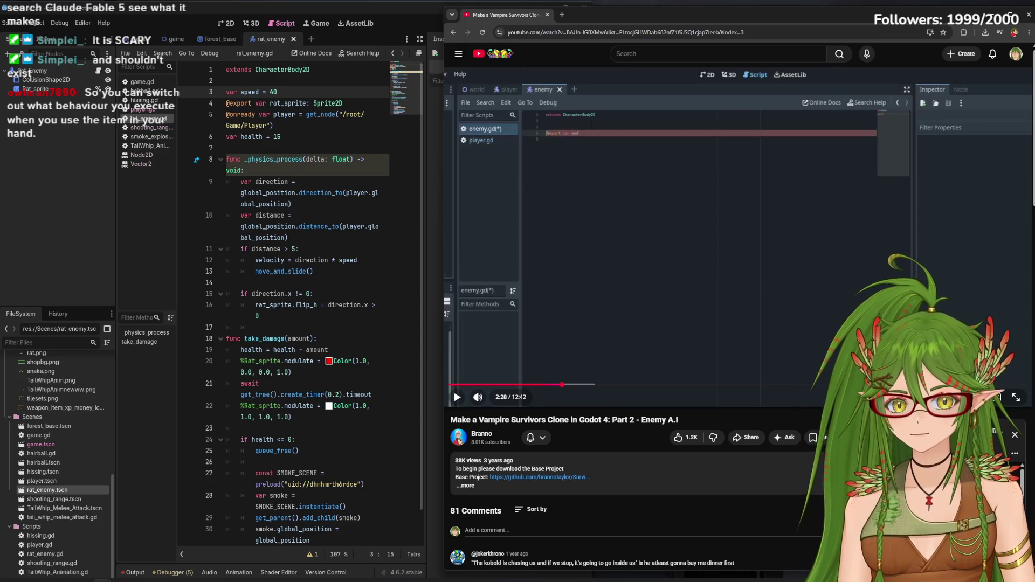
# Play the YouTube tutorial past the enemy script until it shows the player scene with player assets filtered
pyautogui.click(777, 245)
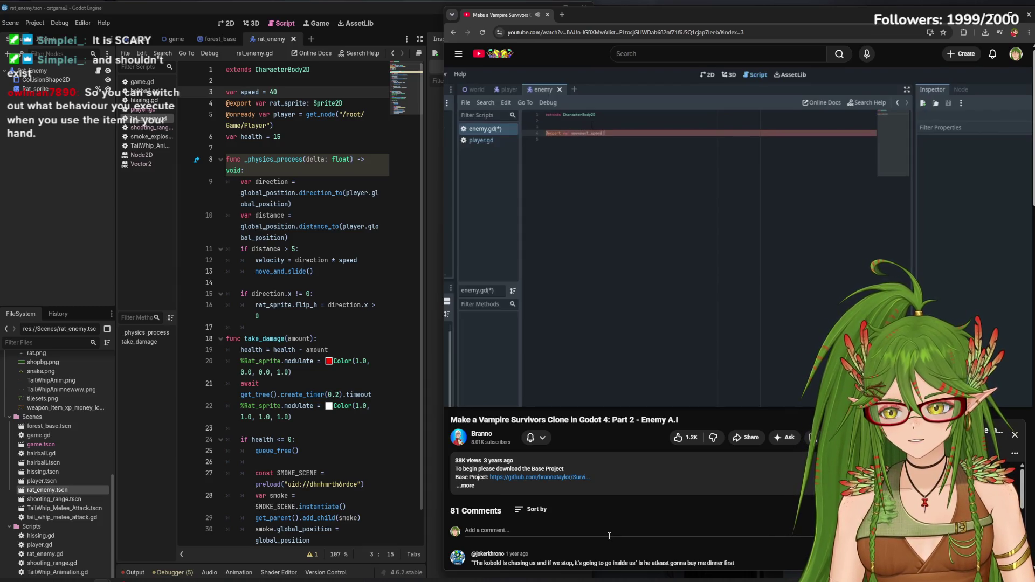
pyautogui.click(626, 336)
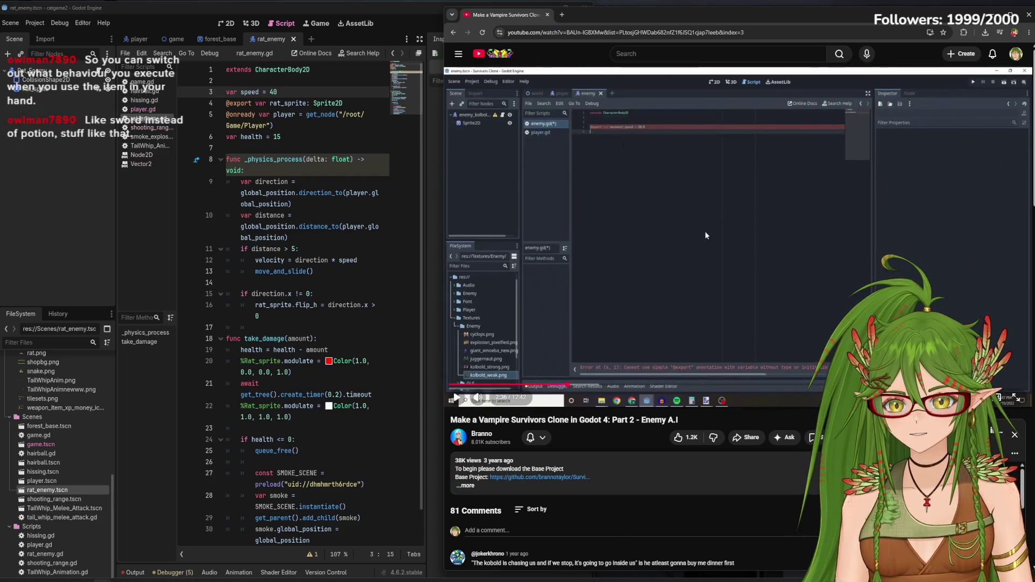
pyautogui.click(671, 274)
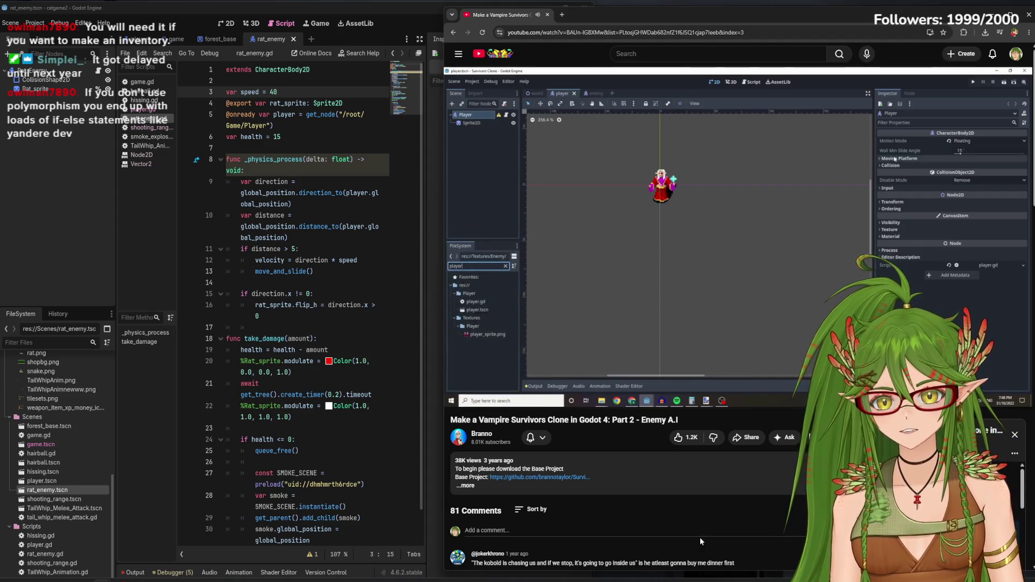
# Play the tutorial to where the player node joins a 'player' group, then return to Godot
pyautogui.doubleClick(713, 209)
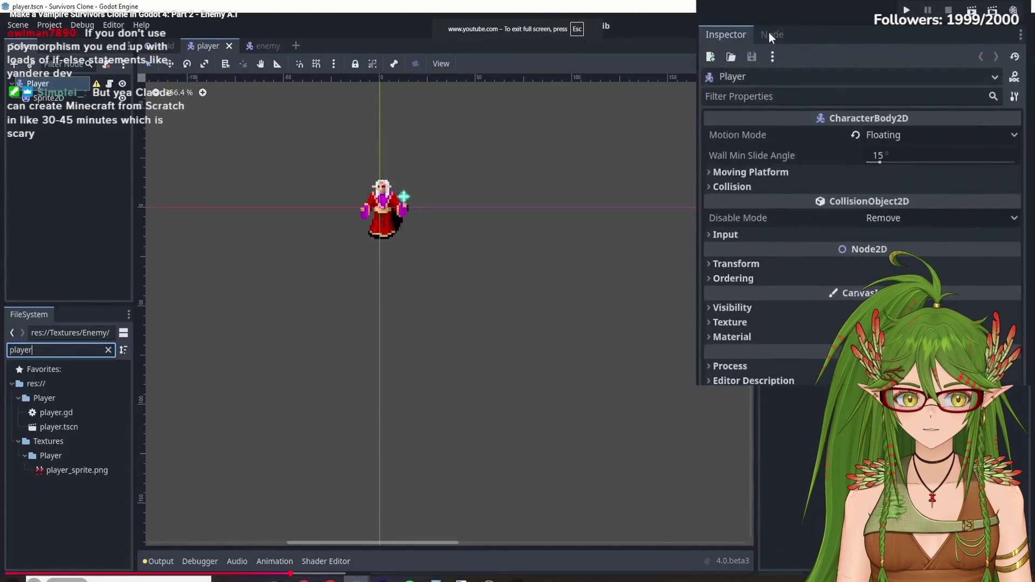
pyautogui.press('Escape')
pyautogui.click(722, 308)
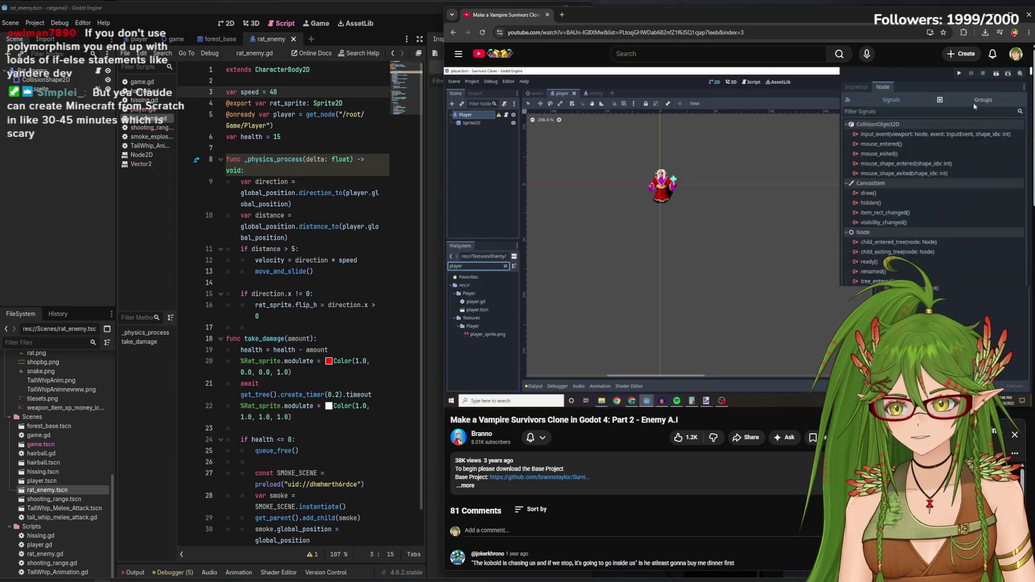
pyautogui.moveTo(741, 276)
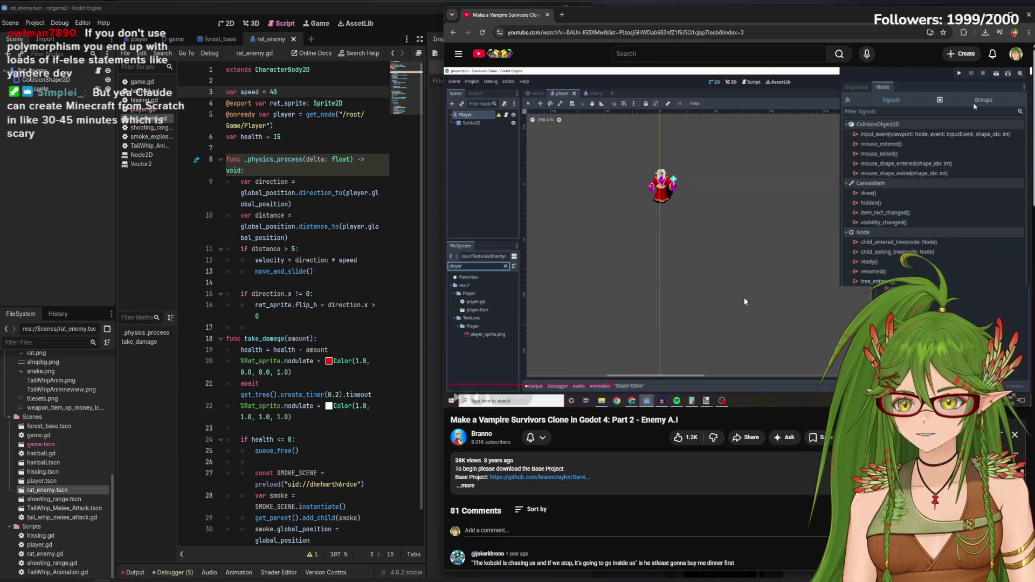
pyautogui.click(735, 272)
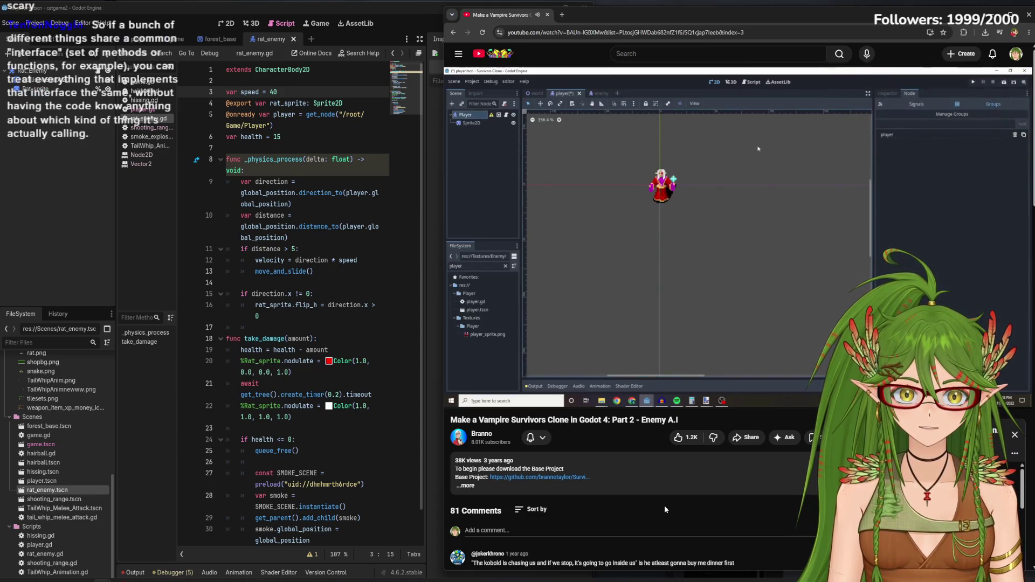
pyautogui.click(675, 289)
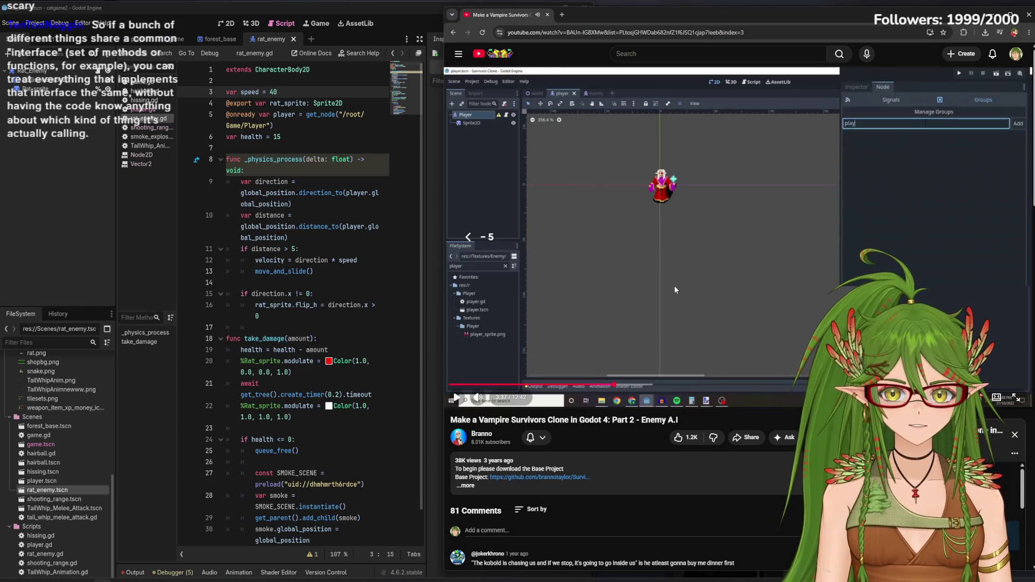
pyautogui.click(435, 62)
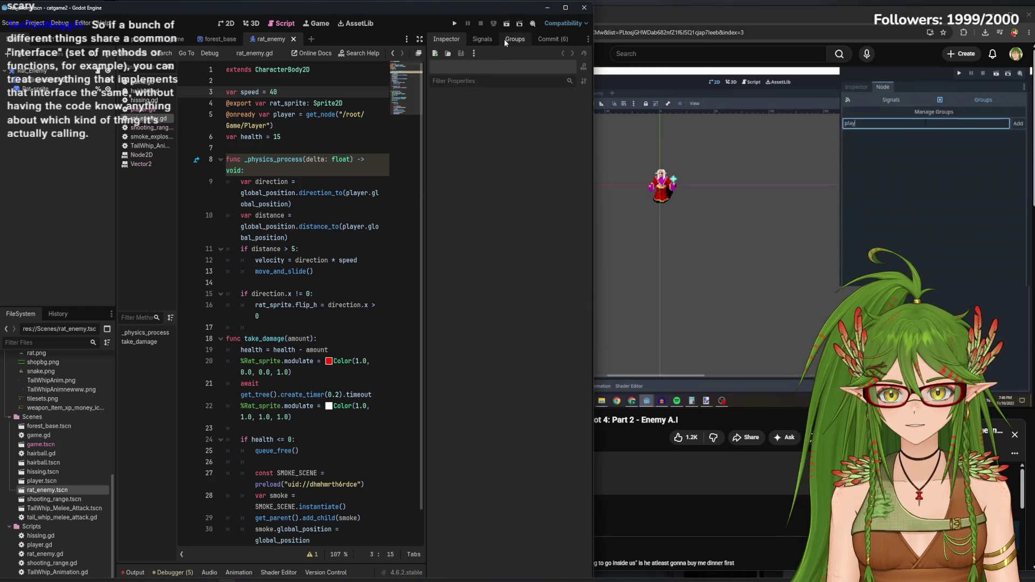
# Show the Groups dock in the 2D workspace, narrow Godot beside the video, and open the cat player scene
pyautogui.click(505, 40)
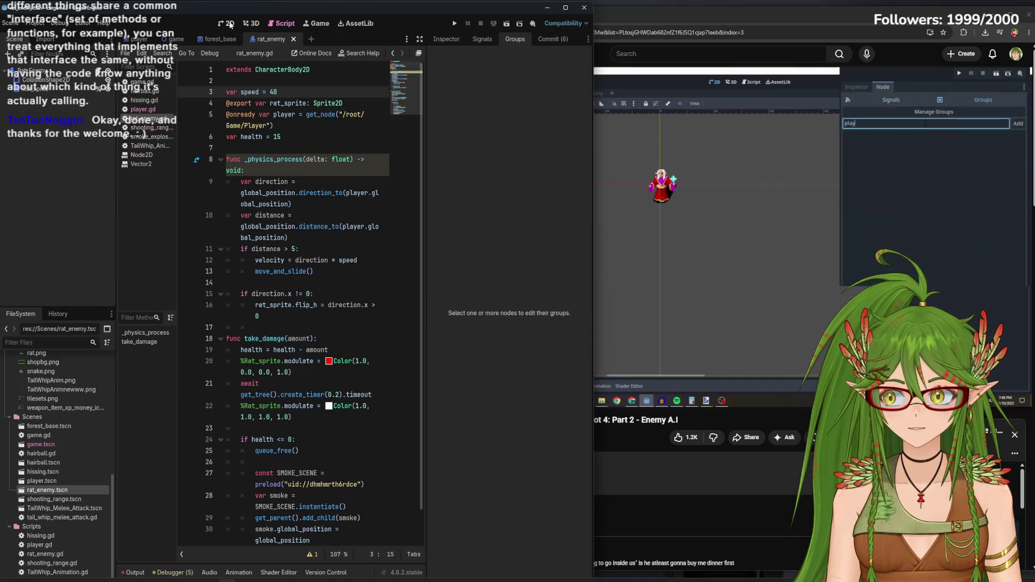
pyautogui.click(230, 24)
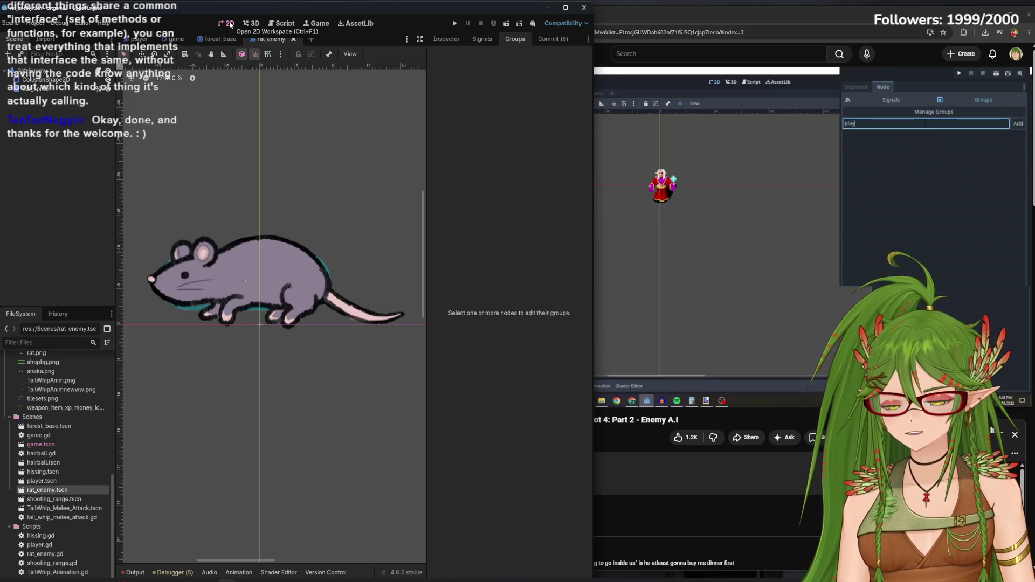
pyautogui.moveTo(593, 220)
pyautogui.mouseDown()
pyautogui.moveTo(447, 253)
pyautogui.moveTo(523, 261)
pyautogui.moveTo(447, 246)
pyautogui.moveTo(467, 247)
pyautogui.mouseUp()
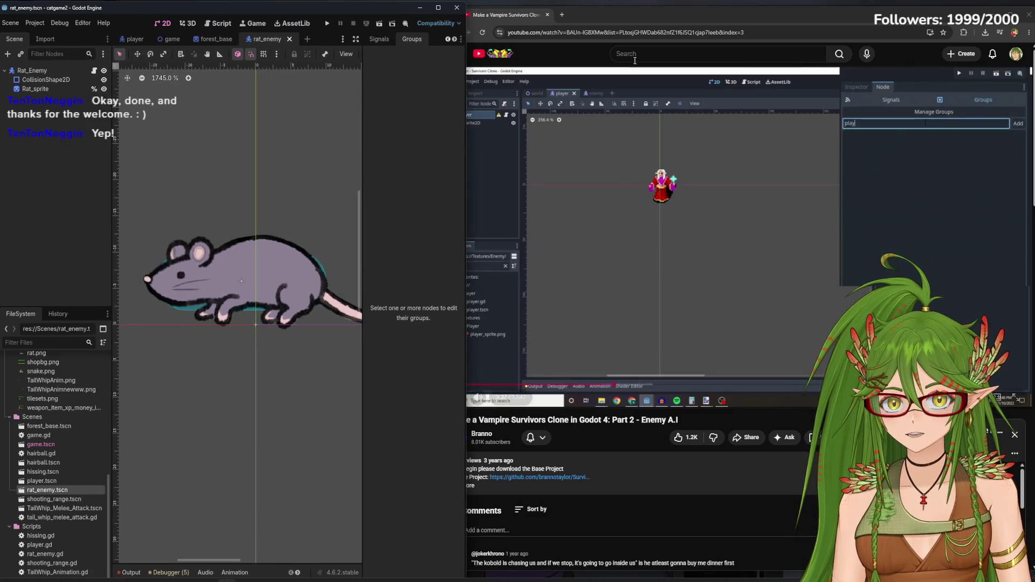
pyautogui.moveTo(609, 146)
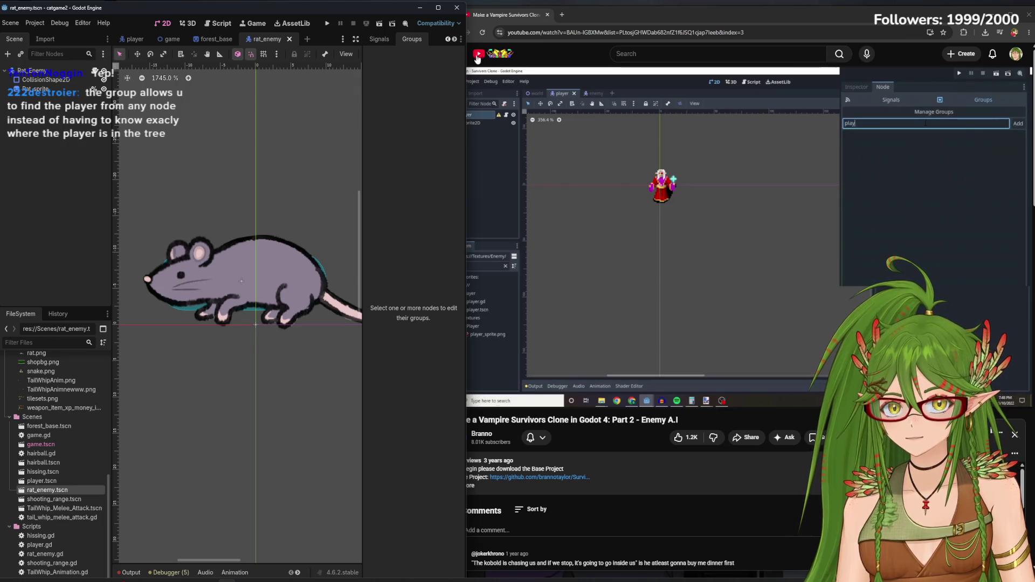
pyautogui.moveTo(492, 143)
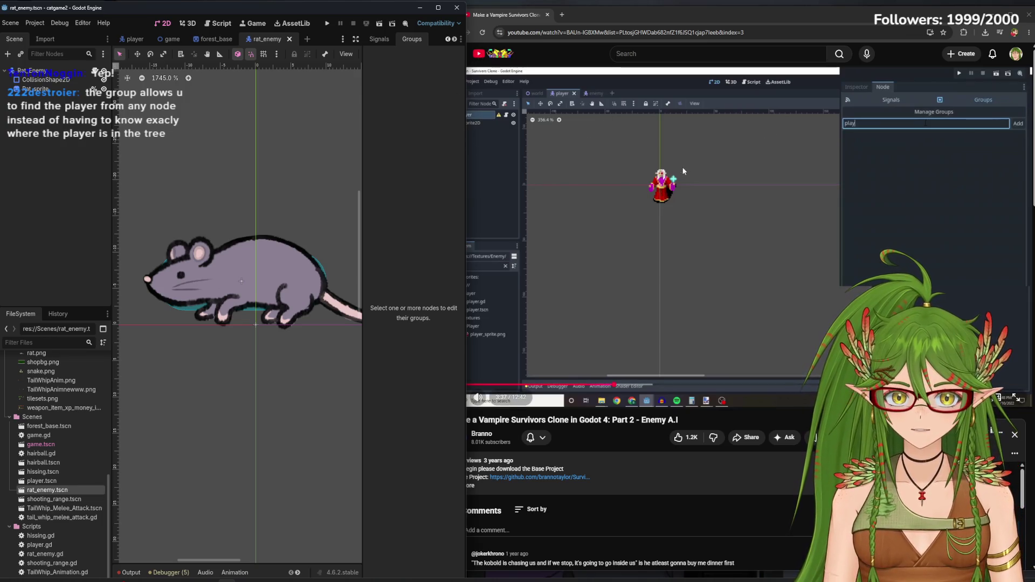
pyautogui.click(132, 39)
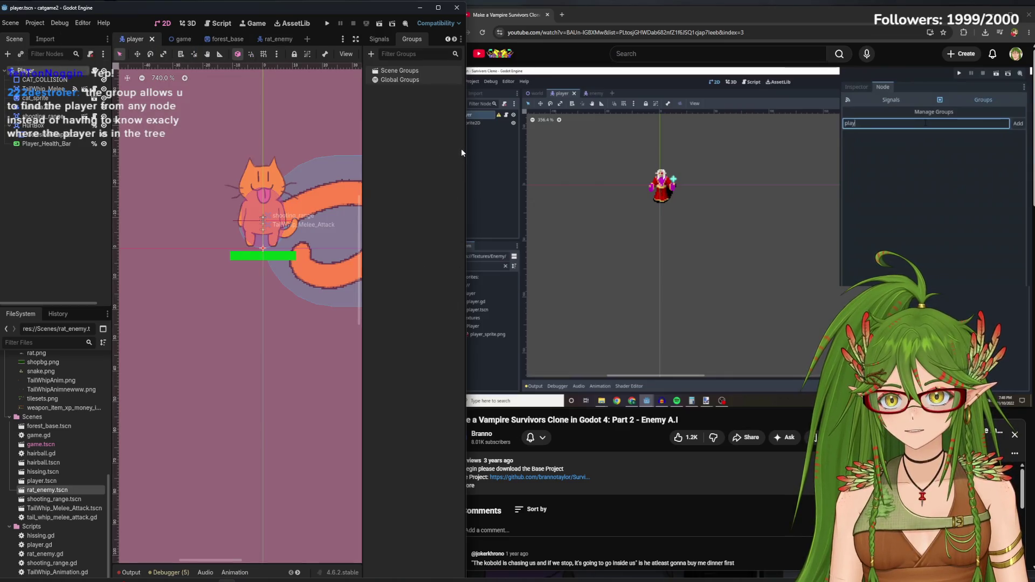
# Narrow the Godot window further and play the tutorial through the group step
pyautogui.moveTo(461, 147); pyautogui.dragTo(443, 149)
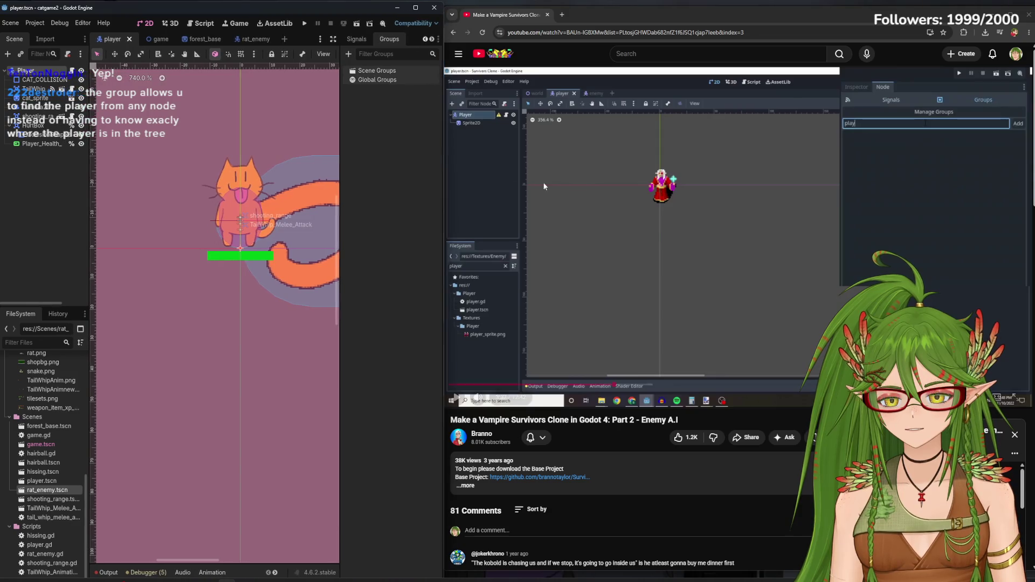
pyautogui.click(720, 225)
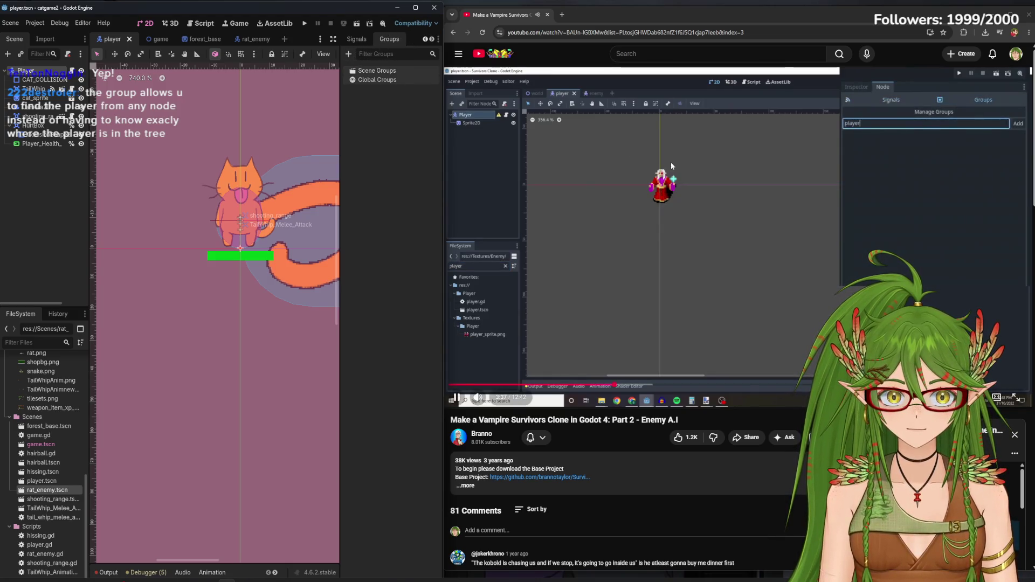
pyautogui.press('XF86AudioPlay')
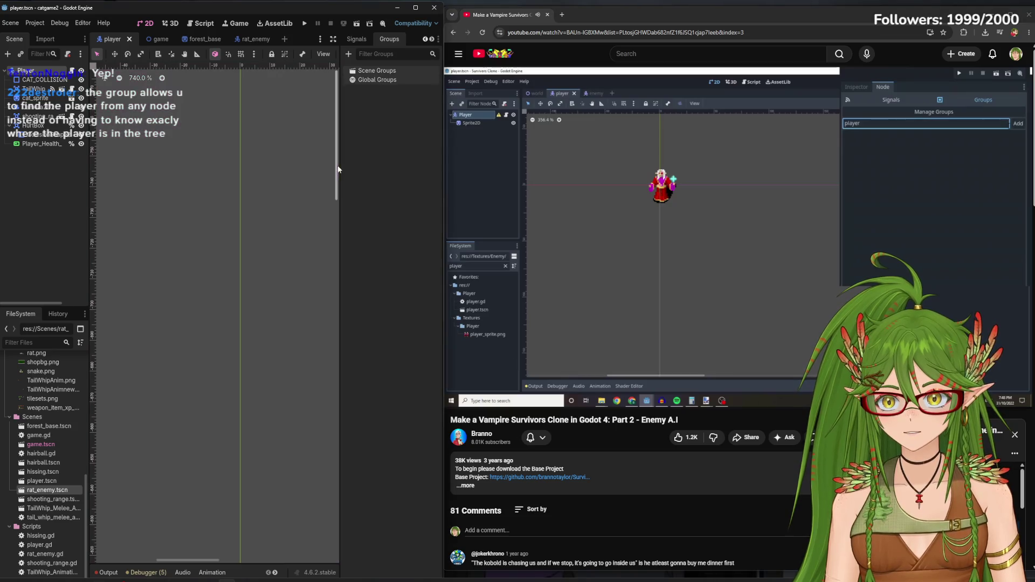
pyautogui.scroll(10, 143, 112)
pyautogui.moveTo(330, 154); pyautogui.dragTo(340, 271)
pyautogui.scroll(-5, 286, 287)
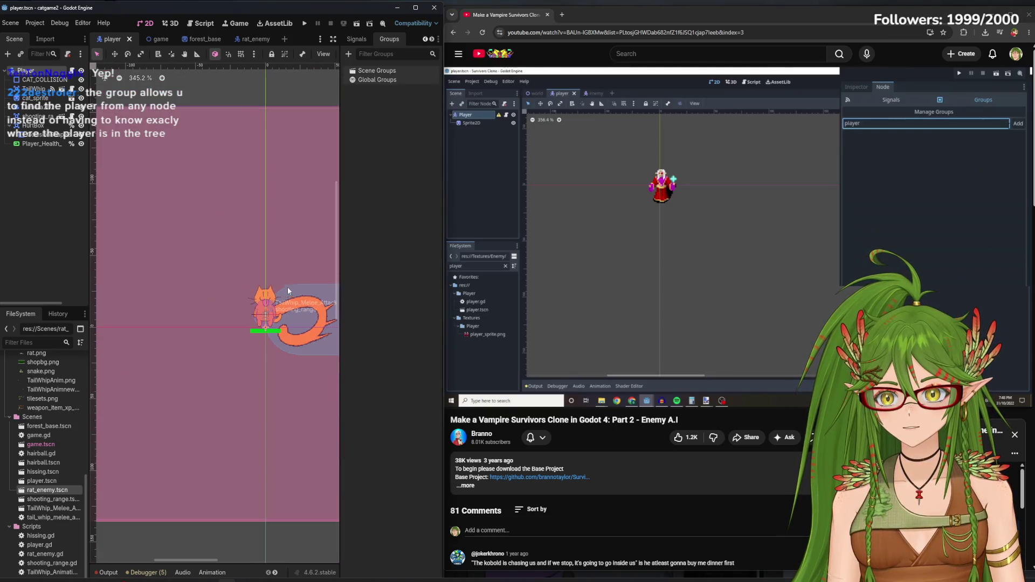
# Add a scene group named 'Player' to the player node, then switch to the rat_enemy scene
pyautogui.click(349, 54)
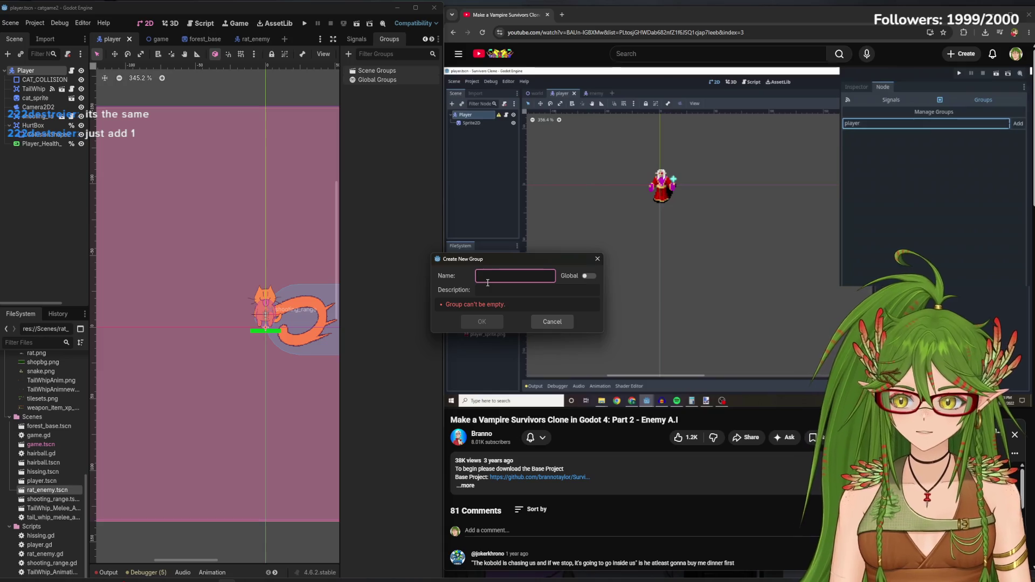
pyautogui.write('Player')
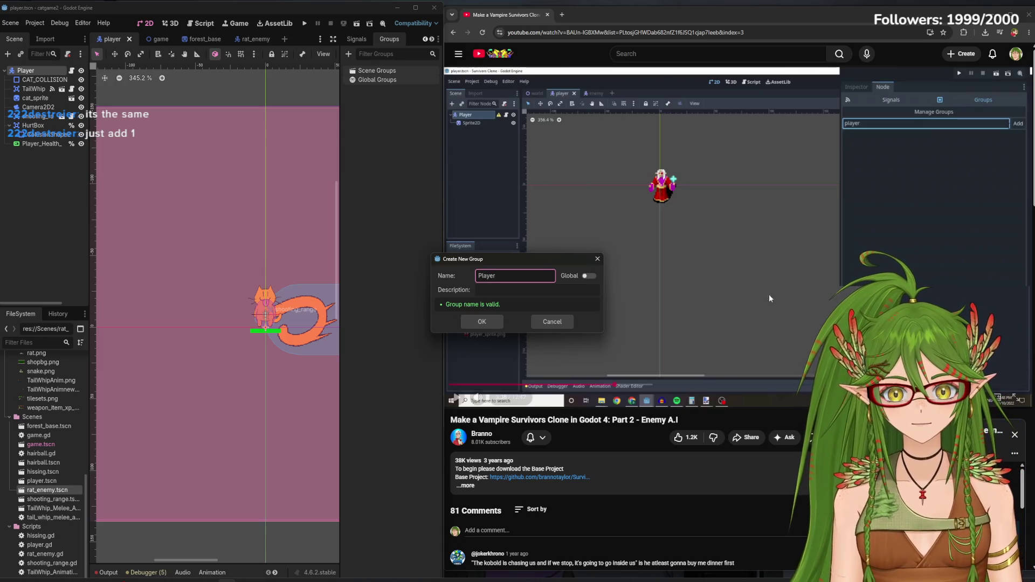
pyautogui.click(768, 298)
pyautogui.click(432, 287)
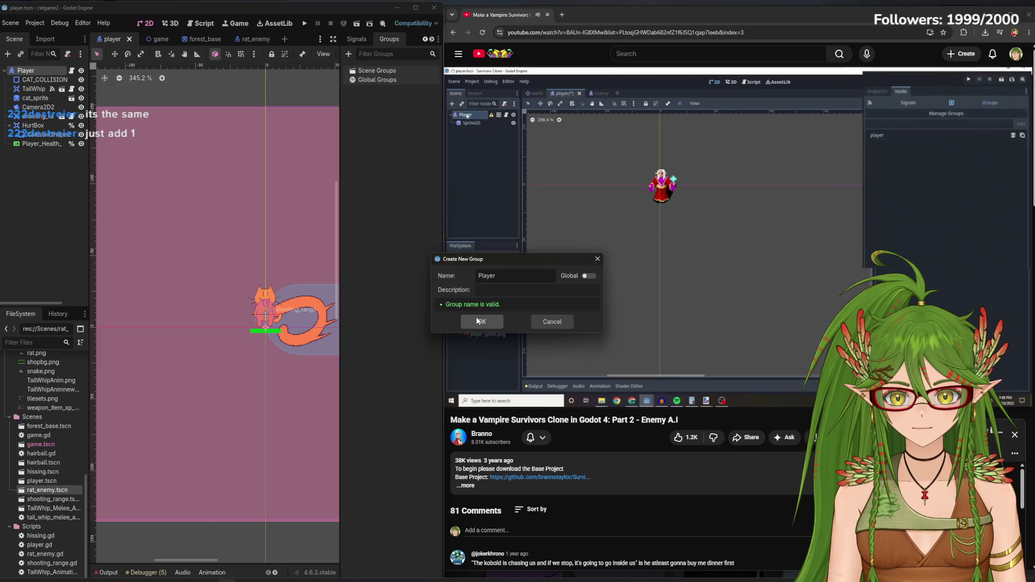
pyautogui.click(477, 321)
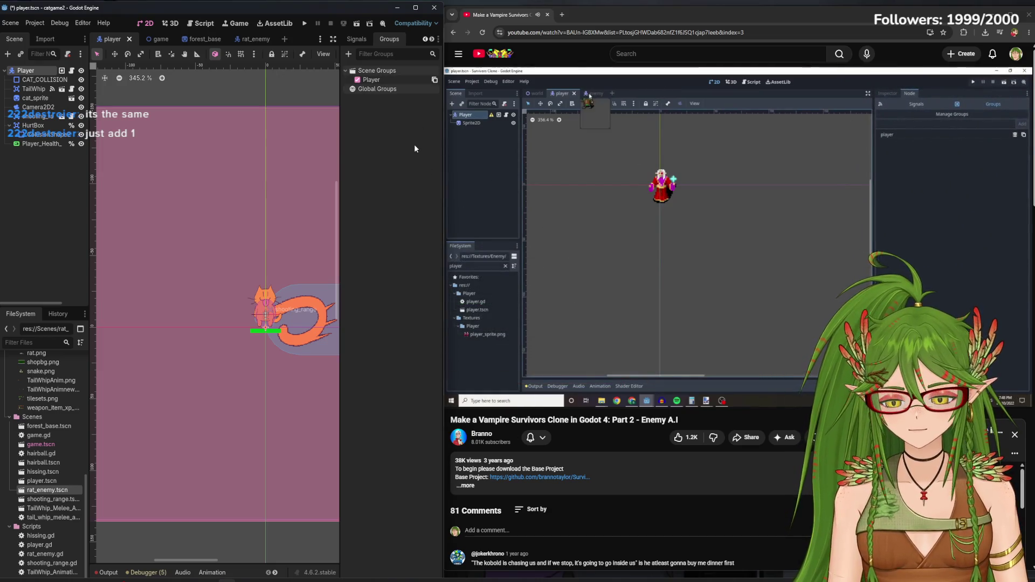
pyautogui.click(245, 39)
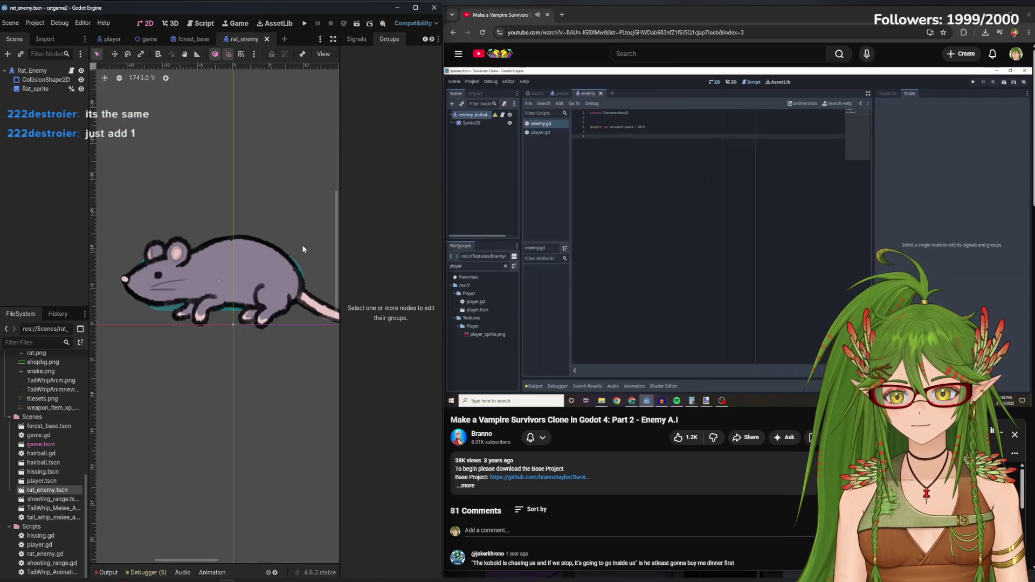
# Convert the player's 'Player' group into a global group and save, then pause the tutorial at 4:02
pyautogui.click(200, 23)
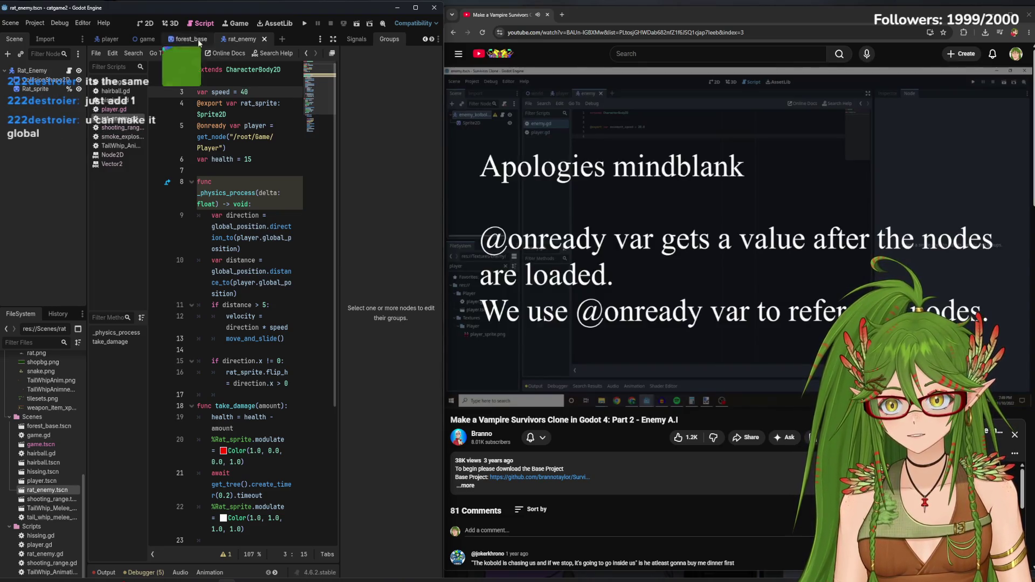
pyautogui.click(108, 39)
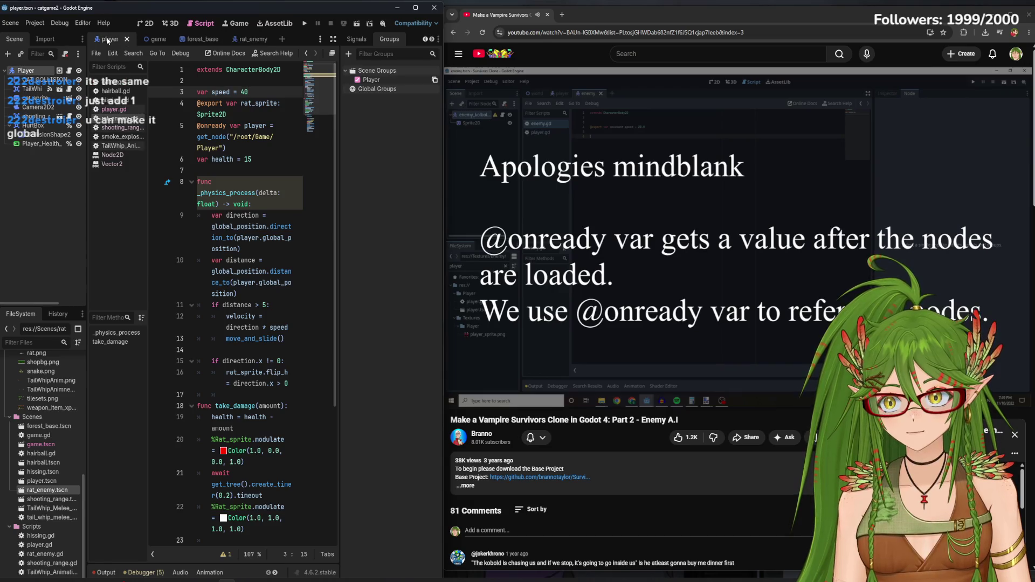
pyautogui.rightClick(406, 80)
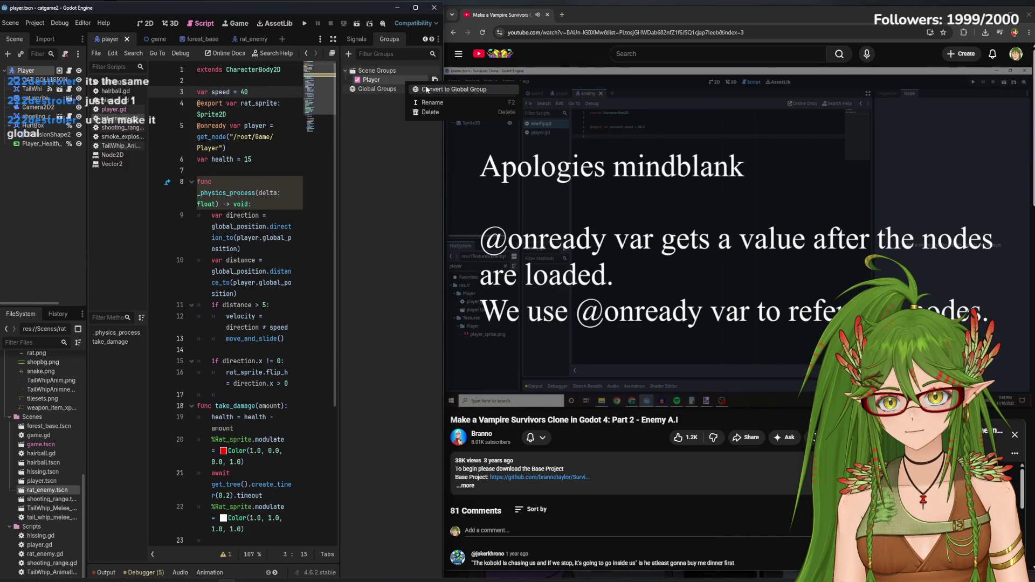
pyautogui.click(426, 89)
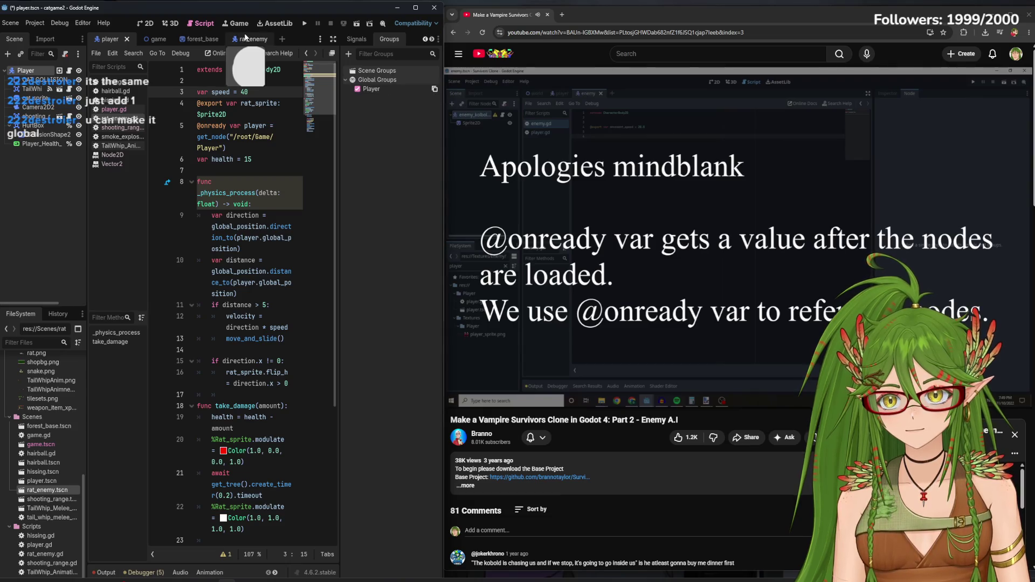
pyautogui.hotkey('ctrl', 's')
pyautogui.click(701, 162)
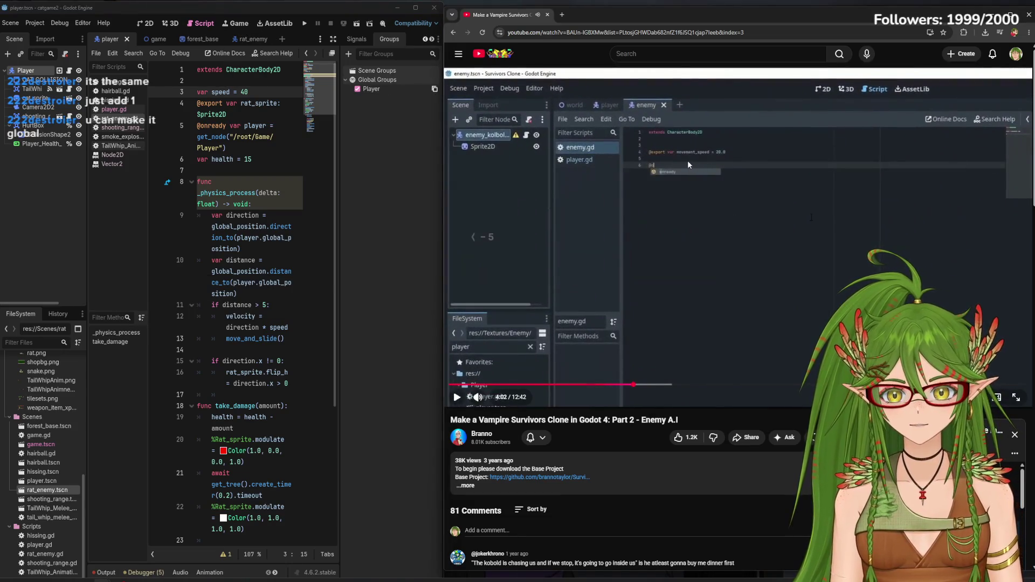
pyautogui.press('Left')
pyautogui.press('Left')
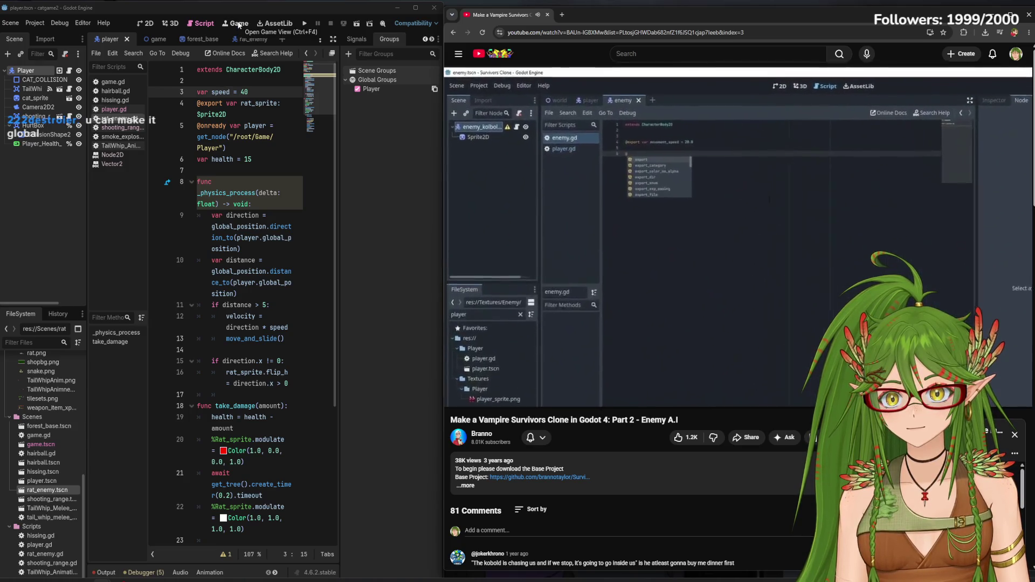
# Open the rat_enemy scene with the Signals list shown and select its Rat_Enemy root node
pyautogui.click(238, 25)
pyautogui.click(203, 23)
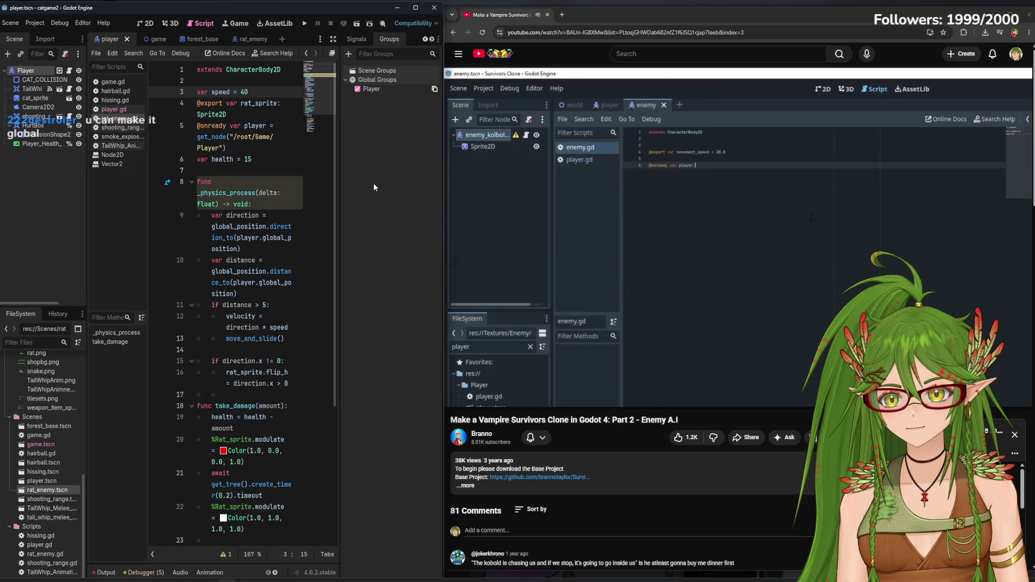
pyautogui.click(356, 39)
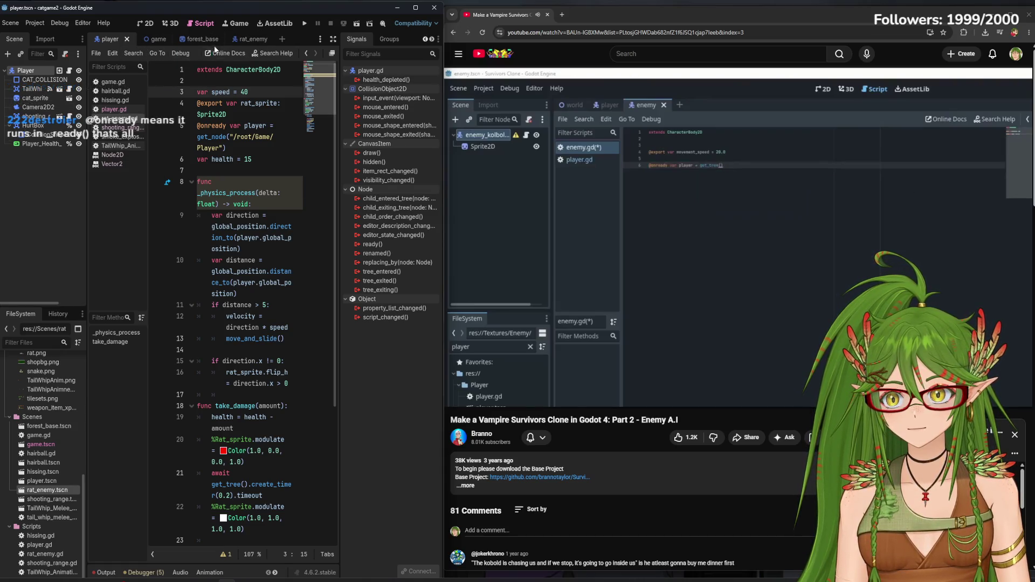
pyautogui.click(245, 39)
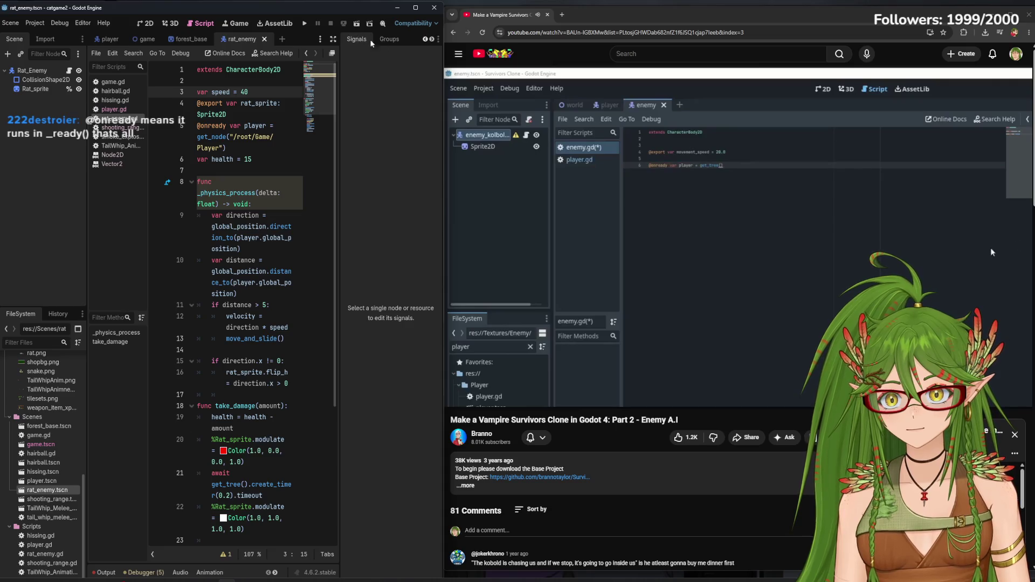
pyautogui.moveTo(443, 88)
pyautogui.mouseDown()
pyautogui.moveTo(728, 105)
pyautogui.moveTo(463, 114)
pyautogui.moveTo(476, 113)
pyautogui.mouseUp()
pyautogui.click(31, 71)
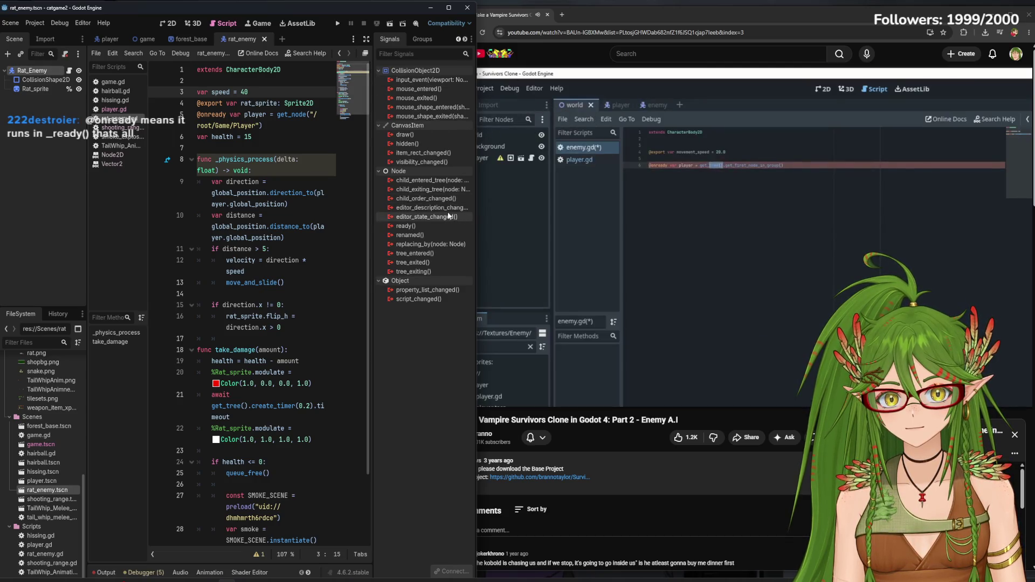
# Play the tutorial on to the enemy's direction_to(player) movement line
pyautogui.moveTo(658, 241)
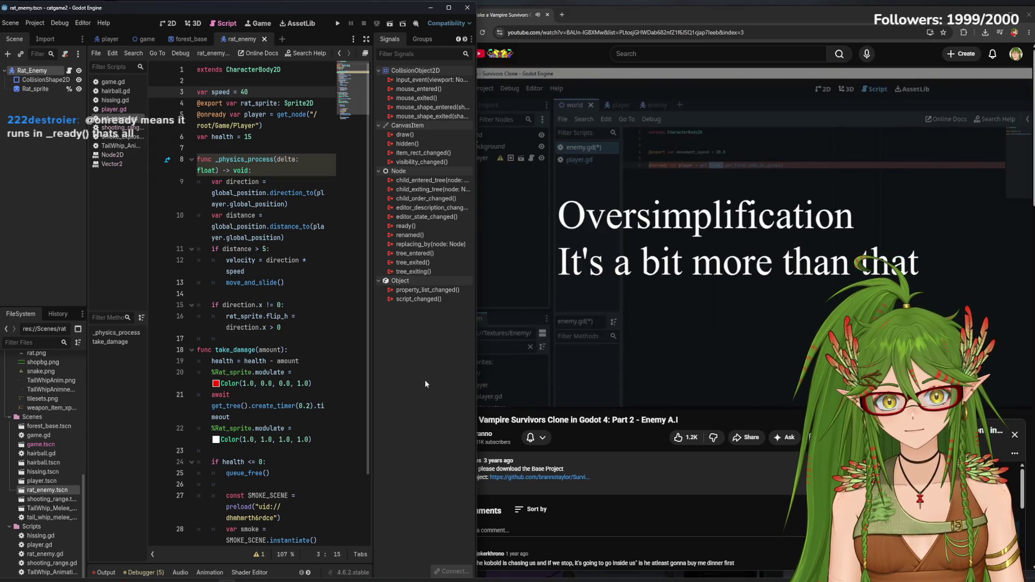
pyautogui.click(632, 447)
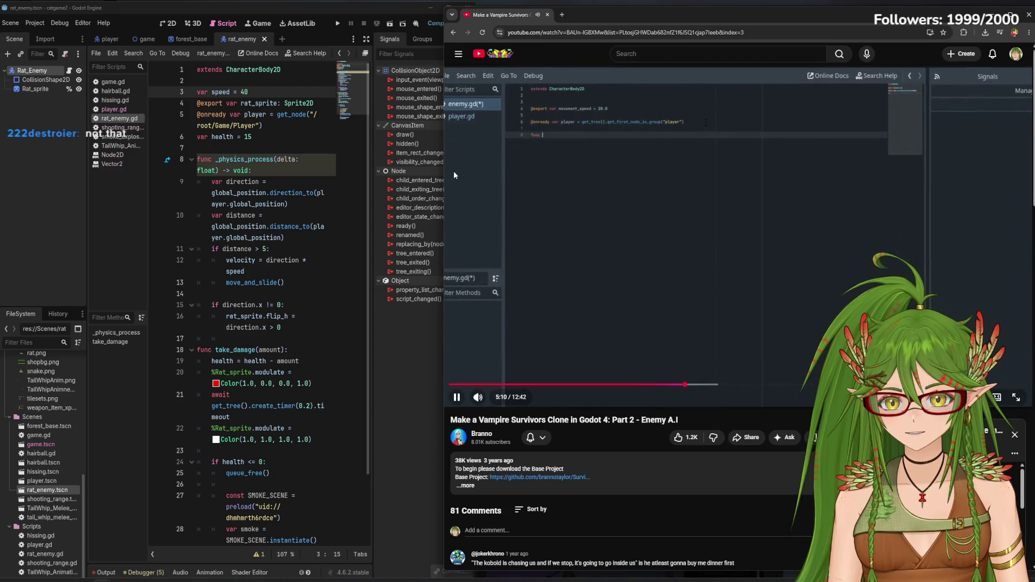
pyautogui.click(611, 138)
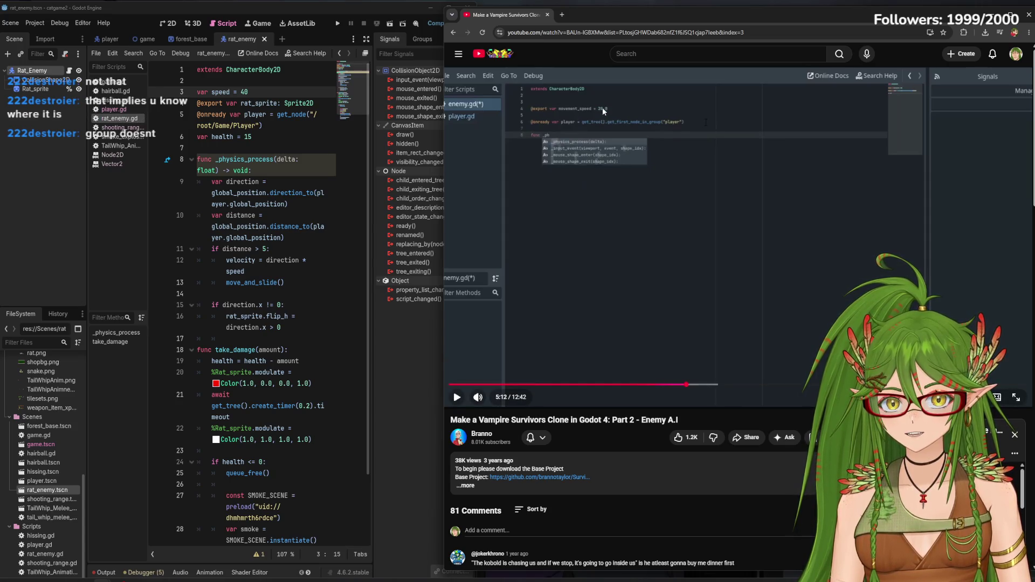
pyautogui.click(665, 251)
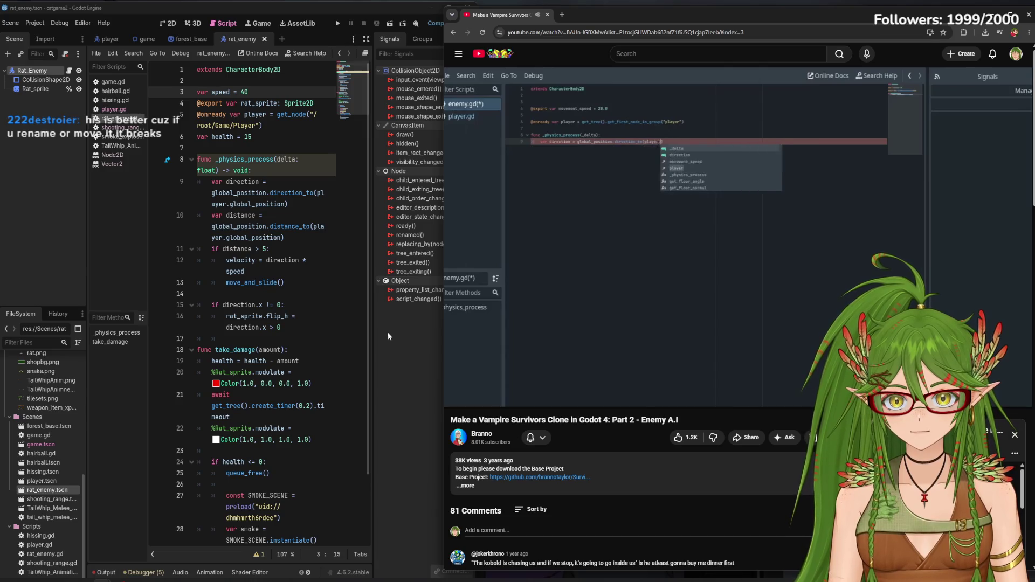
# Replace get_node("/root/Game/Player") on line 5 with get_tree().get_first_node_in_group("Player")
pyautogui.press('XF86AudioPlay')
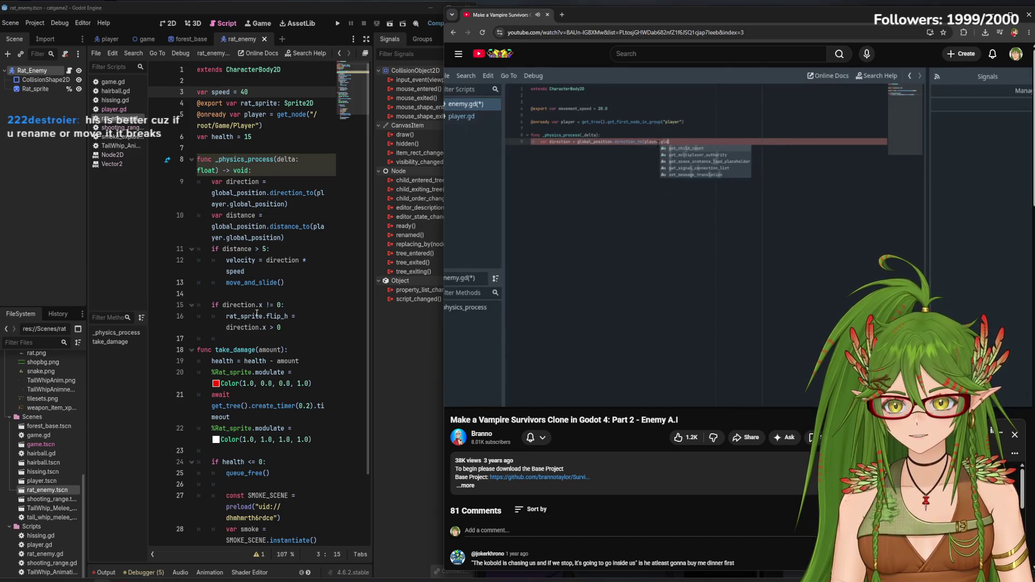
pyautogui.click(370, 353)
pyautogui.scroll(-3, 361, 302)
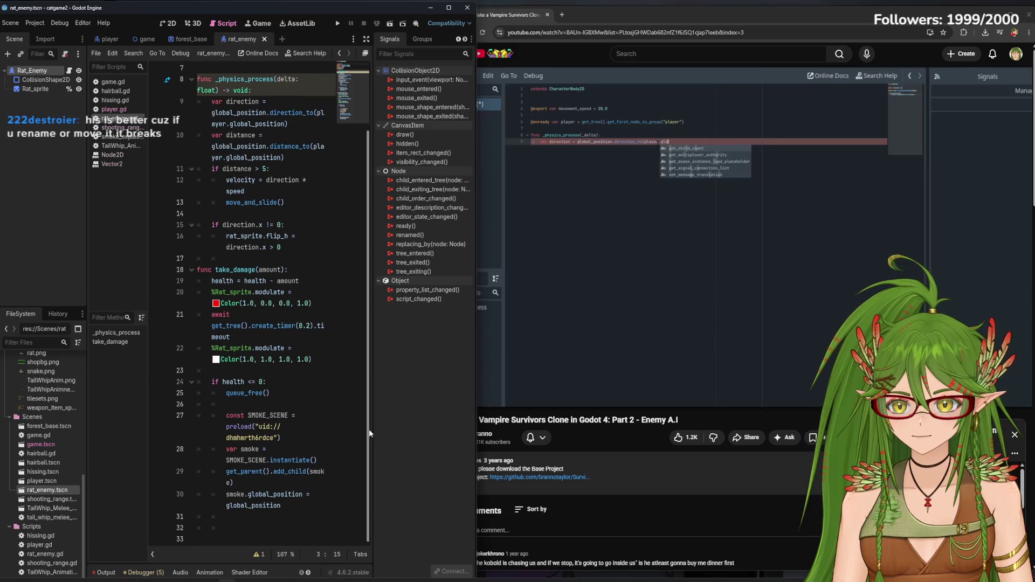
pyautogui.scroll(3, 360, 282)
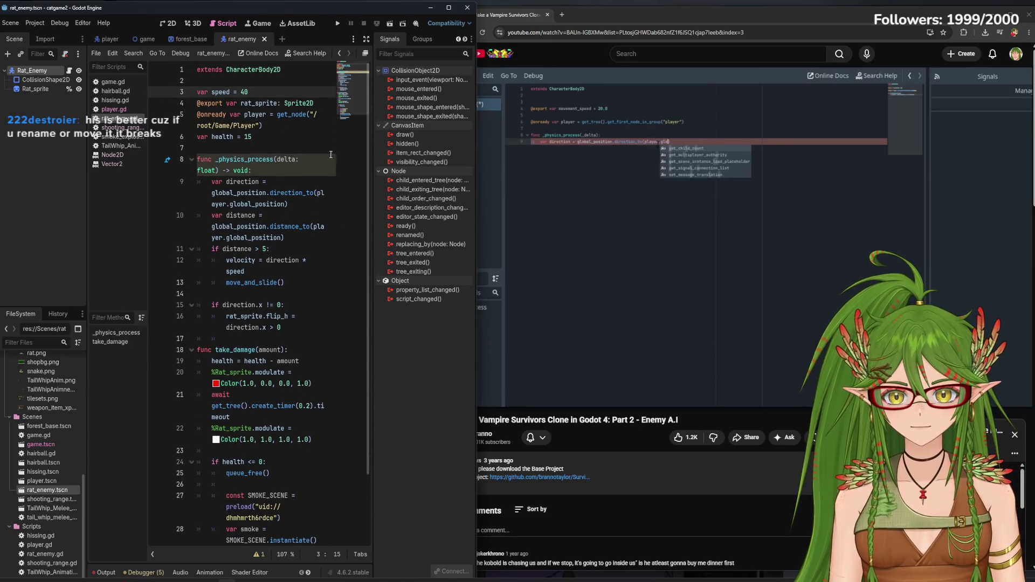
pyautogui.click(280, 122)
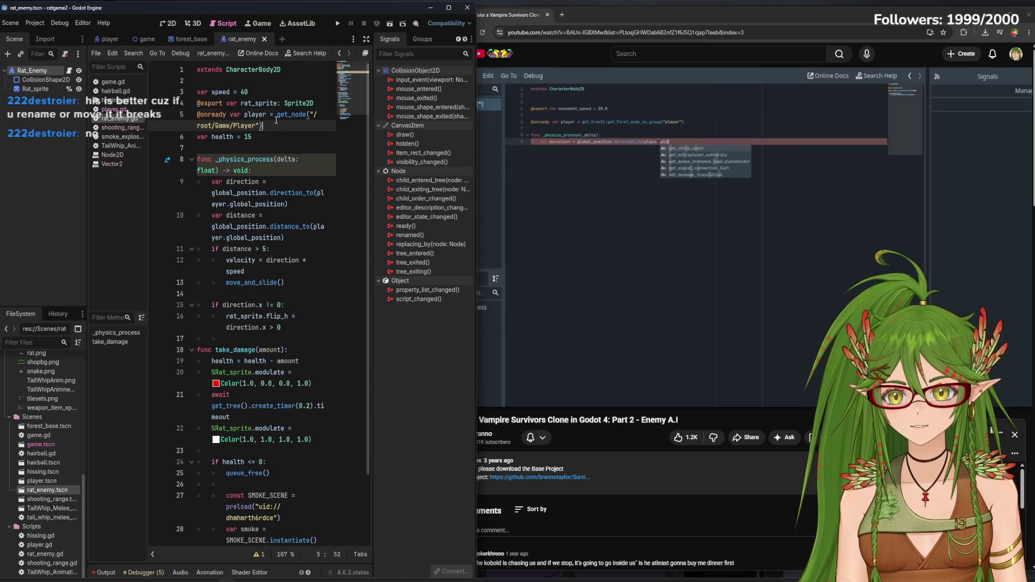
pyautogui.keyDown('shift'); pyautogui.click(278, 115); pyautogui.keyUp('shift')
pyautogui.write('get')
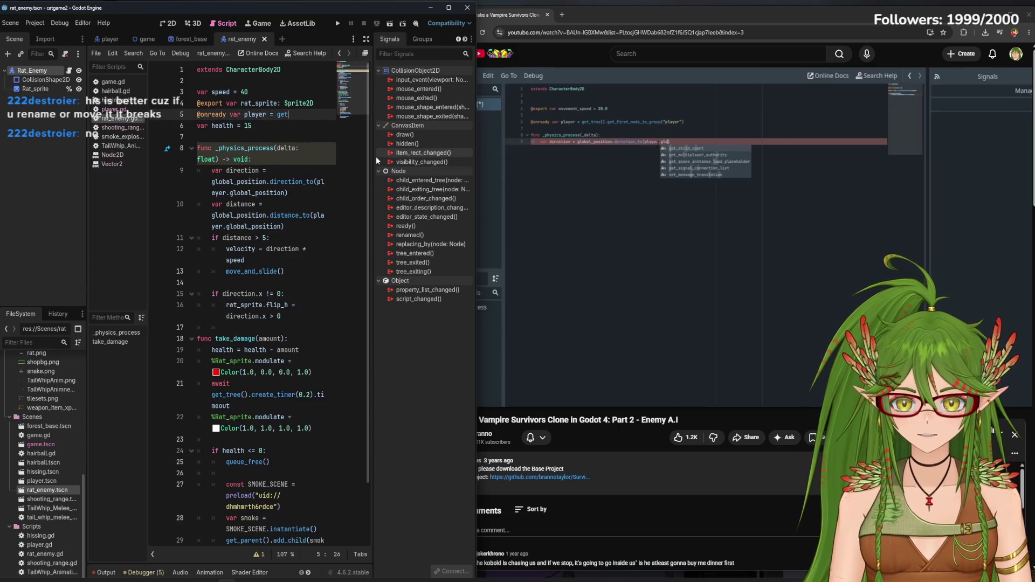
pyautogui.write('_tree().g')
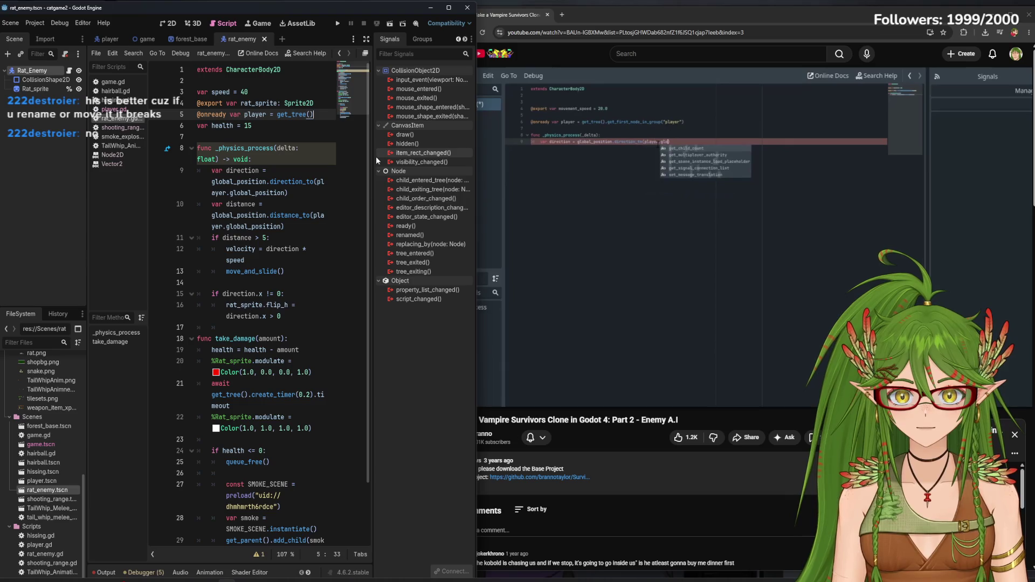
pyautogui.write('et_firs')
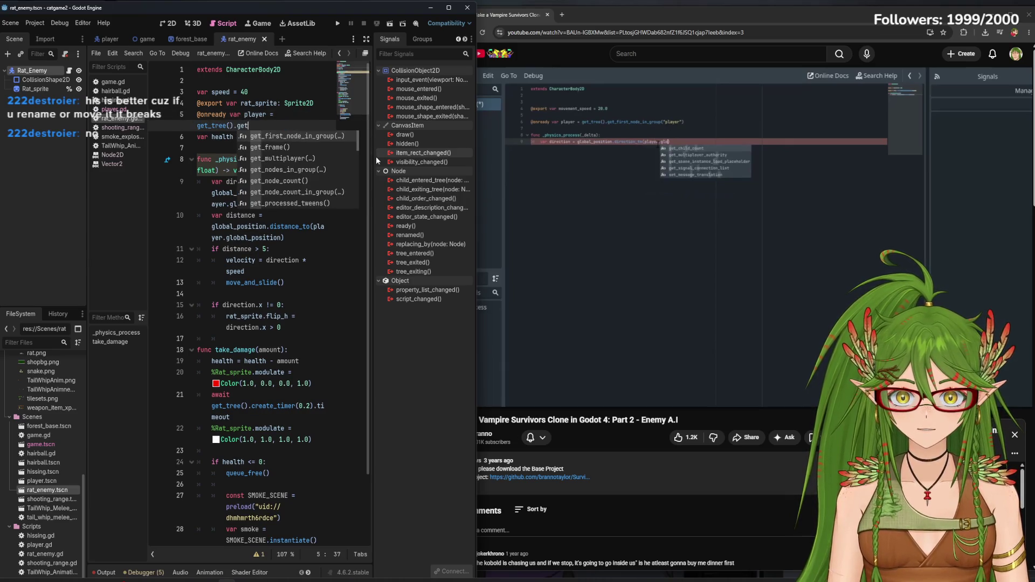
pyautogui.press('Return')
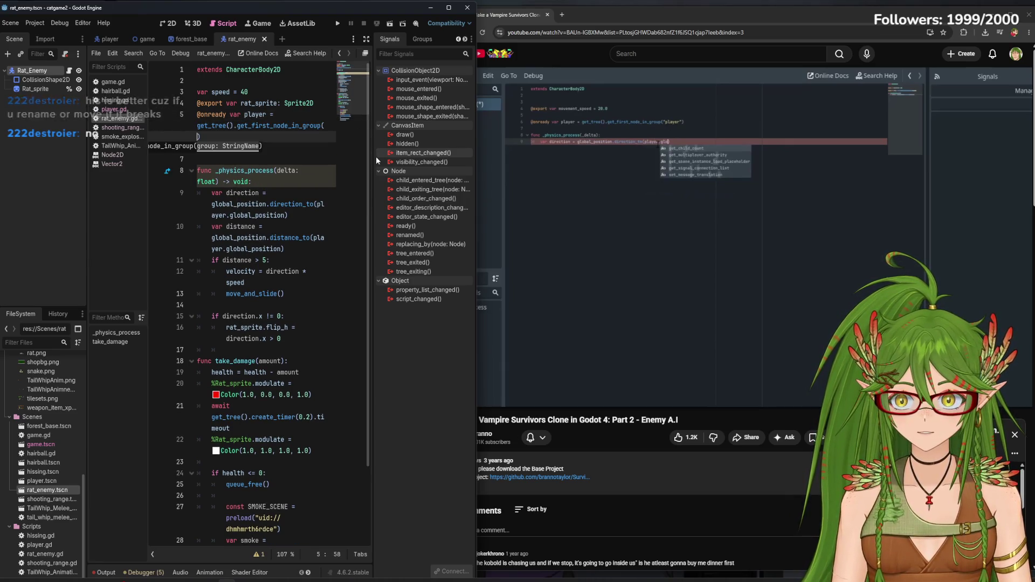
pyautogui.write('"Player"')
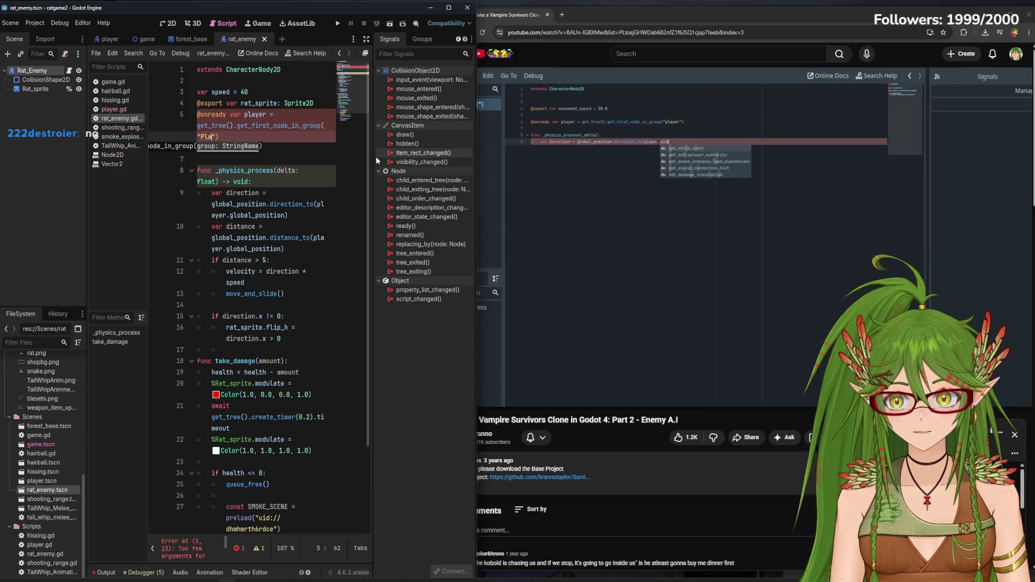
pyautogui.click(294, 142)
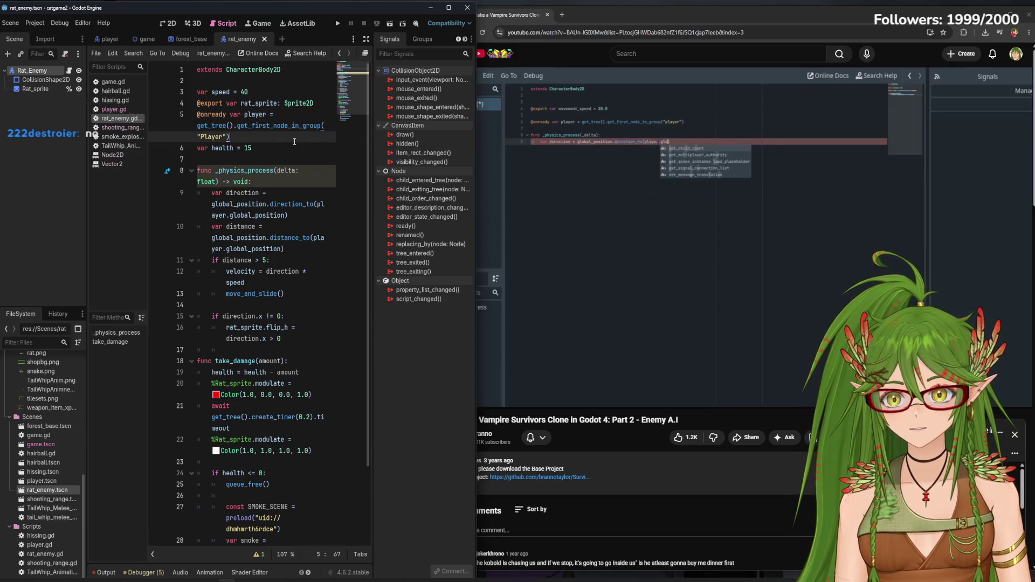
# Check that Rat_Enemy's groups list shows the global Player group, pausing the tutorial at 6:02
pyautogui.click(421, 39)
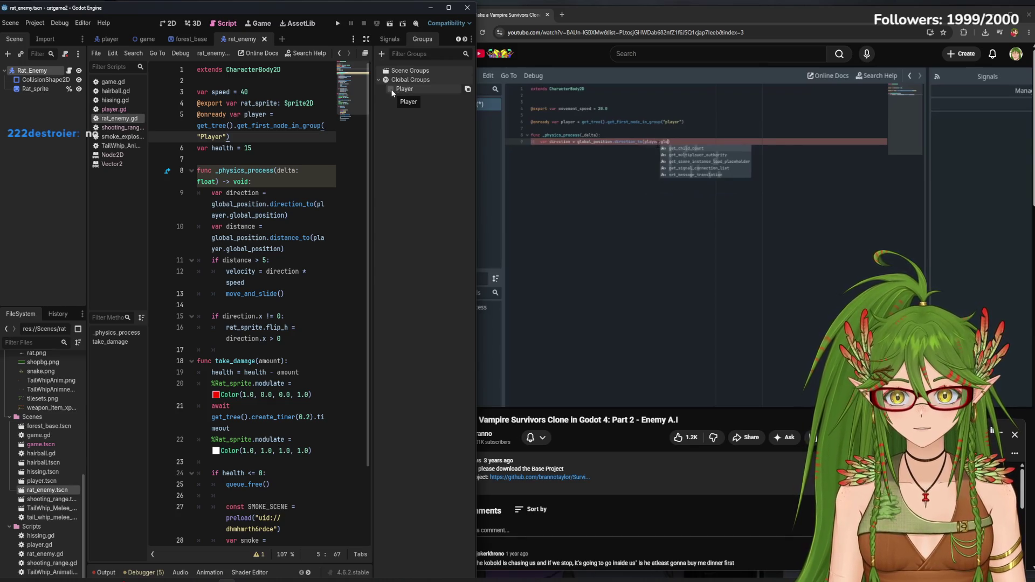
pyautogui.click(701, 238)
pyautogui.click(112, 36)
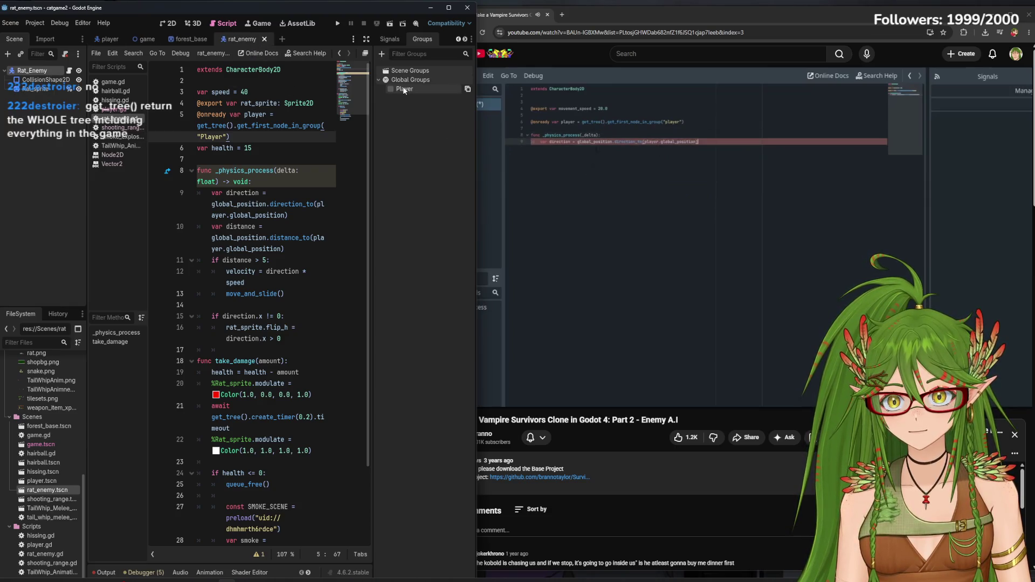
pyautogui.click(673, 209)
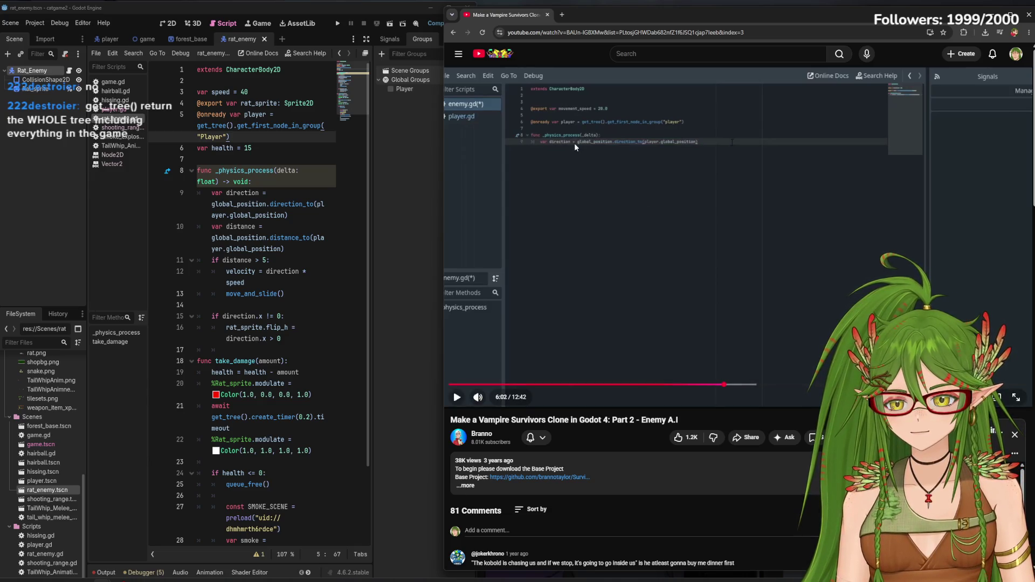
pyautogui.click(611, 168)
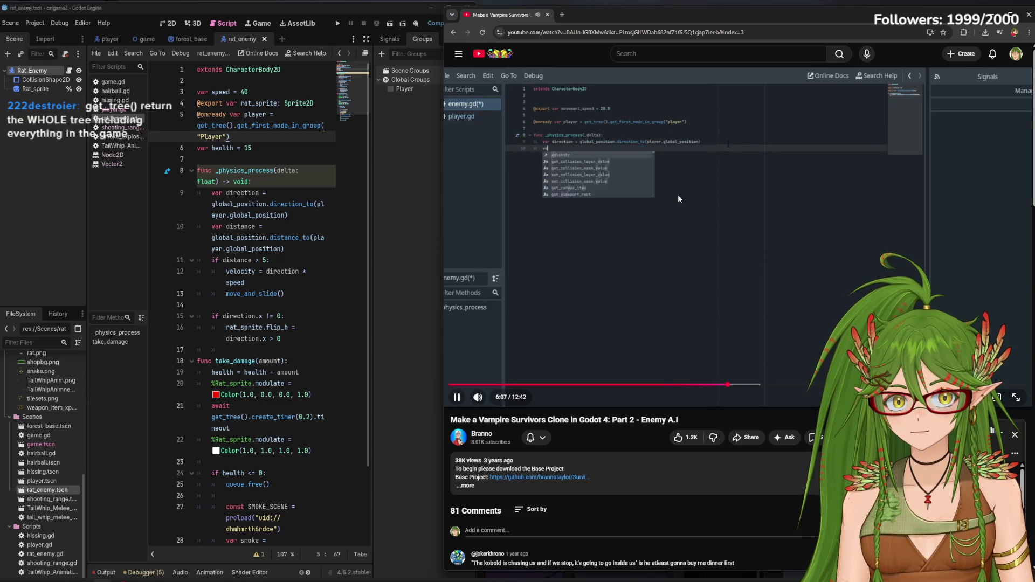
pyautogui.click(374, 179)
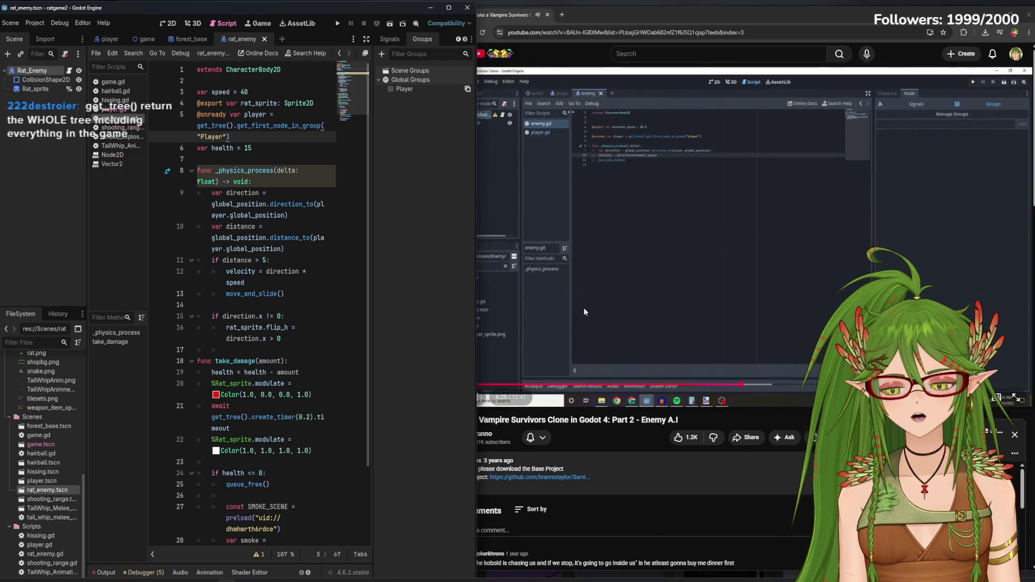
pyautogui.click(628, 440)
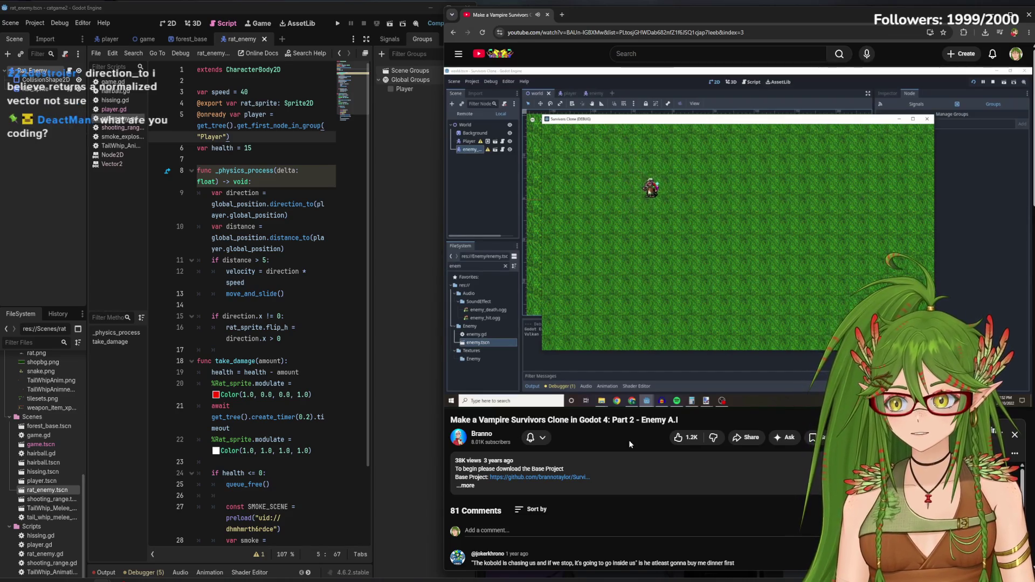
pyautogui.click(656, 254)
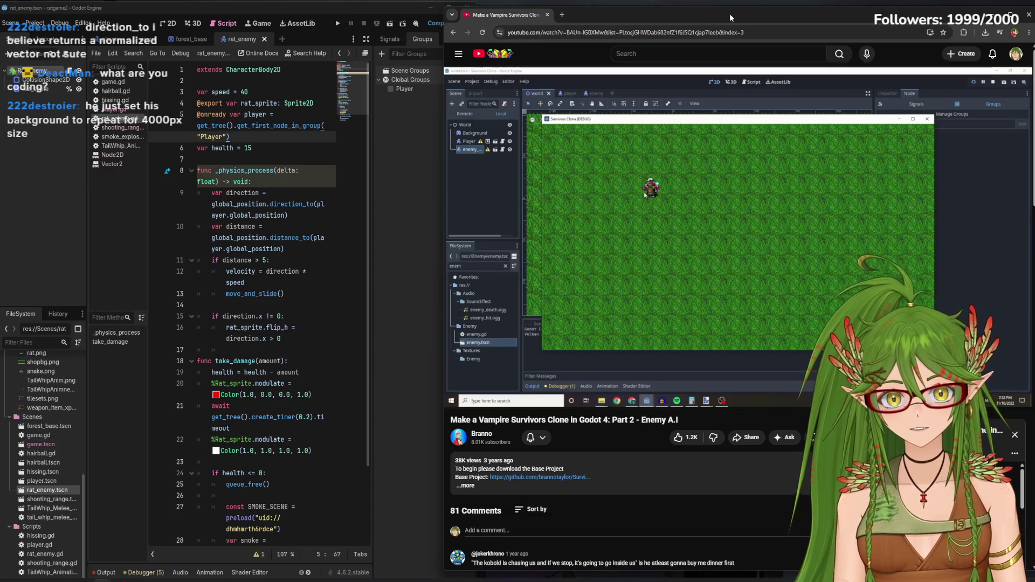
pyautogui.moveTo(729, 14)
pyautogui.mouseDown()
pyautogui.moveTo(454, 33)
pyautogui.moveTo(724, 26)
pyautogui.mouseUp()
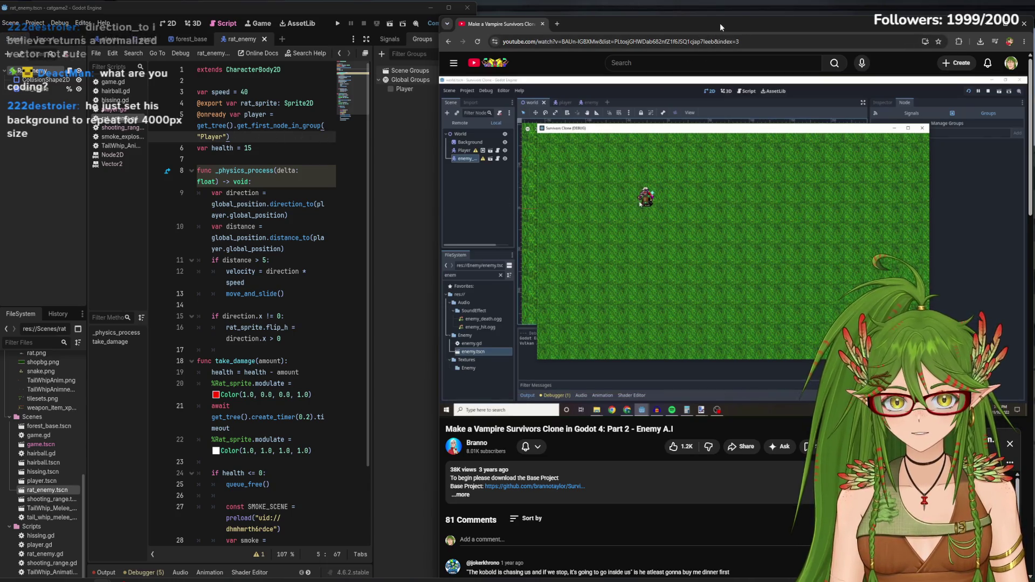
pyautogui.moveTo(720, 23); pyautogui.dragTo(722, 15)
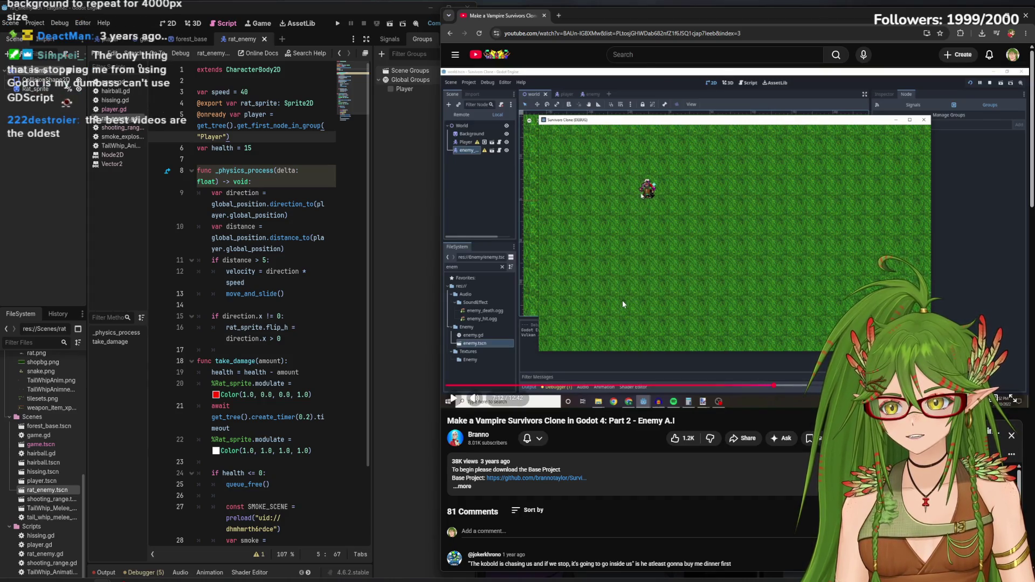
pyautogui.click(594, 267)
pyautogui.press('space')
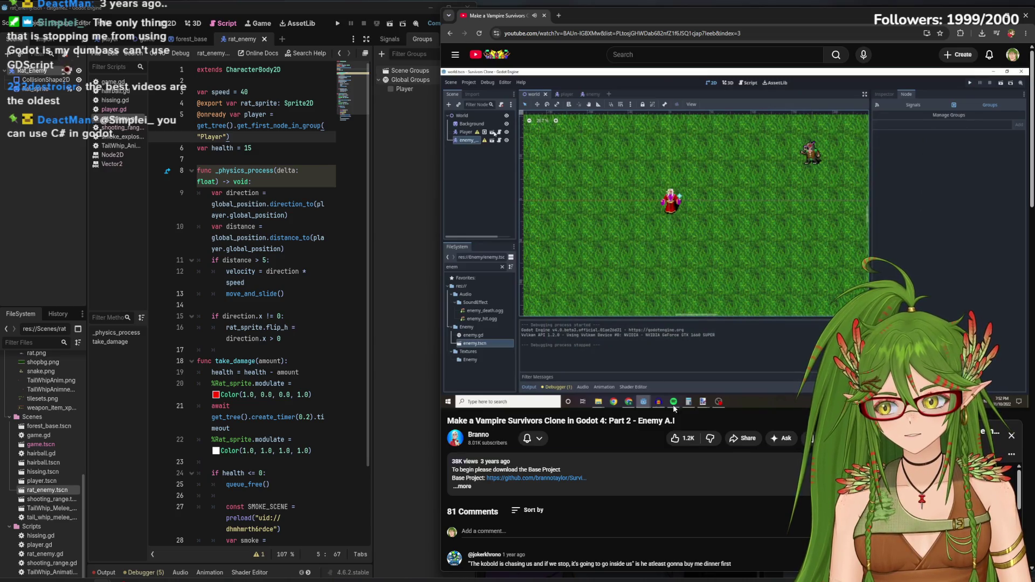
pyautogui.click(652, 264)
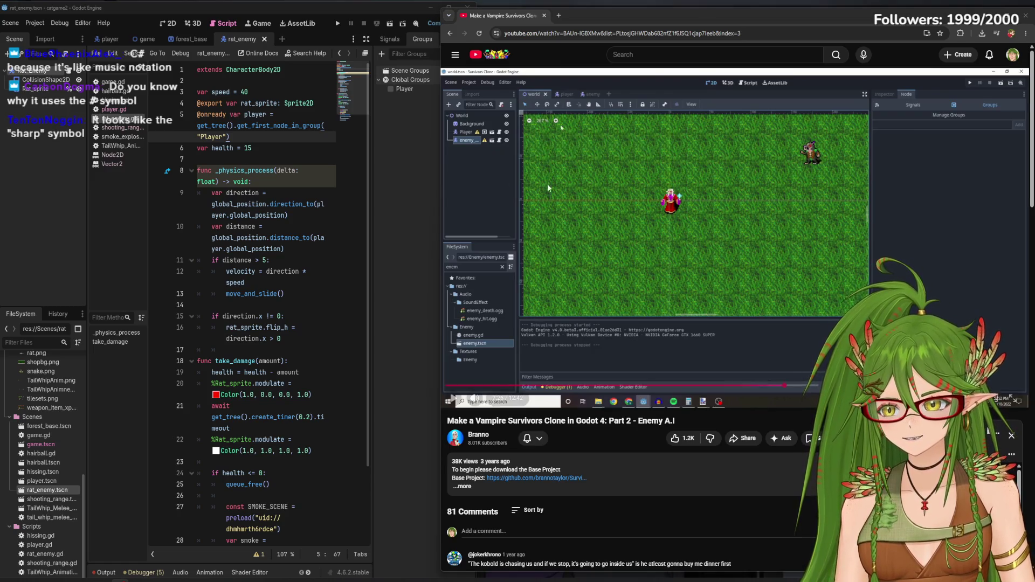
pyautogui.click(564, 183)
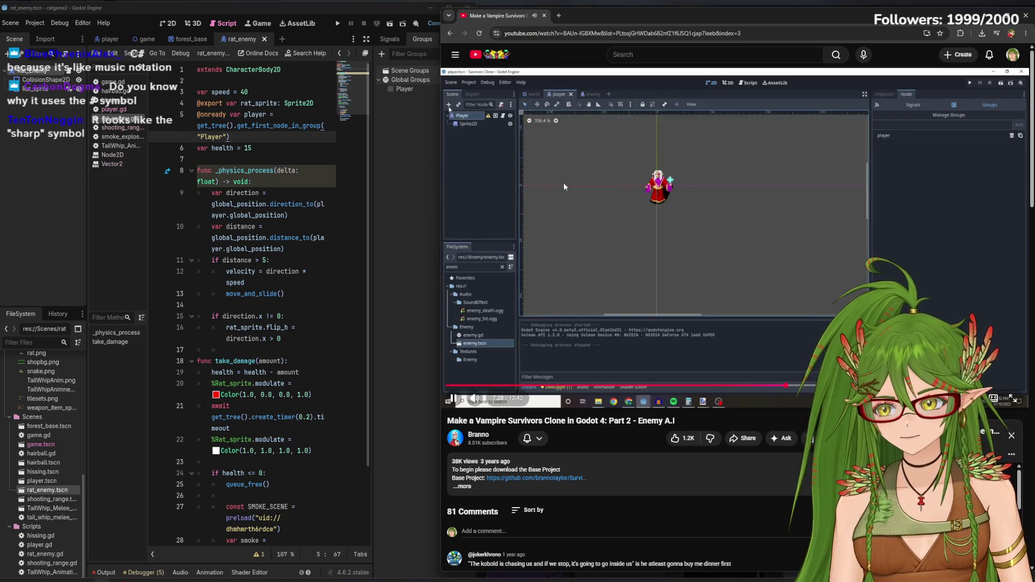
# Let the tutorial play until a Camera2D is added under its Player node beside Sprite2D
pyautogui.click(627, 303)
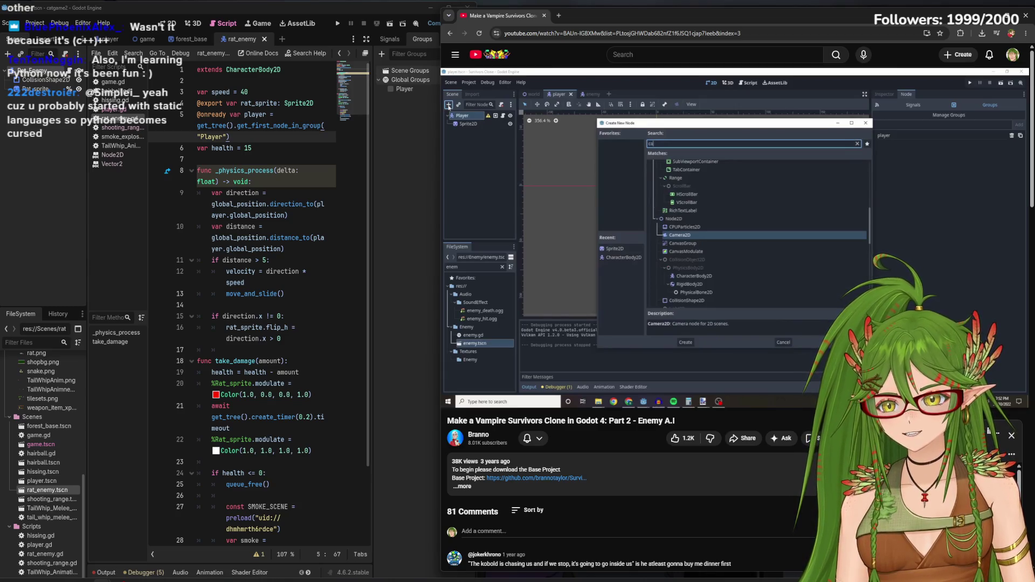
pyautogui.click(824, 219)
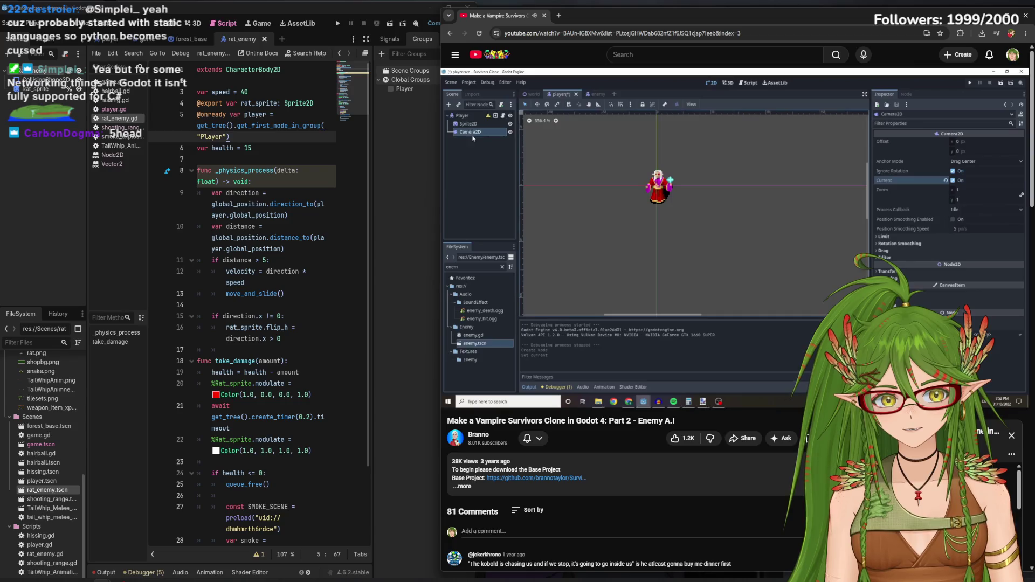
# In the player scene's 2D view, select Camera2D2 and show its properties in a wider dock
pyautogui.click(750, 240)
pyautogui.click(404, 41)
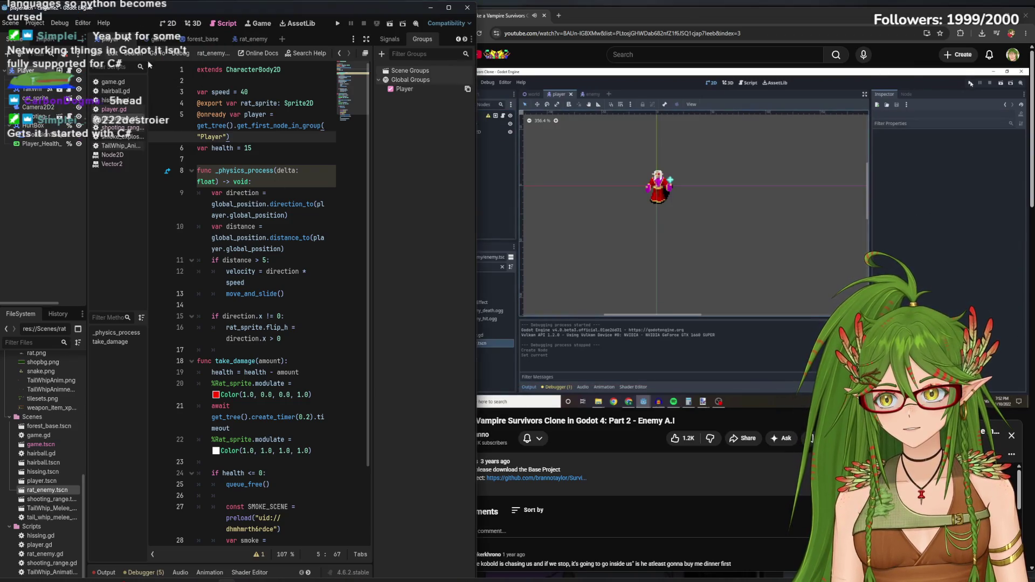
pyautogui.click(400, 39)
pyautogui.click(168, 23)
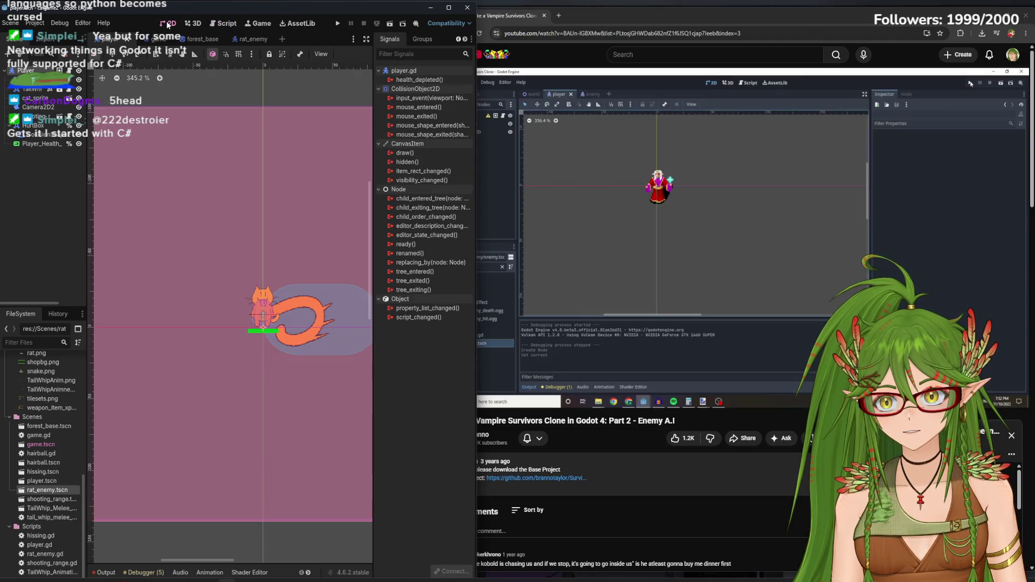
pyautogui.click(37, 109)
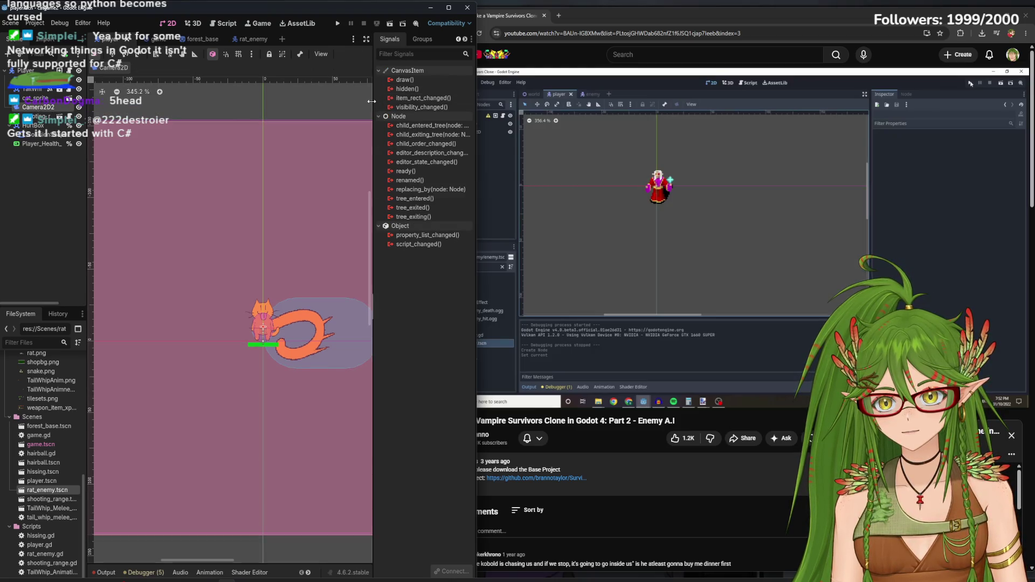
pyautogui.moveTo(371, 100)
pyautogui.mouseDown()
pyautogui.moveTo(320, 186)
pyautogui.moveTo(356, 186)
pyautogui.mouseUp()
pyautogui.click(340, 39)
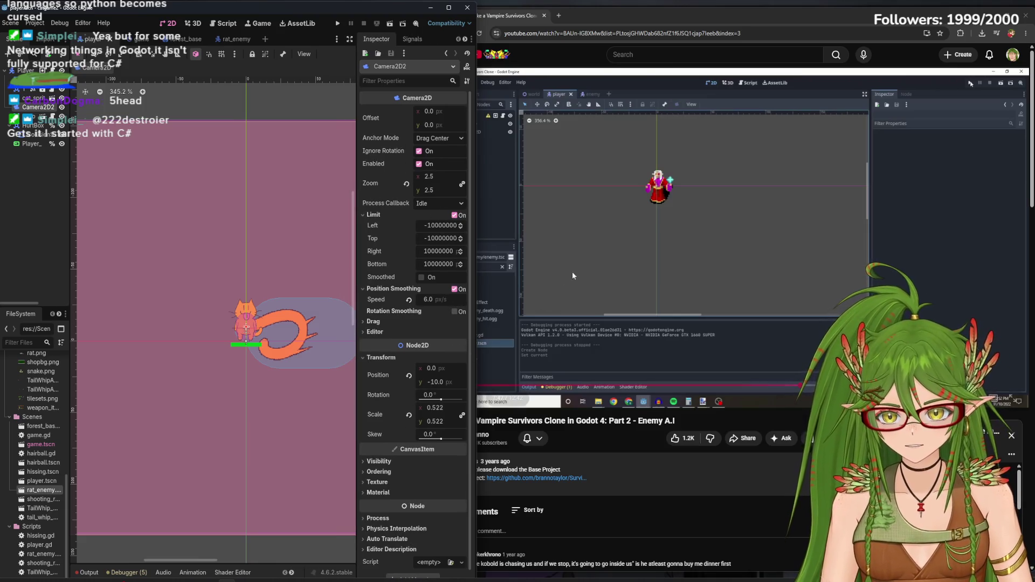
# Pause the tutorial at its camera settings and collapse the Limit group to compare zoom 2.5 and smoothing speed 6.0
pyautogui.click(671, 268)
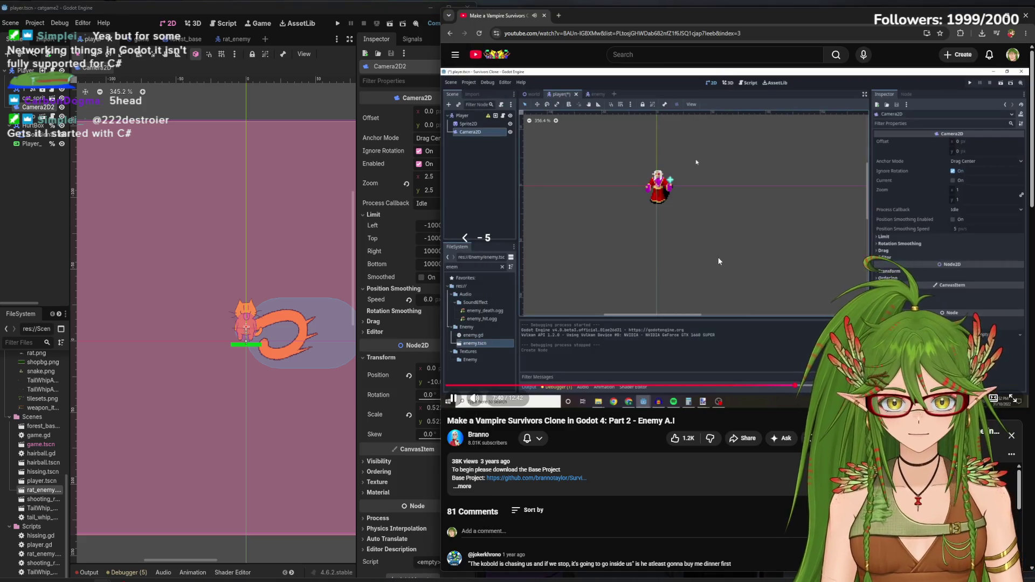
pyautogui.click(784, 231)
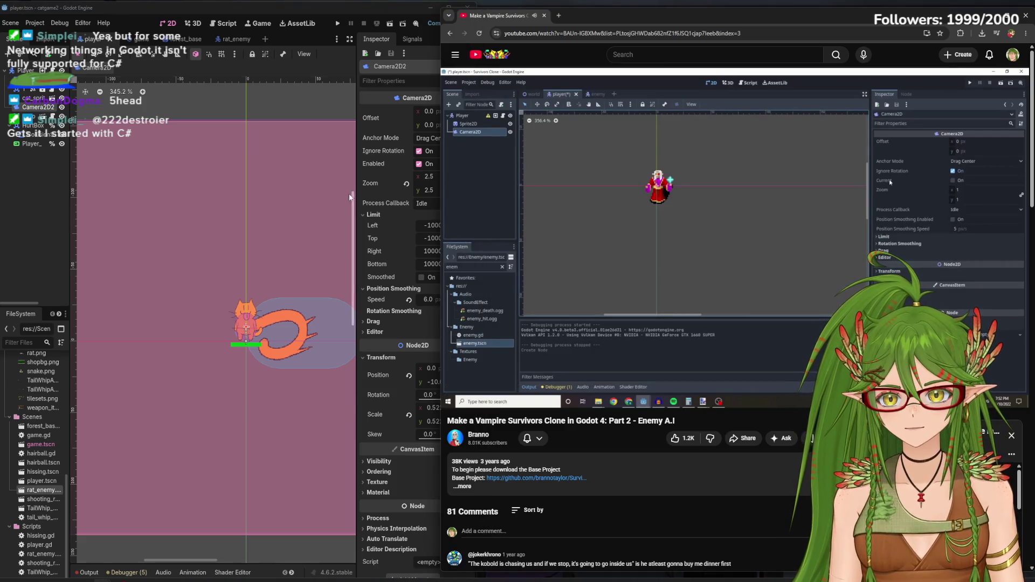
pyautogui.moveTo(354, 194); pyautogui.dragTo(227, 184)
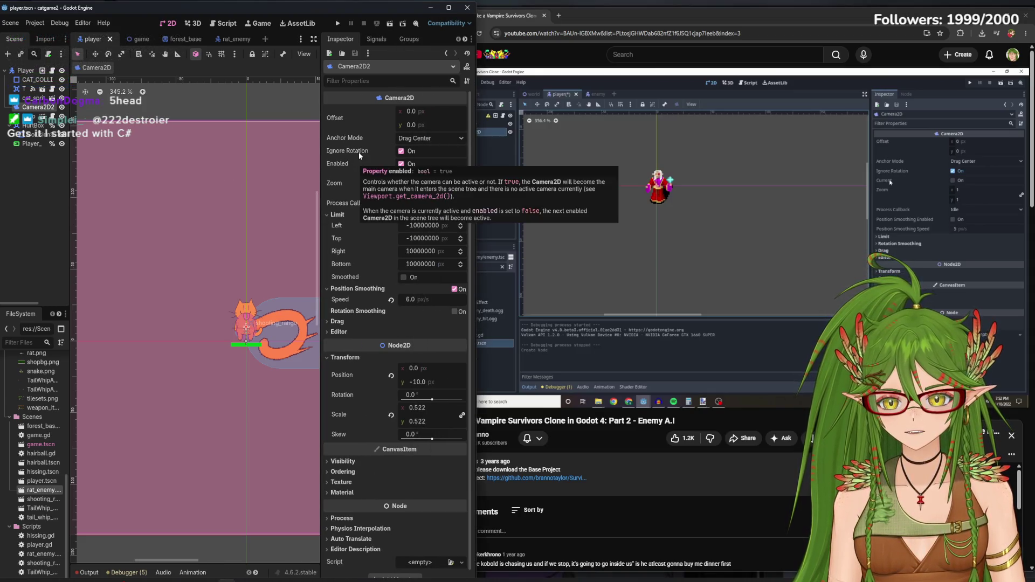
pyautogui.click(330, 215)
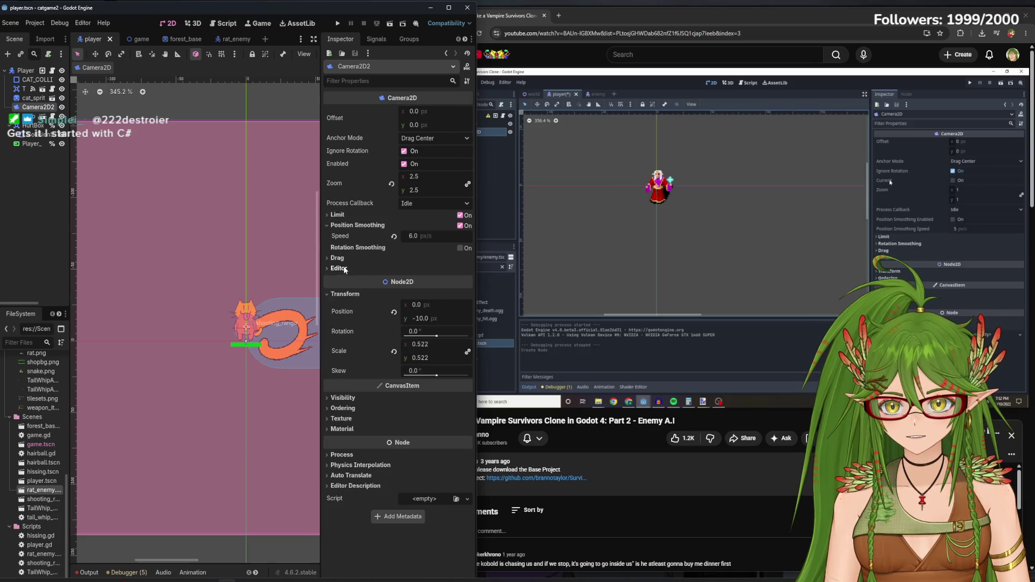
pyautogui.moveTo(945, 195)
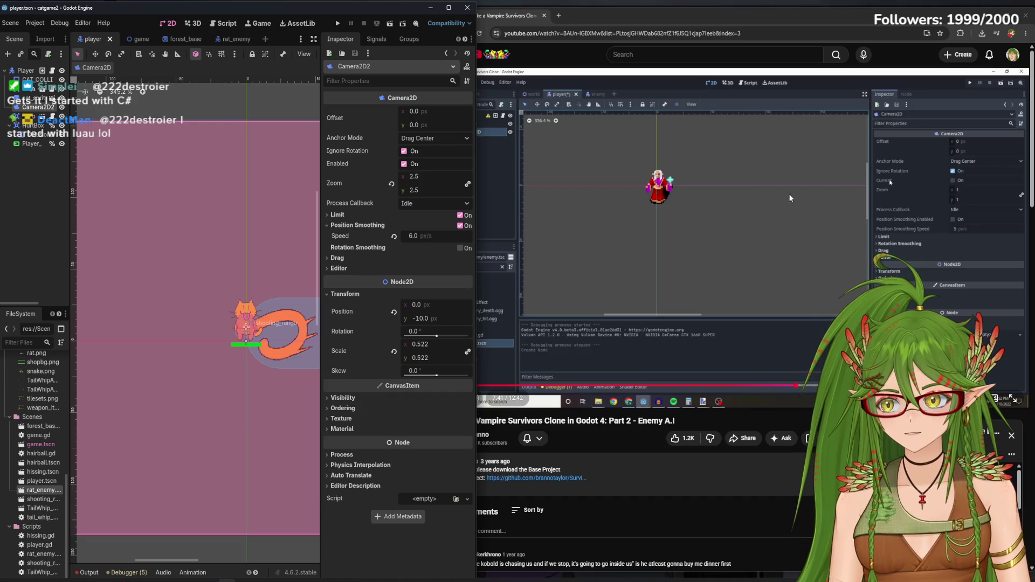
pyautogui.moveTo(476, 287); pyautogui.dragTo(409, 288)
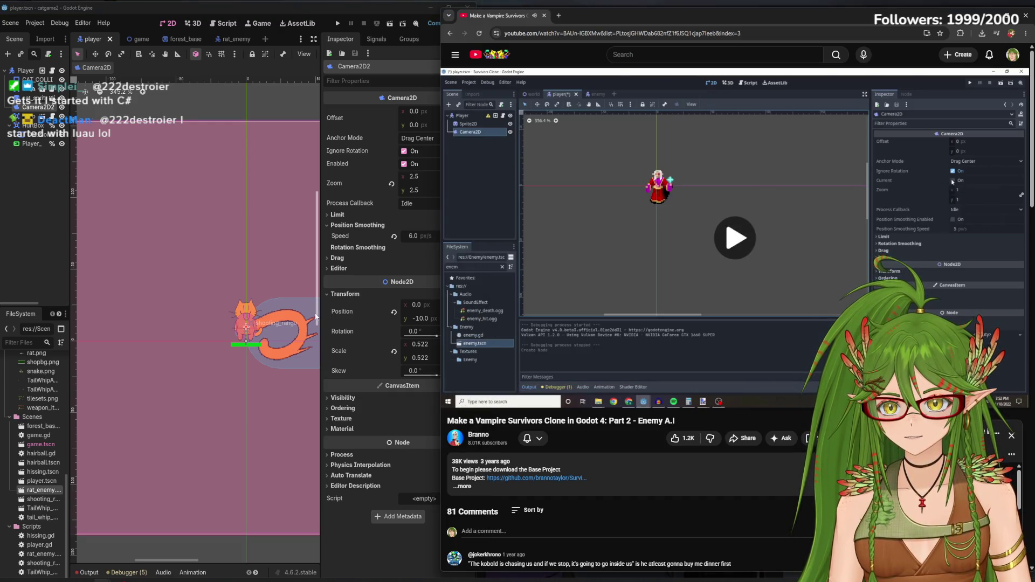
# Play the tutorial until its Player gets a CollisionShape2D with a CapsuleShape2D over the wizard sprite
pyautogui.click(709, 529)
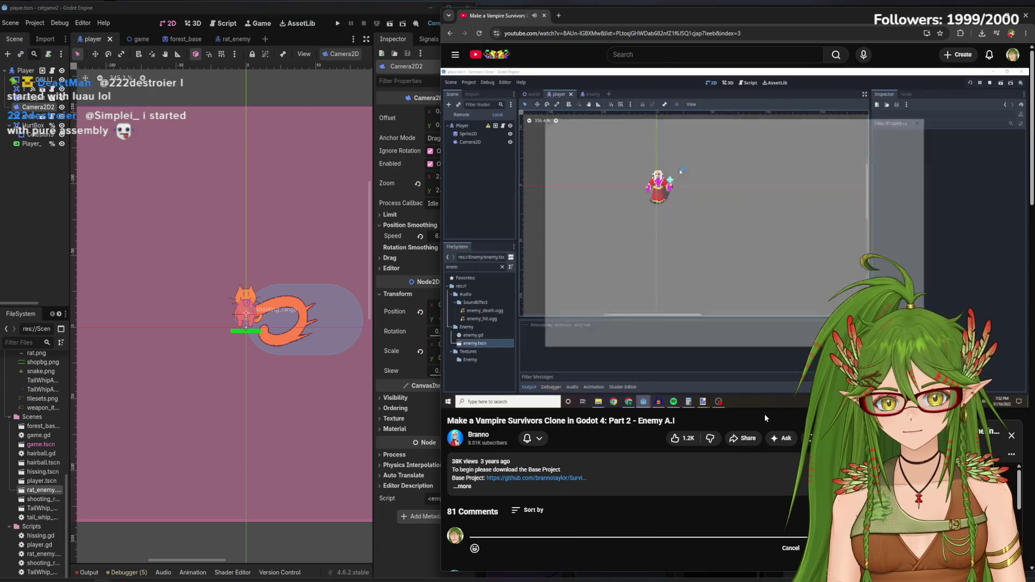
pyautogui.click(700, 305)
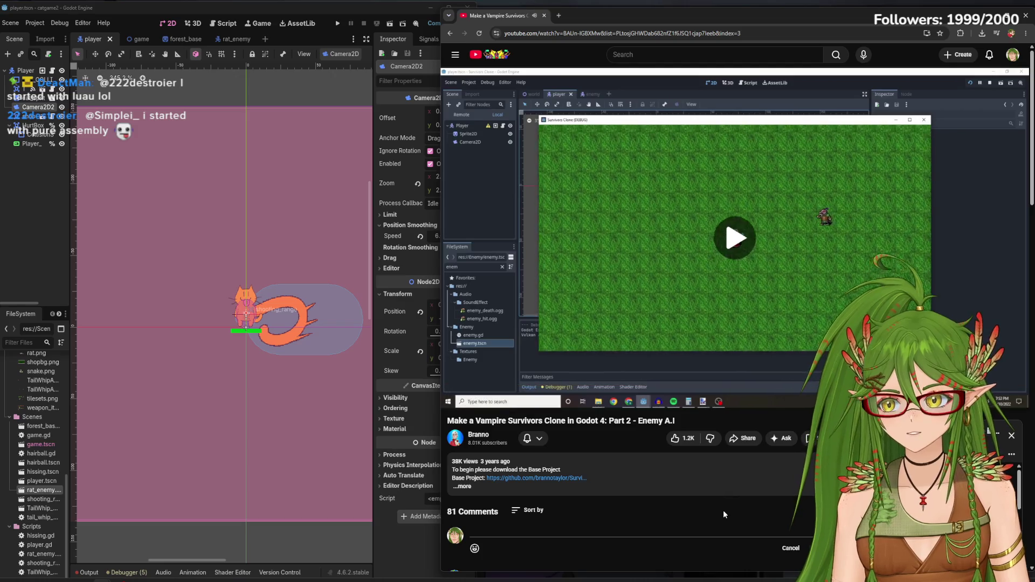
pyautogui.press('space')
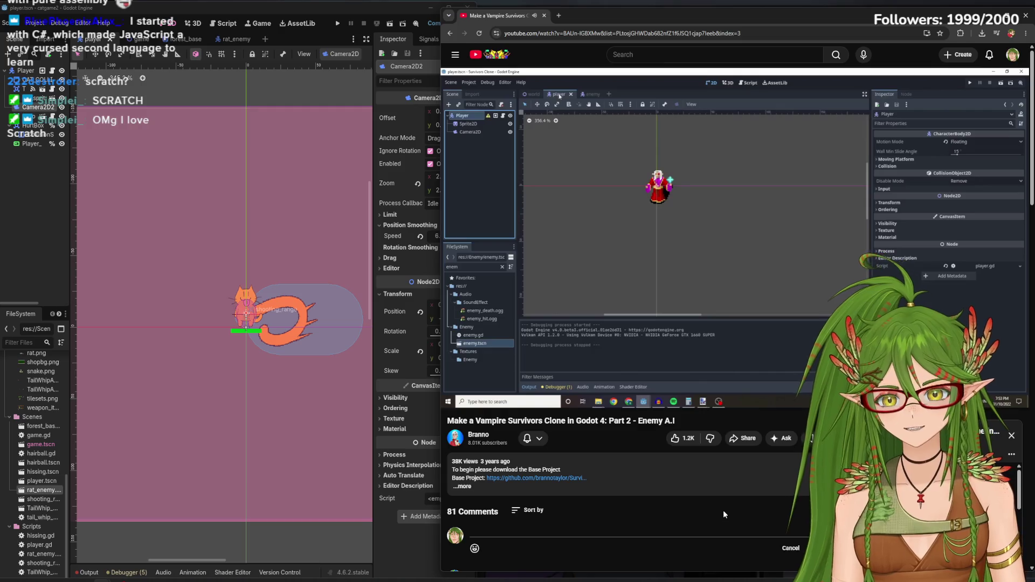
pyautogui.click(736, 258)
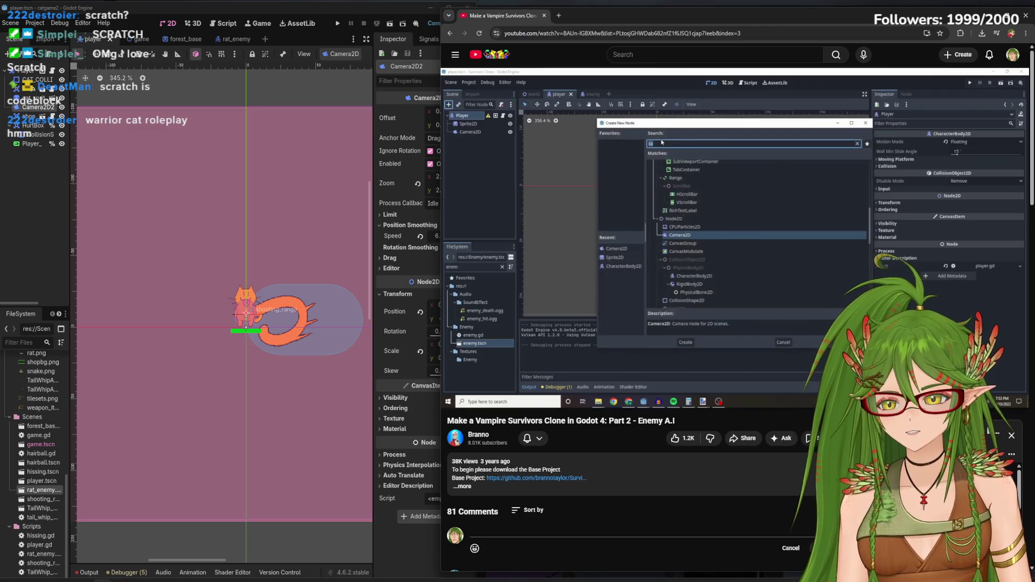
pyautogui.moveTo(759, 179)
pyautogui.click(735, 234)
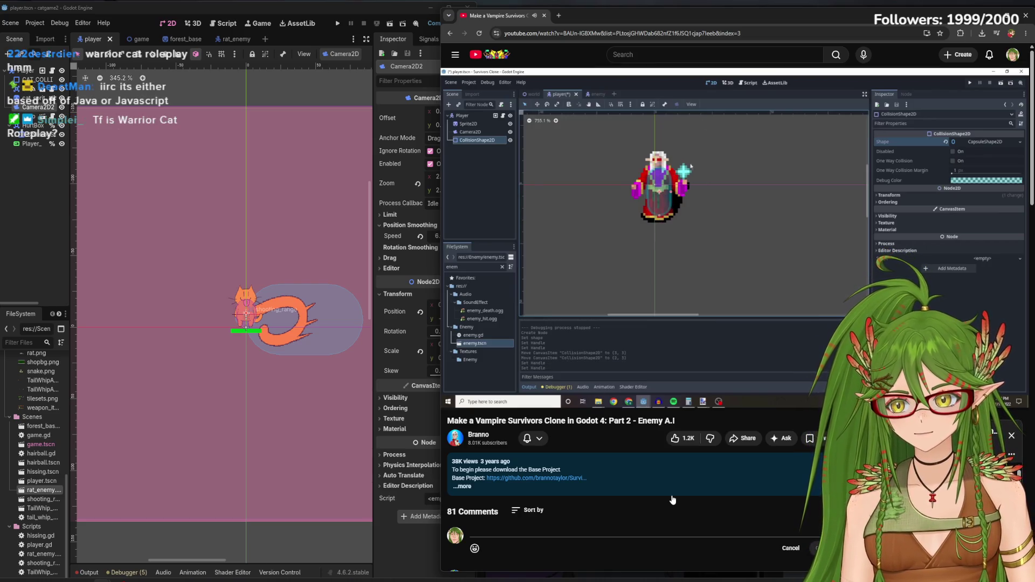
# Play the tutorial past the enemy's CollisionShape2D setup, pausing along the way, to the Theory Time slide
pyautogui.click(675, 242)
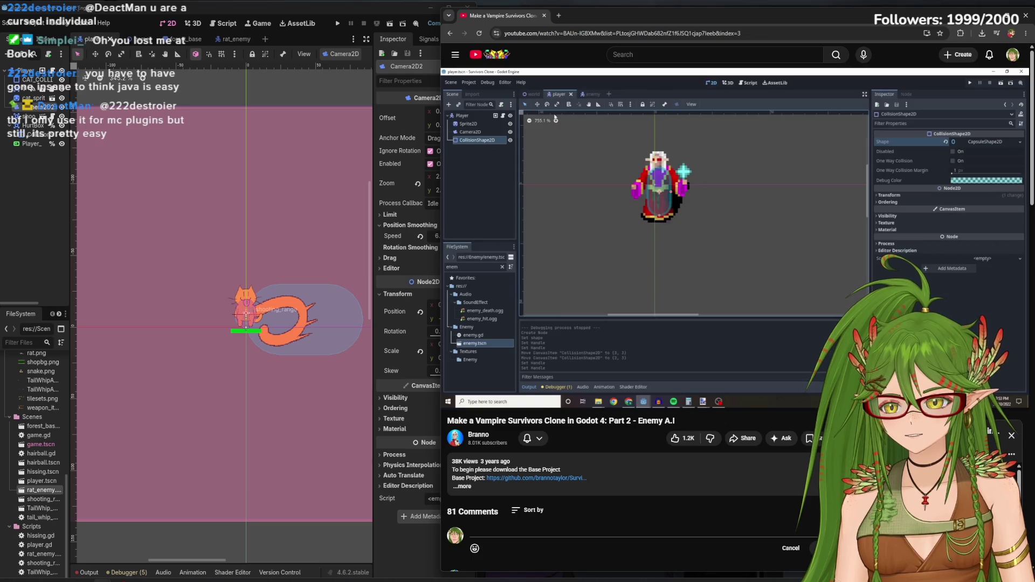
pyautogui.click(693, 202)
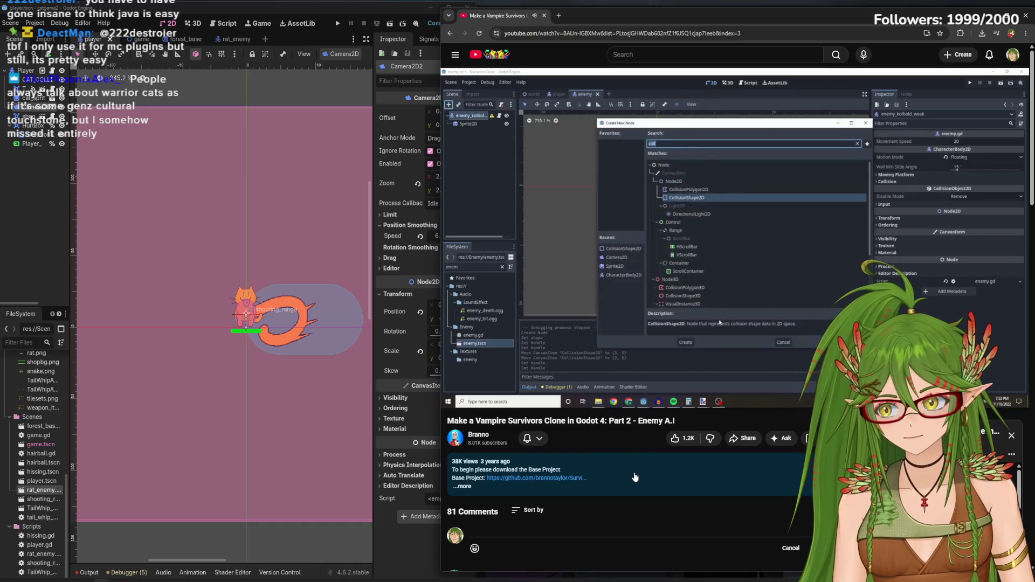
pyautogui.click(658, 239)
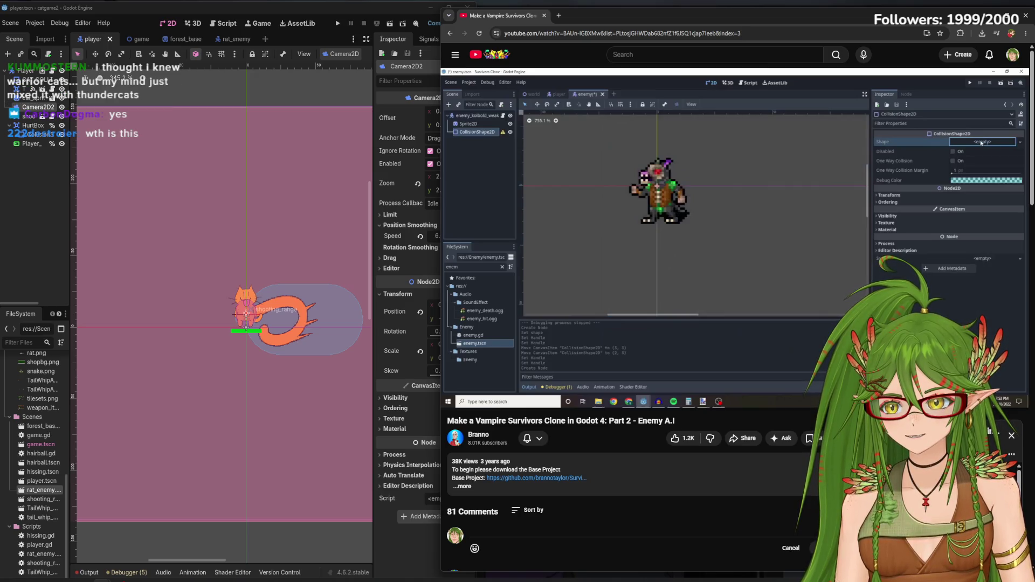
pyautogui.moveTo(681, 216)
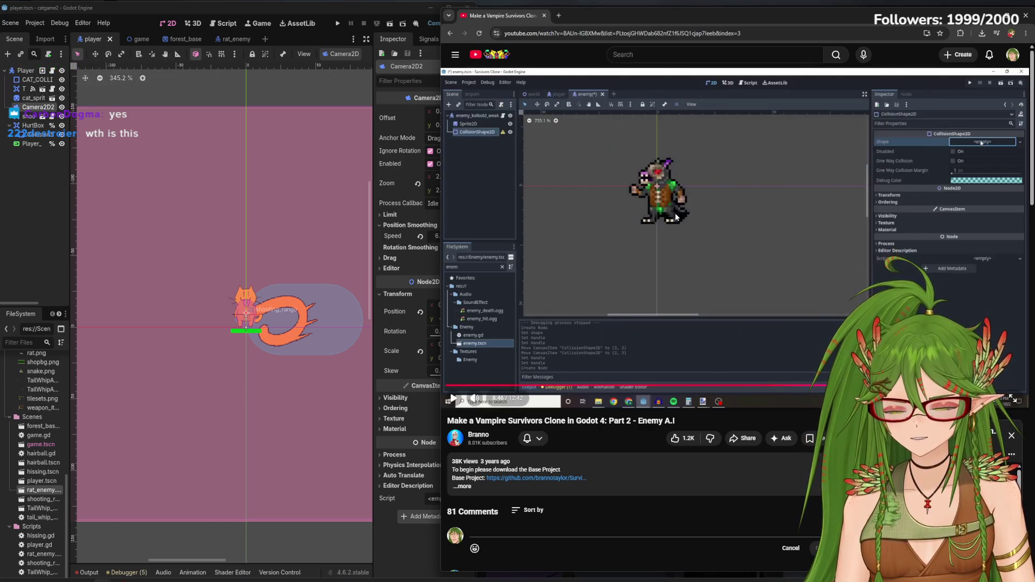
pyautogui.click(658, 378)
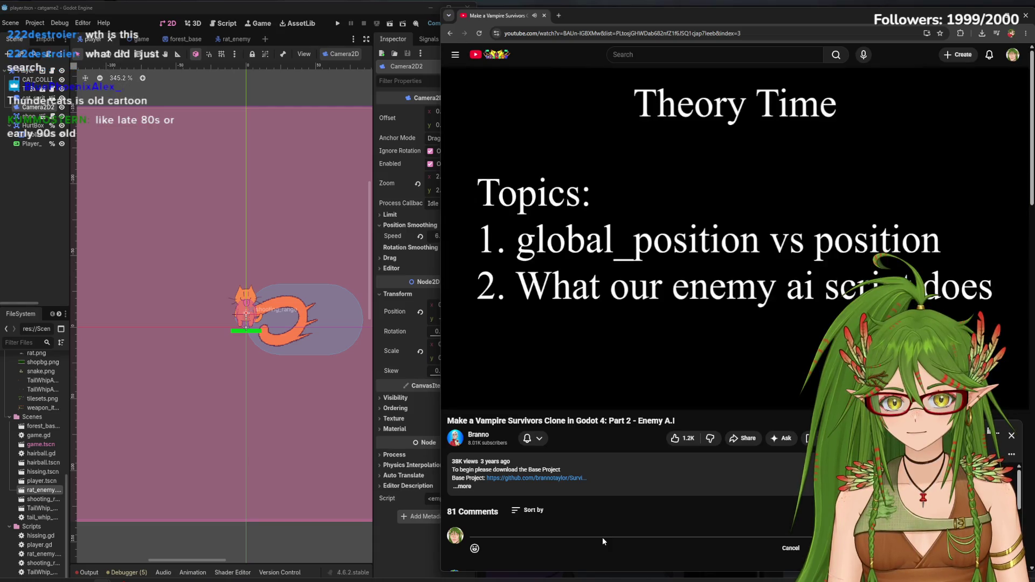
# Pause the tutorial on the global_position vs position slide, then open and close a spare tab
pyautogui.click(729, 250)
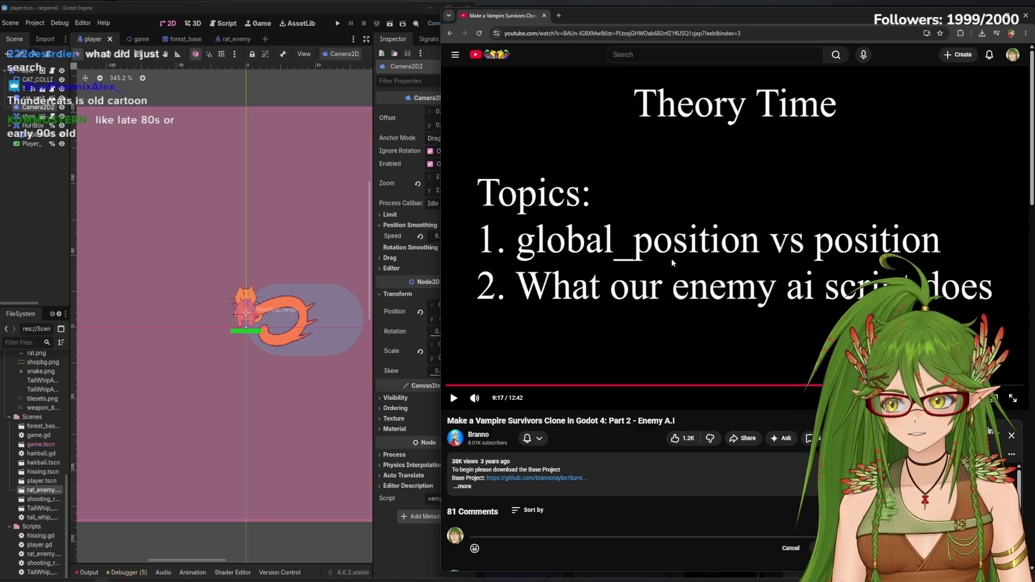
pyautogui.click(454, 183)
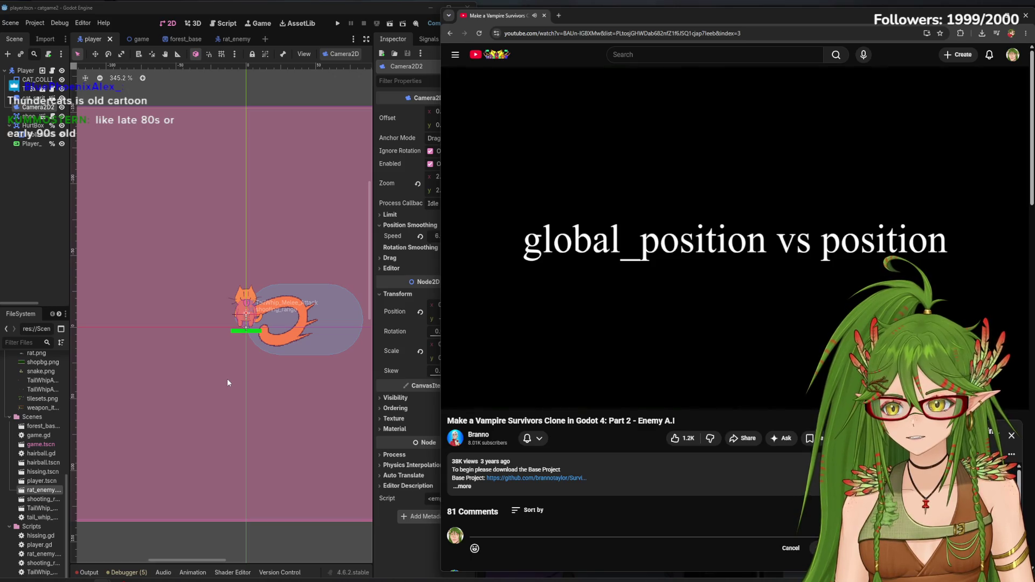
pyautogui.click(786, 257)
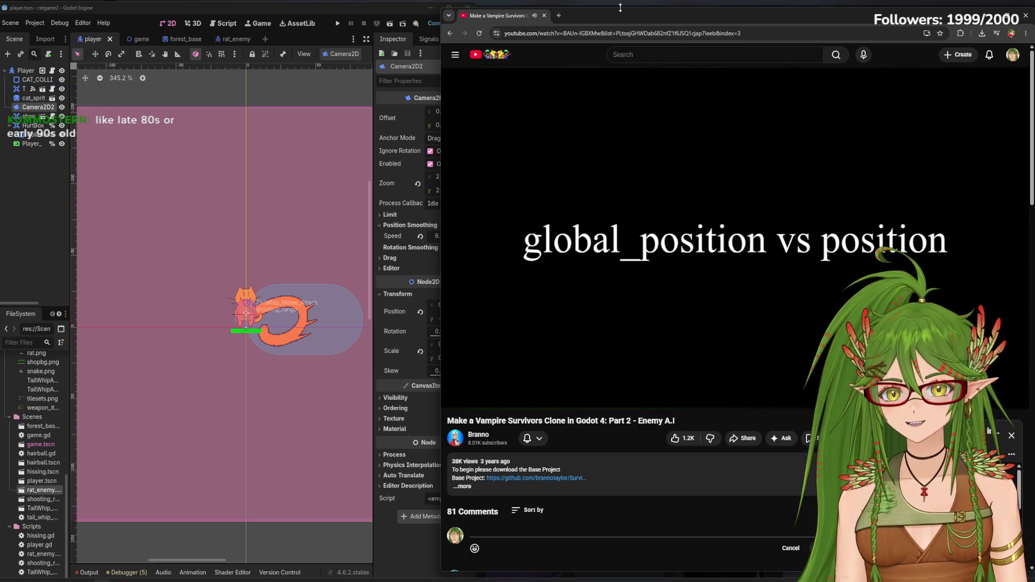
pyautogui.click(560, 20)
pyautogui.hotkey('ctrl', 'w')
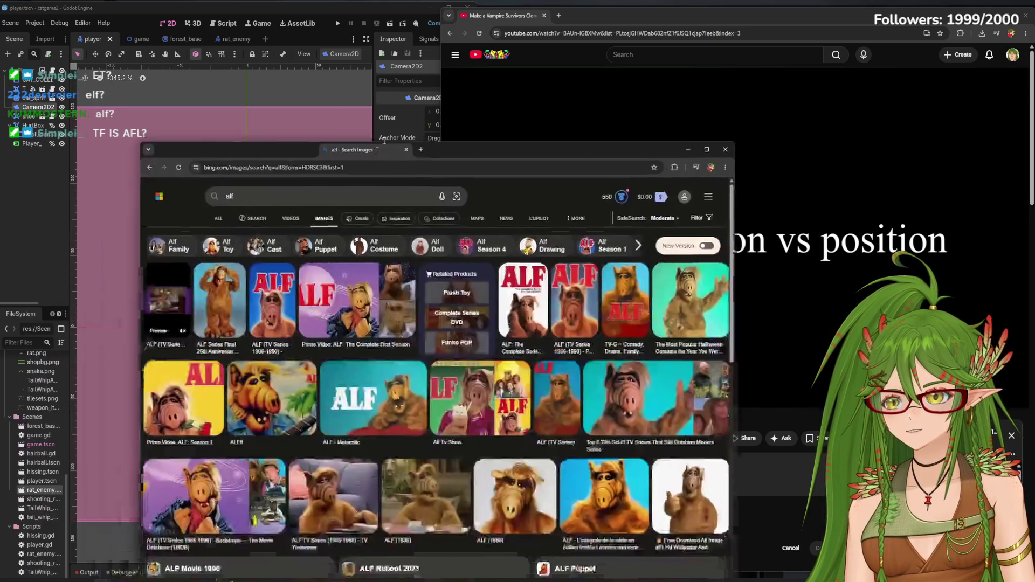
# Move and enlarge the Bing ALF image results window
pyautogui.moveTo(380, 165); pyautogui.dragTo(482, 62)
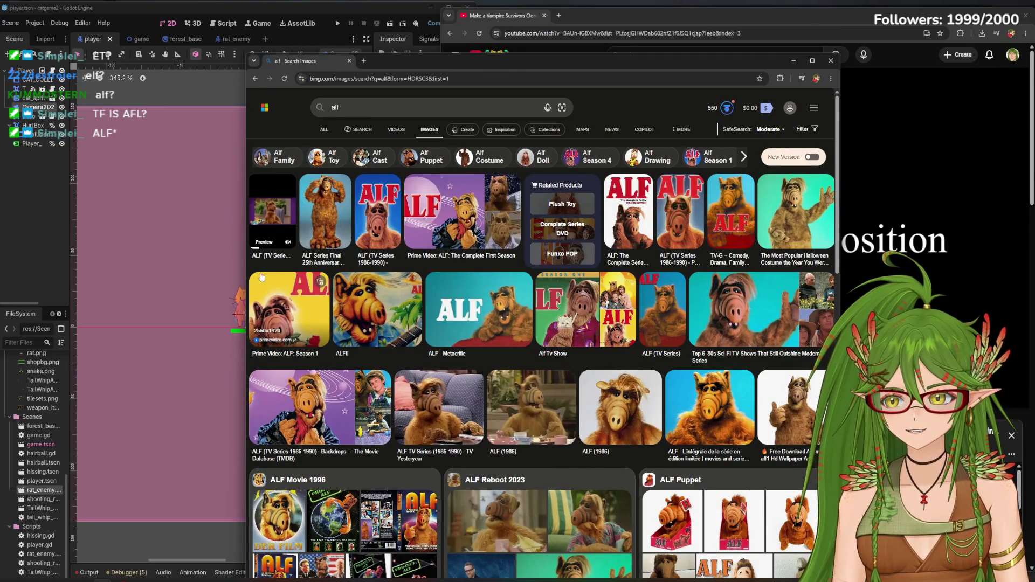
pyautogui.moveTo(247, 266); pyautogui.dragTo(63, 262)
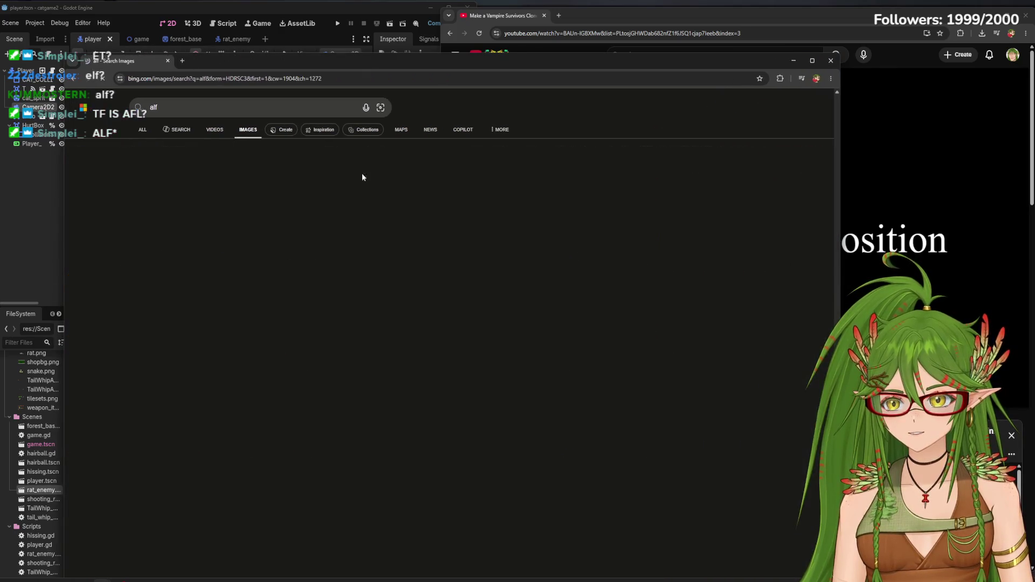
pyautogui.moveTo(496, 64); pyautogui.dragTo(557, 25)
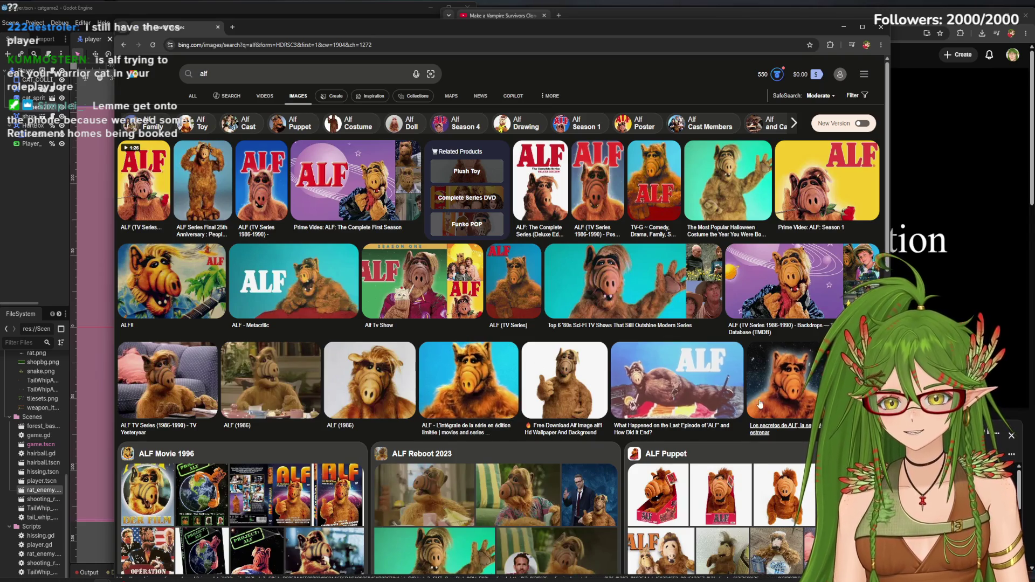
# Browse through the ALF image results, then close the image search window
pyautogui.scroll(-15, 702, 422)
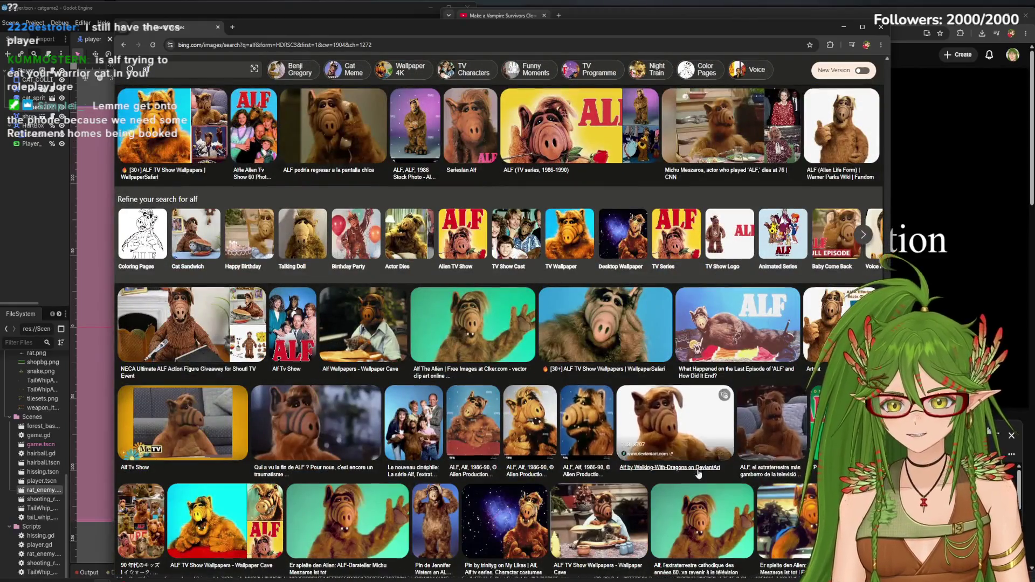
pyautogui.scroll(-5, 683, 474)
pyautogui.scroll(-3, 684, 474)
pyautogui.scroll(-7, 578, 504)
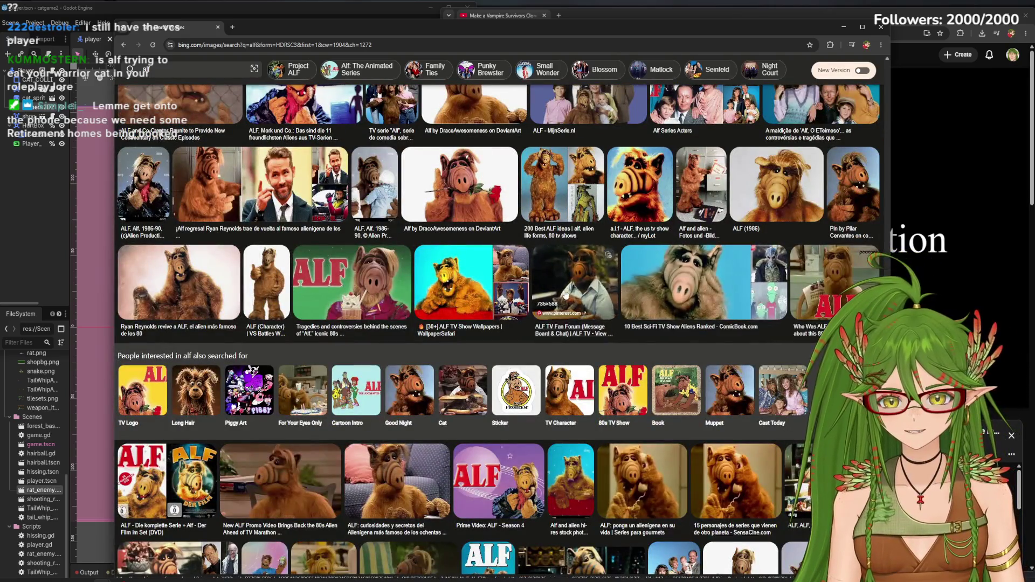
pyautogui.scroll(8, 537, 292)
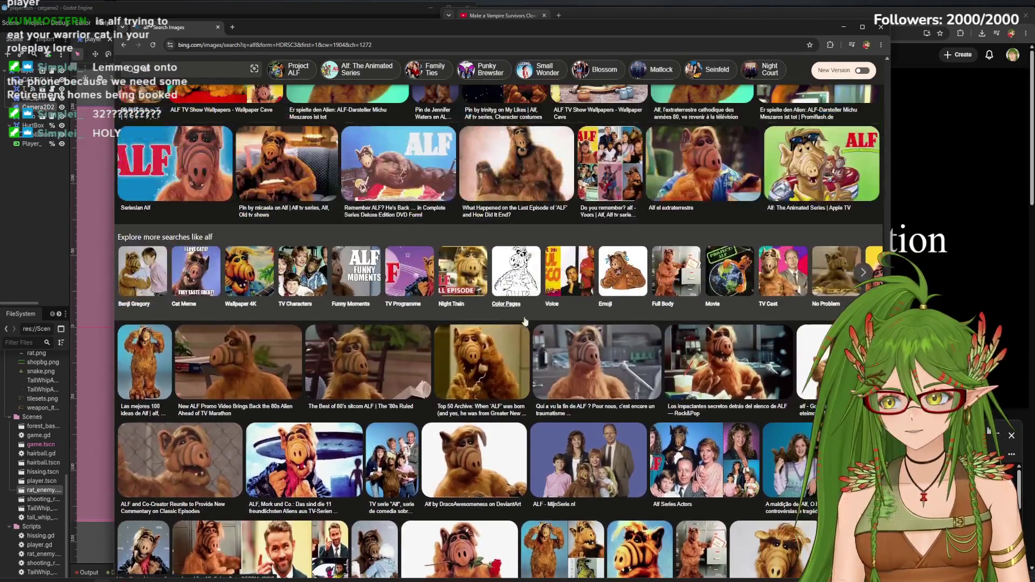
pyautogui.scroll(5, 514, 362)
pyautogui.scroll(-6, 512, 362)
pyautogui.scroll(3, 510, 363)
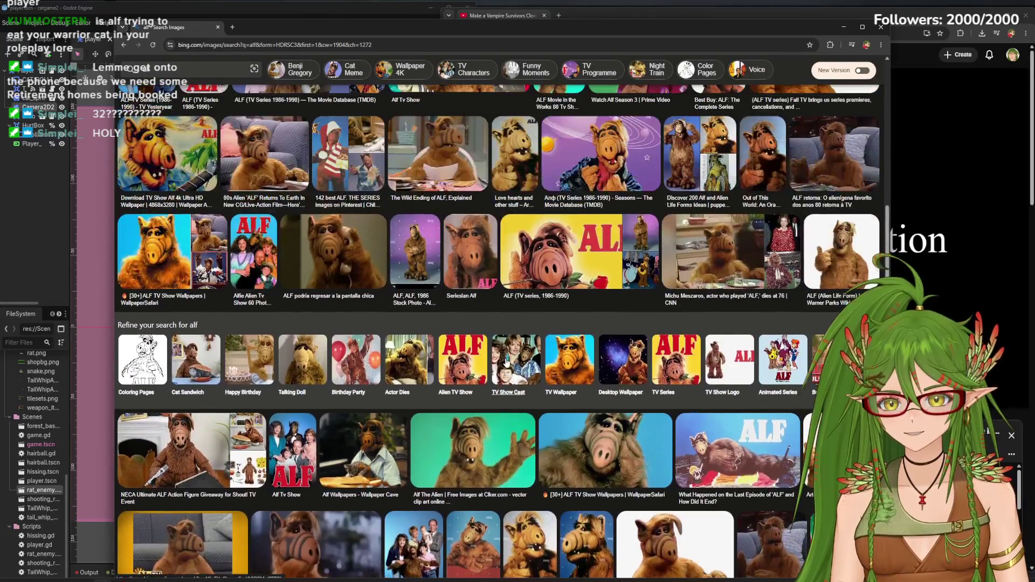
pyautogui.scroll(-8, 506, 363)
pyautogui.scroll(10, 505, 362)
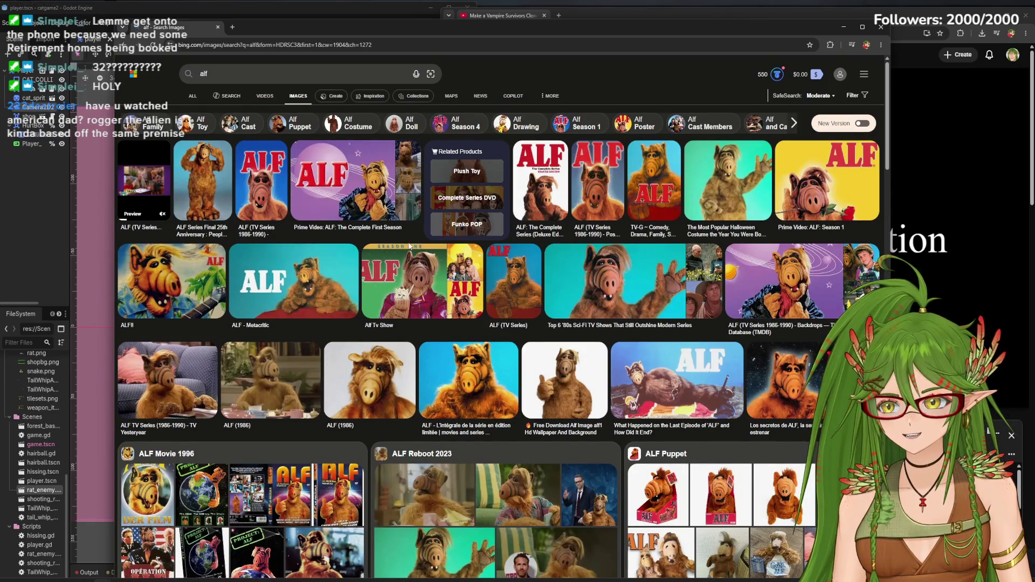
pyautogui.scroll(-2, 419, 415)
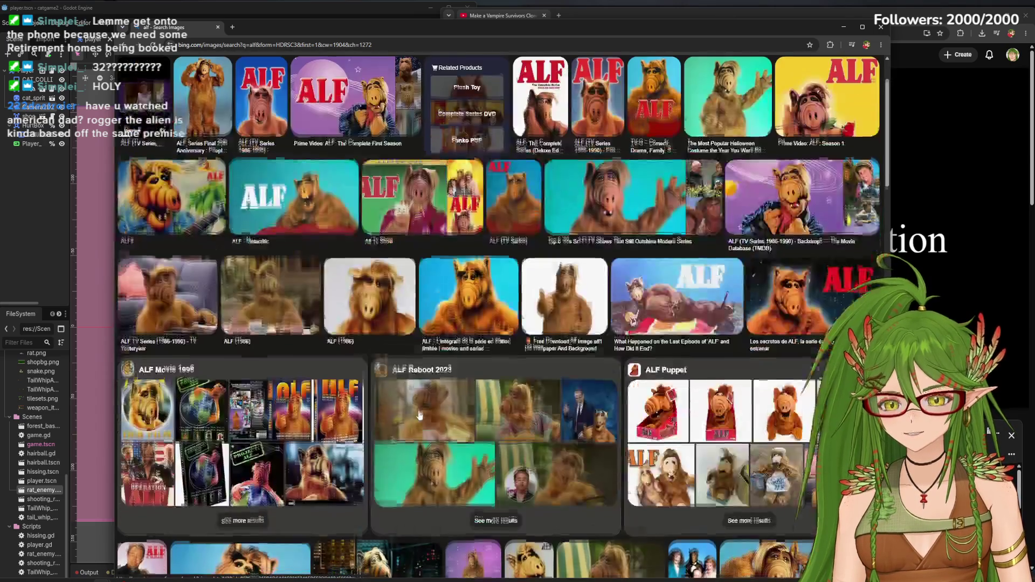
pyautogui.scroll(-3, 419, 415)
pyautogui.scroll(-5, 423, 410)
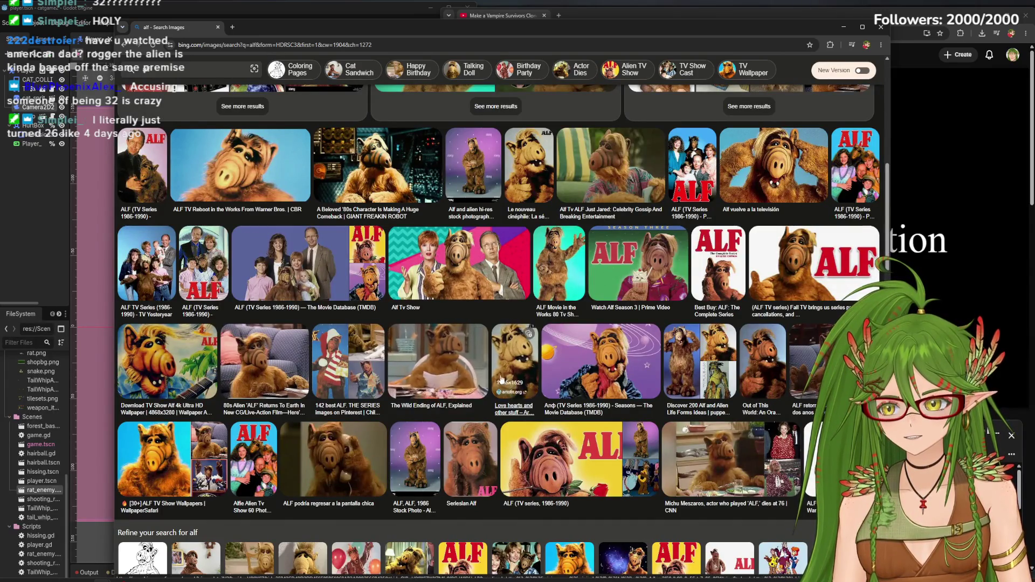
pyautogui.scroll(-4, 518, 386)
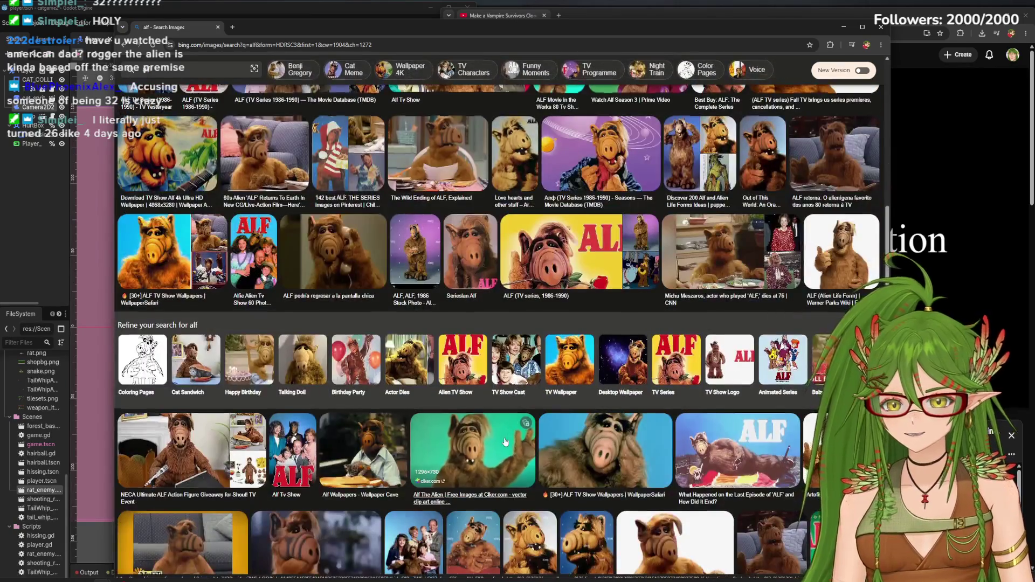
pyautogui.scroll(-3, 517, 383)
pyautogui.scroll(-5, 520, 367)
pyautogui.scroll(5, 523, 353)
pyautogui.scroll(10, 521, 351)
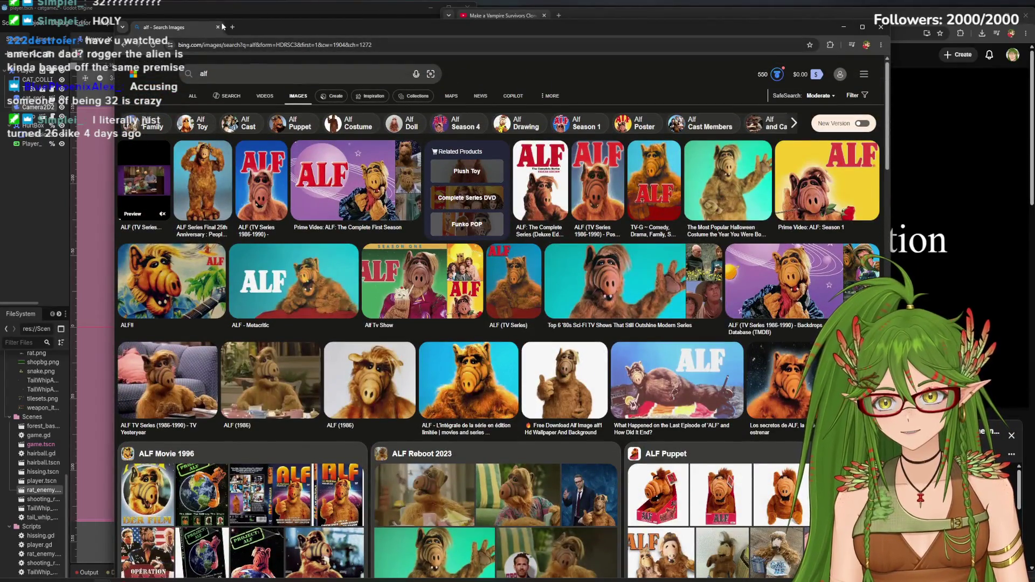
pyautogui.click(218, 27)
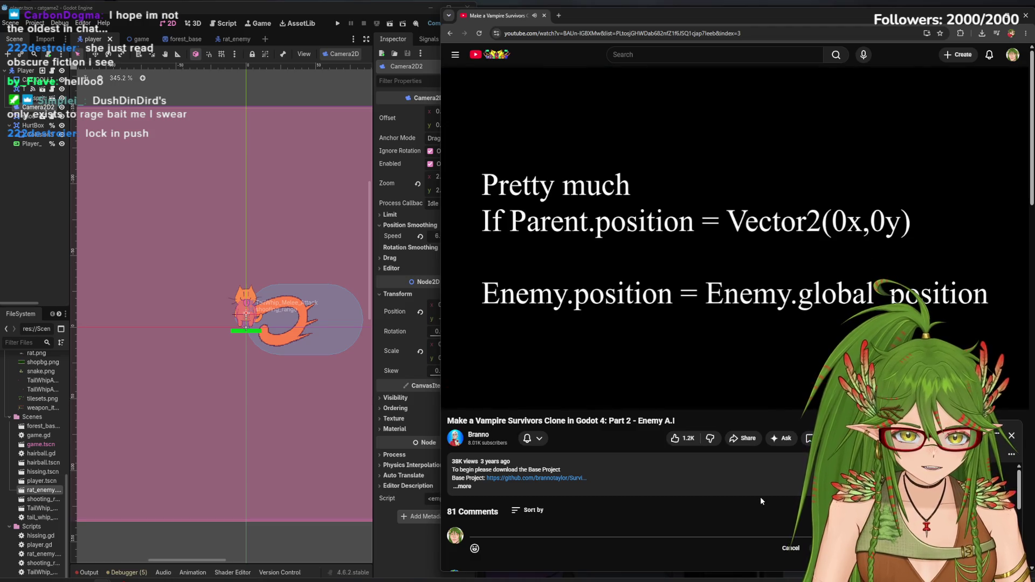
# Pause the tutorial at 10:10 to read, then resume it into the enemy.gd explanation
pyautogui.click(659, 269)
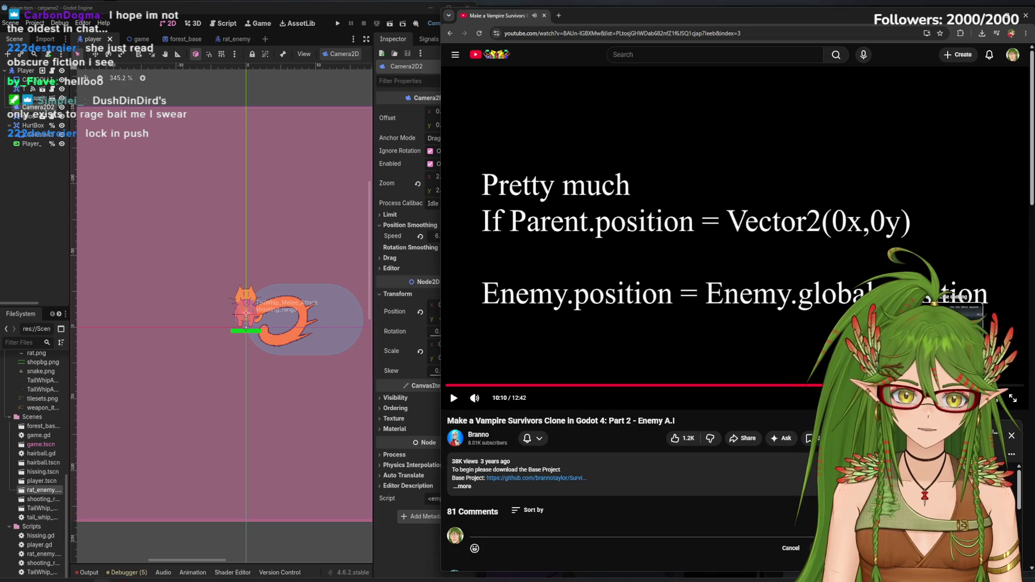
pyautogui.click(772, 321)
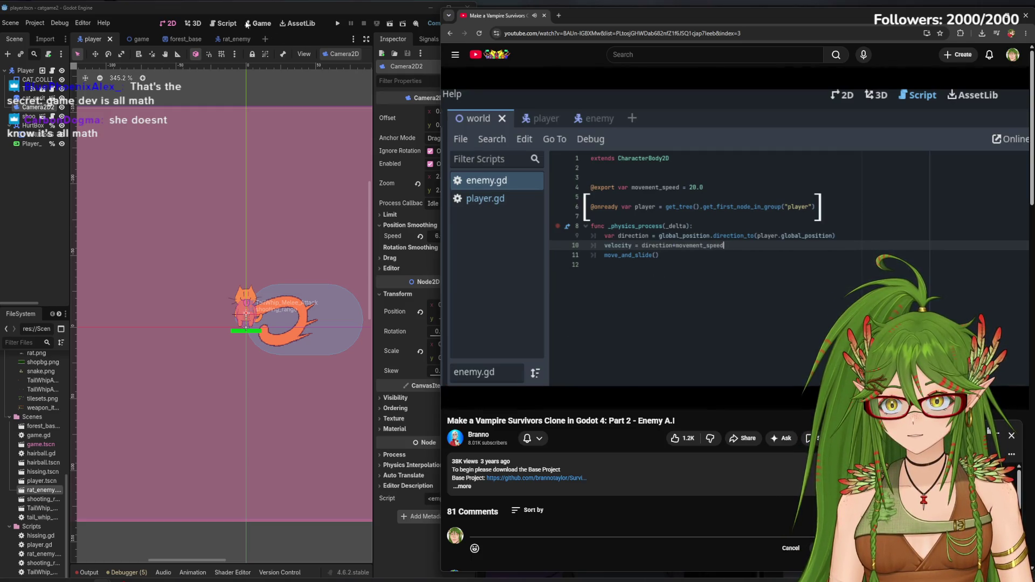
# Show rat_enemy.gd in Godot's Script workspace to compare it with the tutorial
pyautogui.click(227, 23)
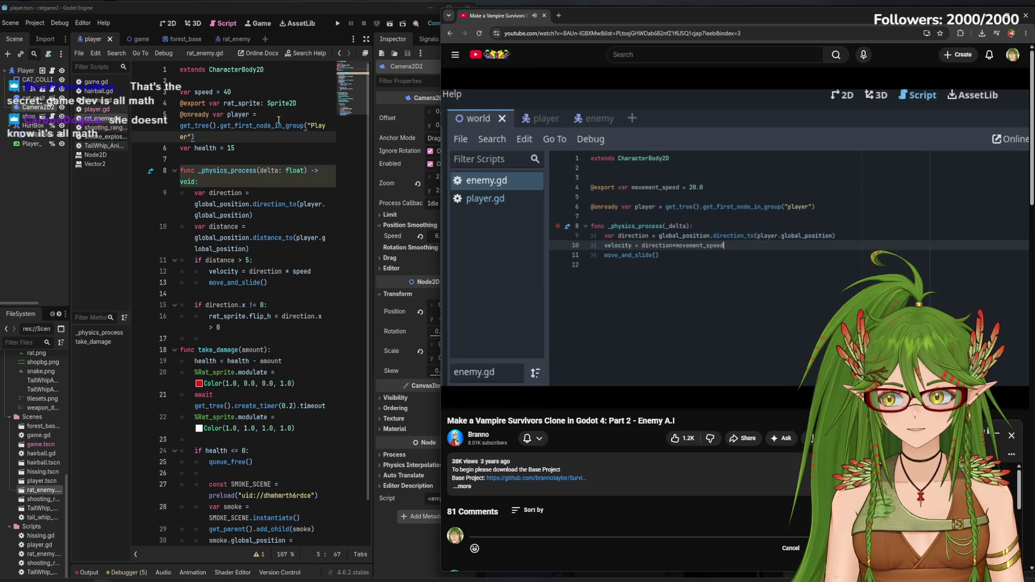
pyautogui.moveTo(268, 205)
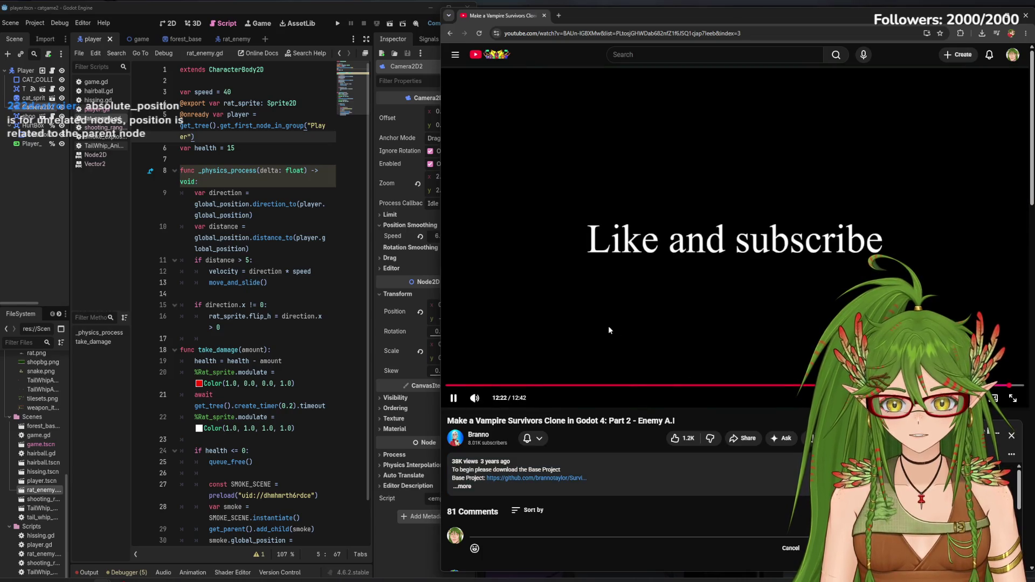
# Skip from Part 2 to the Part 3 - Animations video and jump ahead to about 1:17
pyautogui.click(608, 327)
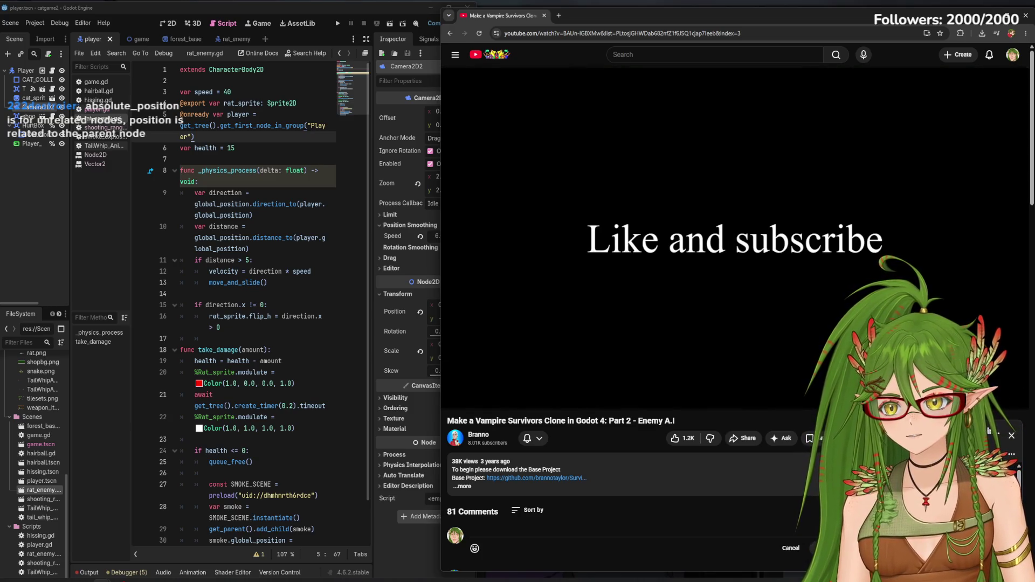
pyautogui.scroll(-3, 660, 332)
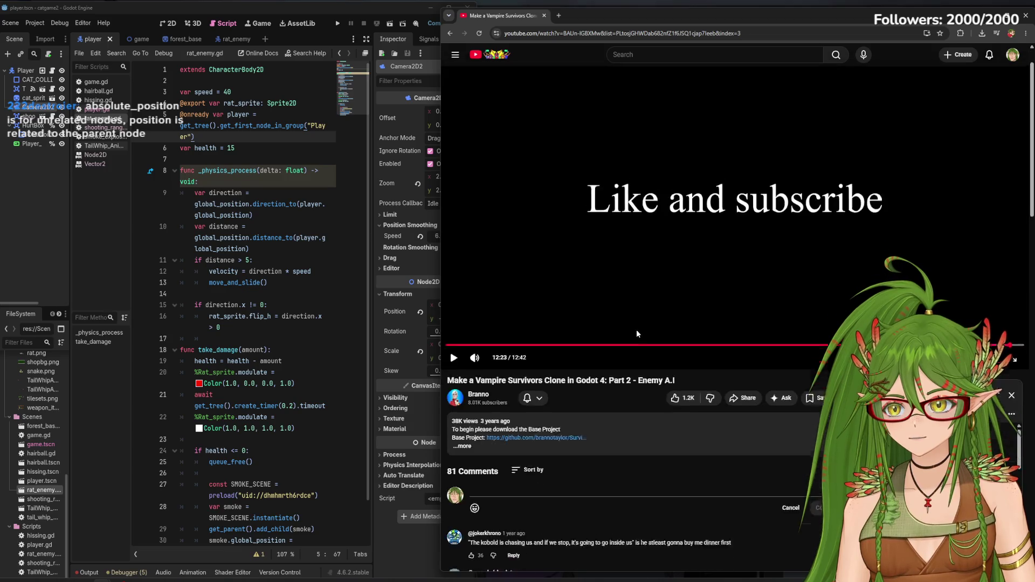
pyautogui.hotkey('shift', 'n')
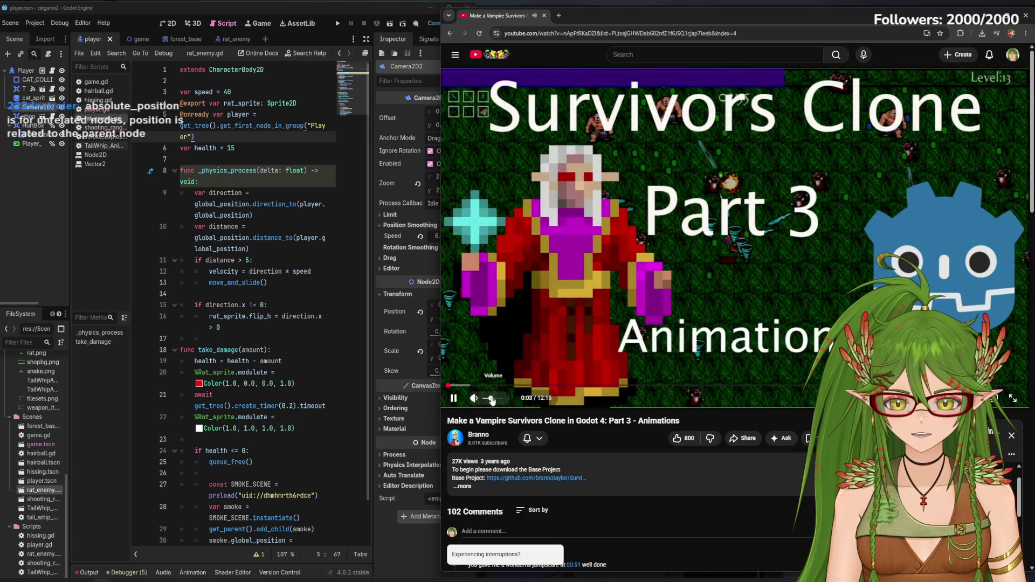
pyautogui.moveTo(488, 386); pyautogui.dragTo(508, 386)
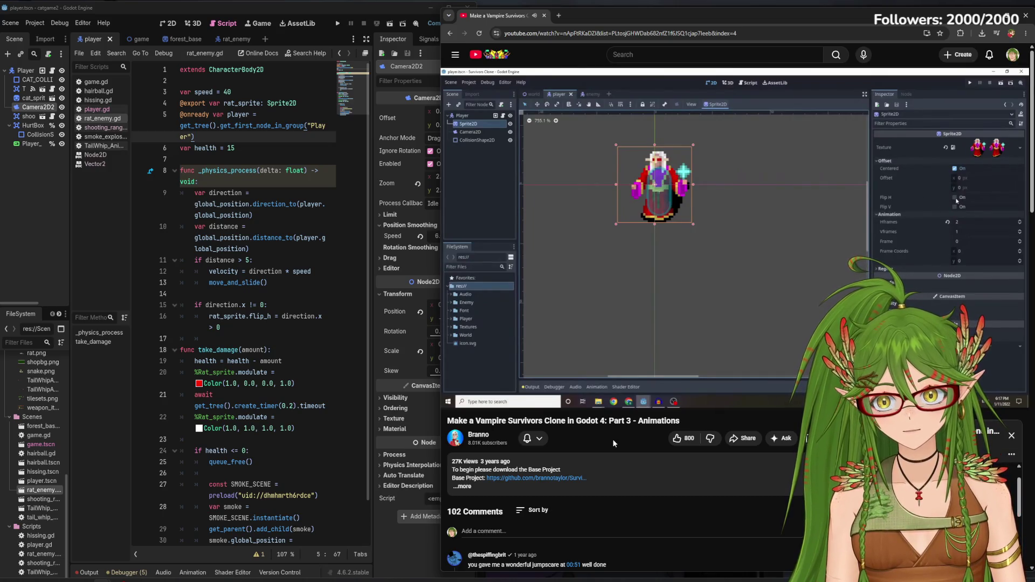
# Run the catgame2 project with F5 and shrink and reposition the debug window
pyautogui.press('F5')
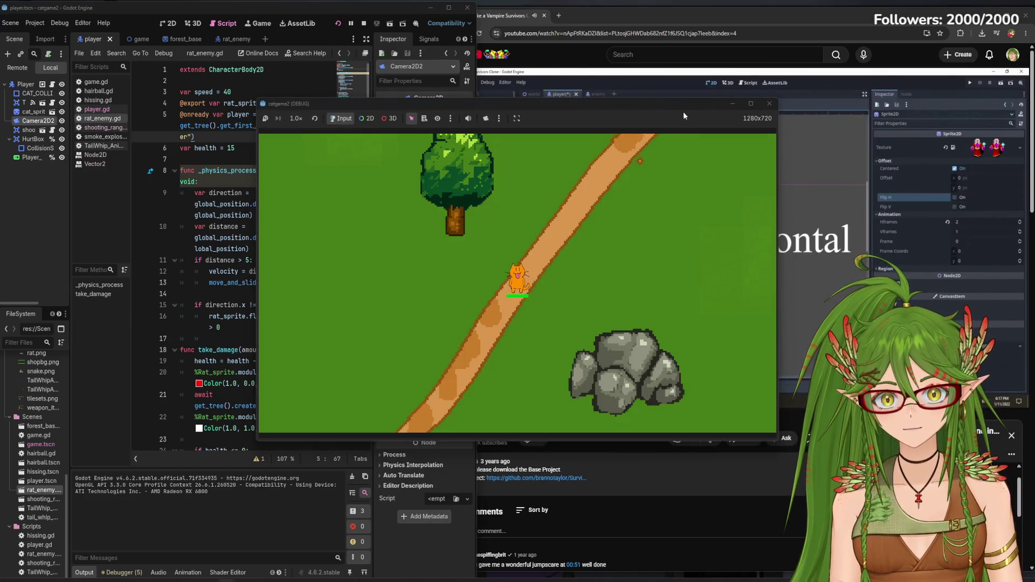
pyautogui.moveTo(683, 112)
pyautogui.mouseDown()
pyautogui.moveTo(544, 107)
pyautogui.moveTo(536, 273)
pyautogui.moveTo(499, 242)
pyautogui.mouseUp()
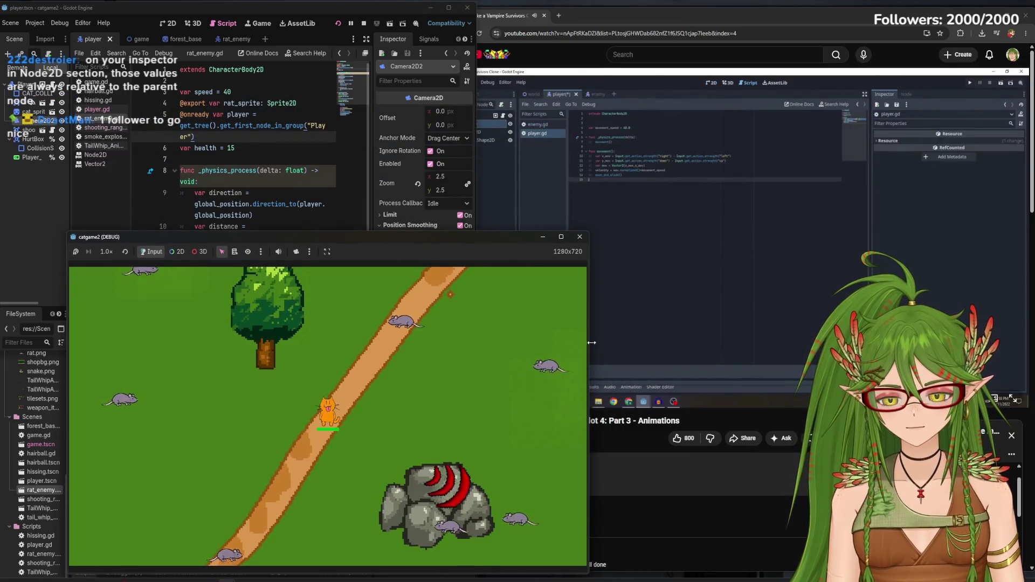
pyautogui.moveTo(588, 405); pyautogui.dragTo(404, 405)
pyautogui.moveTo(329, 239); pyautogui.dragTo(335, 132)
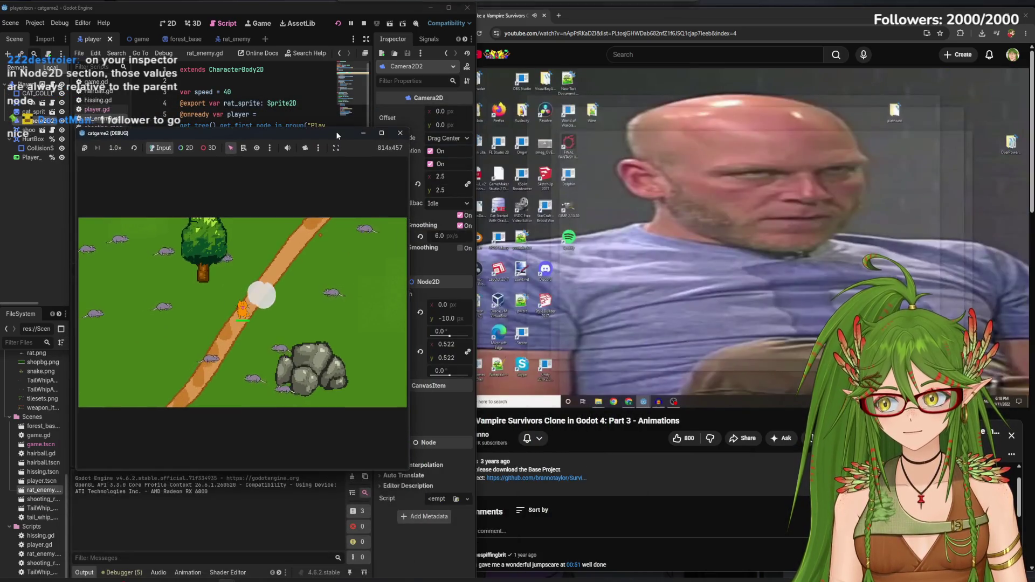
# Walk the cat right, up and down while the camera follows and rats chase it
pyautogui.press('Right')
pyautogui.press('Up')
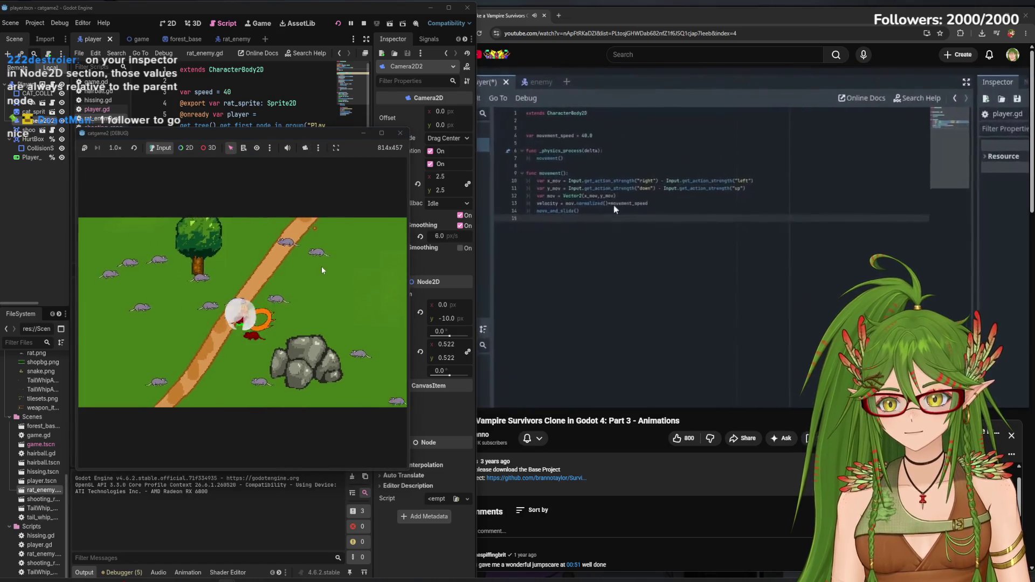
pyautogui.press('Right')
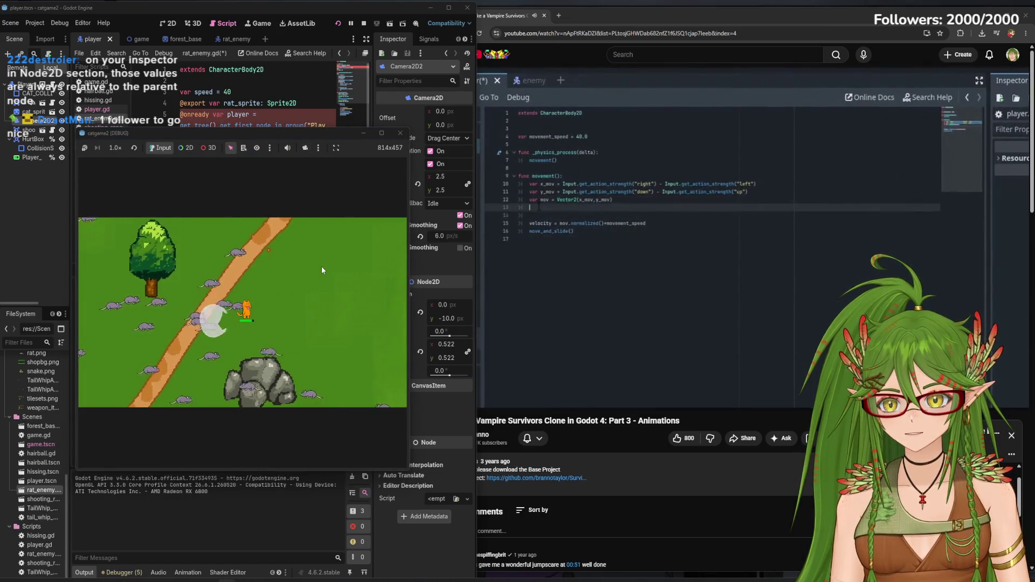
pyautogui.press('Right')
pyautogui.press('Down')
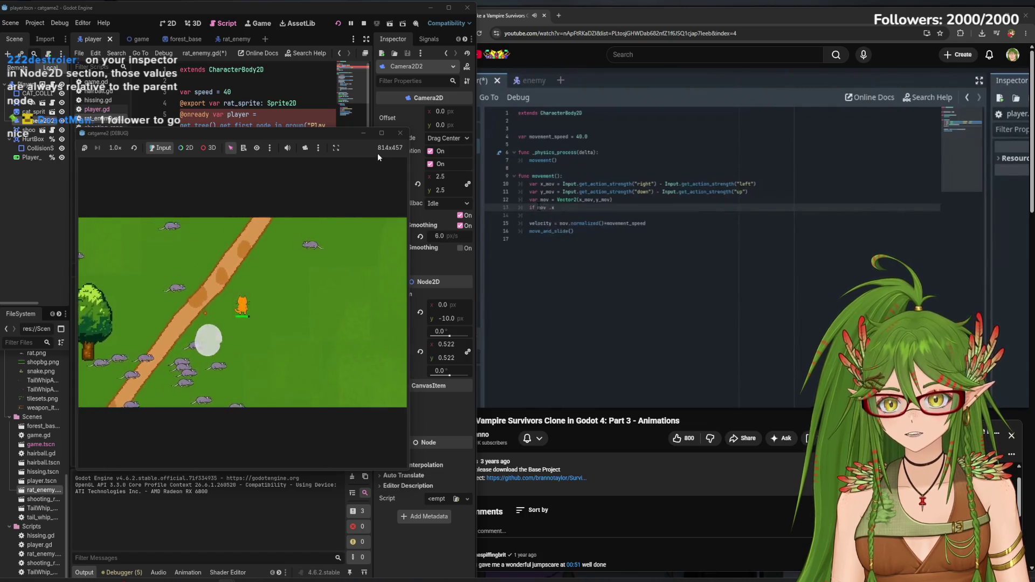
pyautogui.press('Right')
pyautogui.press('Down')
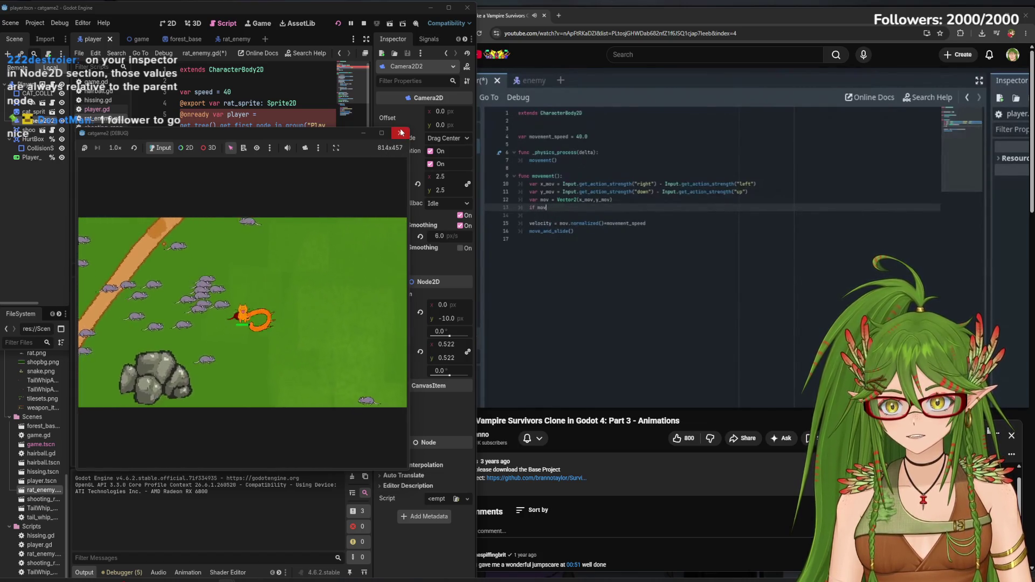
# Close the running game and bring the YouTube tutorial browser window back to the front
pyautogui.click(401, 132)
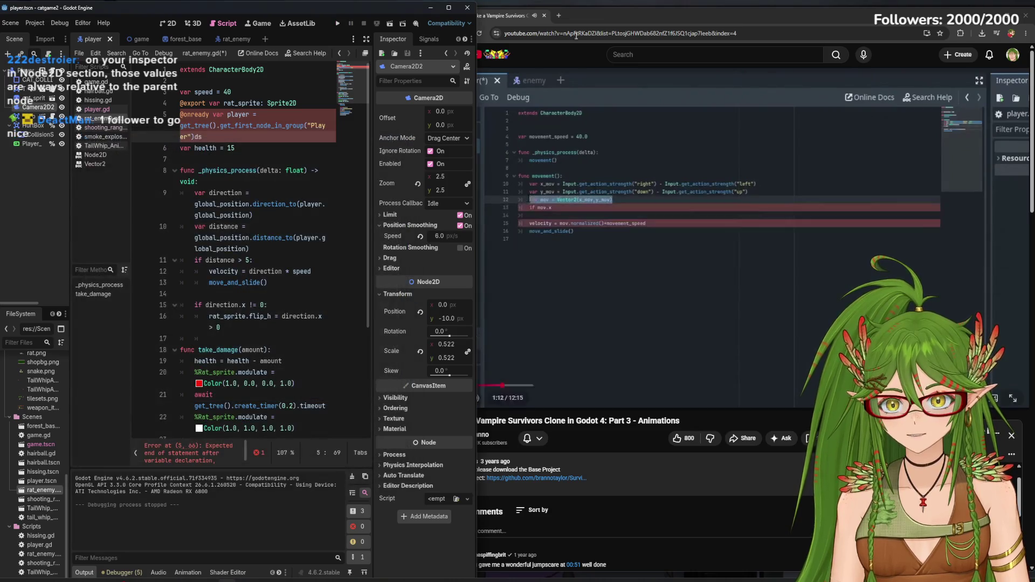
pyautogui.click(630, 7)
pyautogui.hotkey('ctrl', 't')
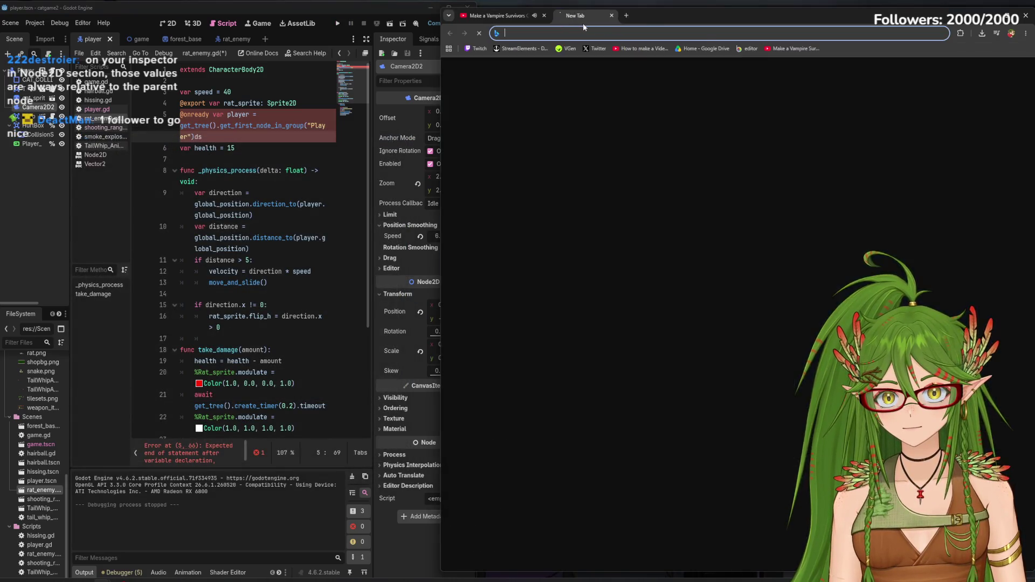
pyautogui.hotkey('ctrl', 'w')
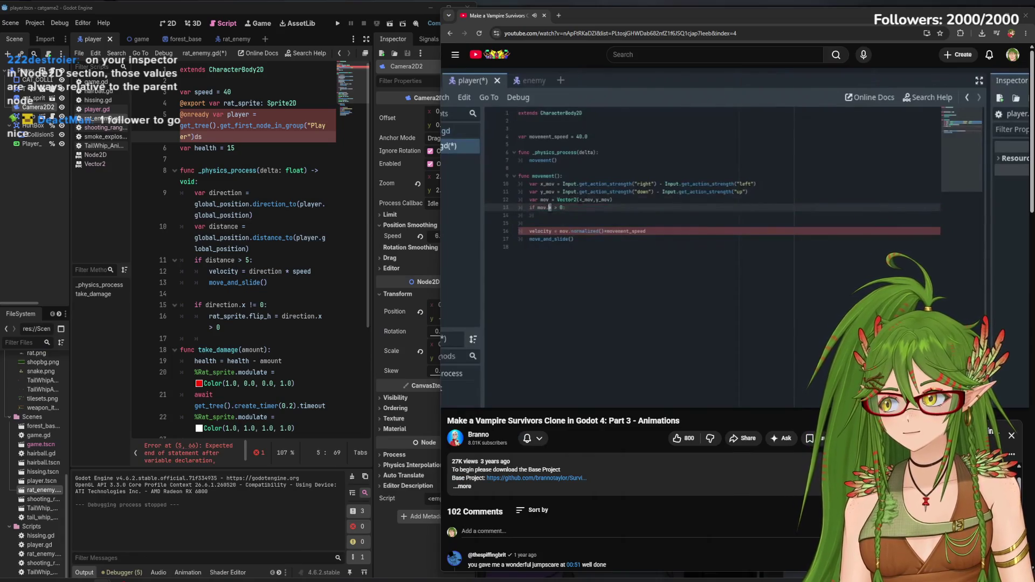